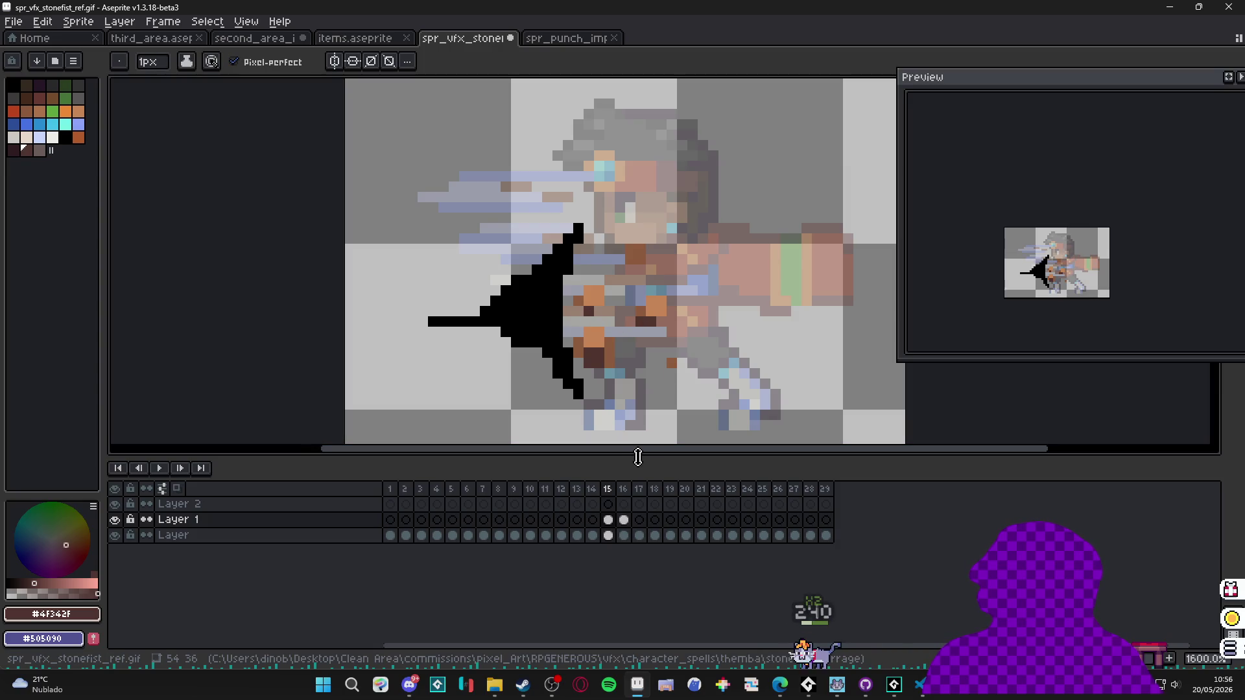
Add two dark brown #4F342F pixels to the character on Layer 1's frame 15.
{"action": "left_click", "coordinate": [624, 520]}
{"action": "left_click", "coordinate": [609, 519]}
{"action": "key", "text": "m"}
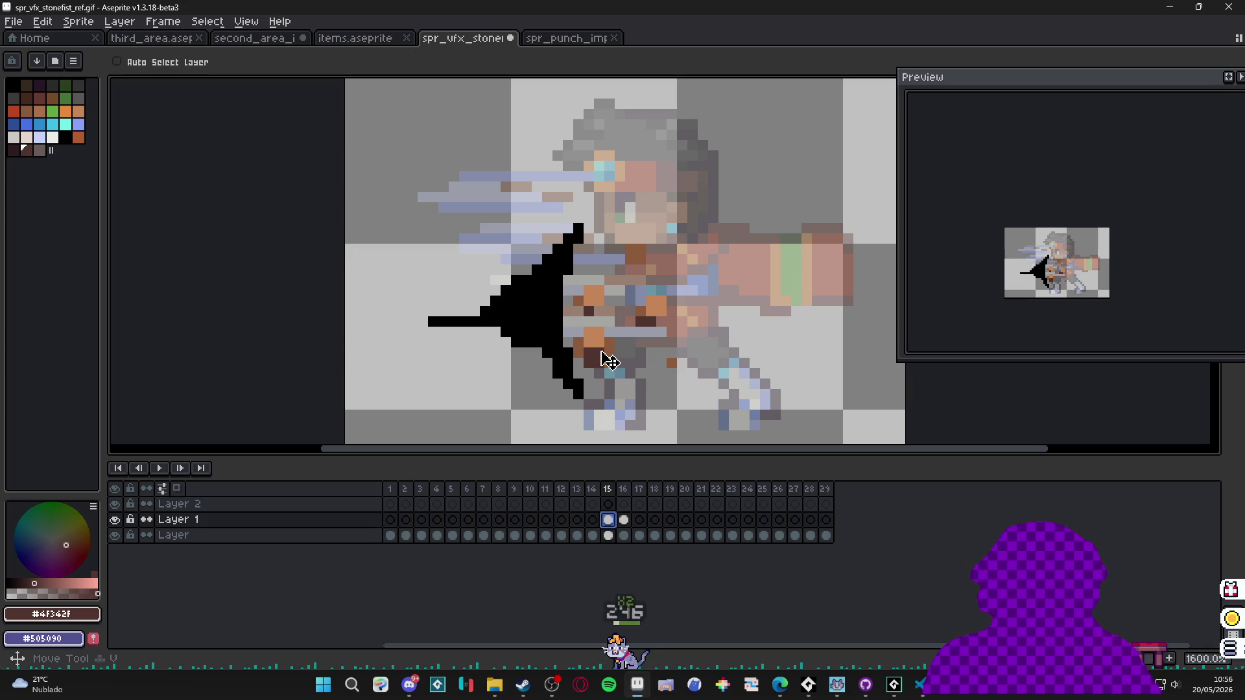
{"action": "key", "text": "b"}
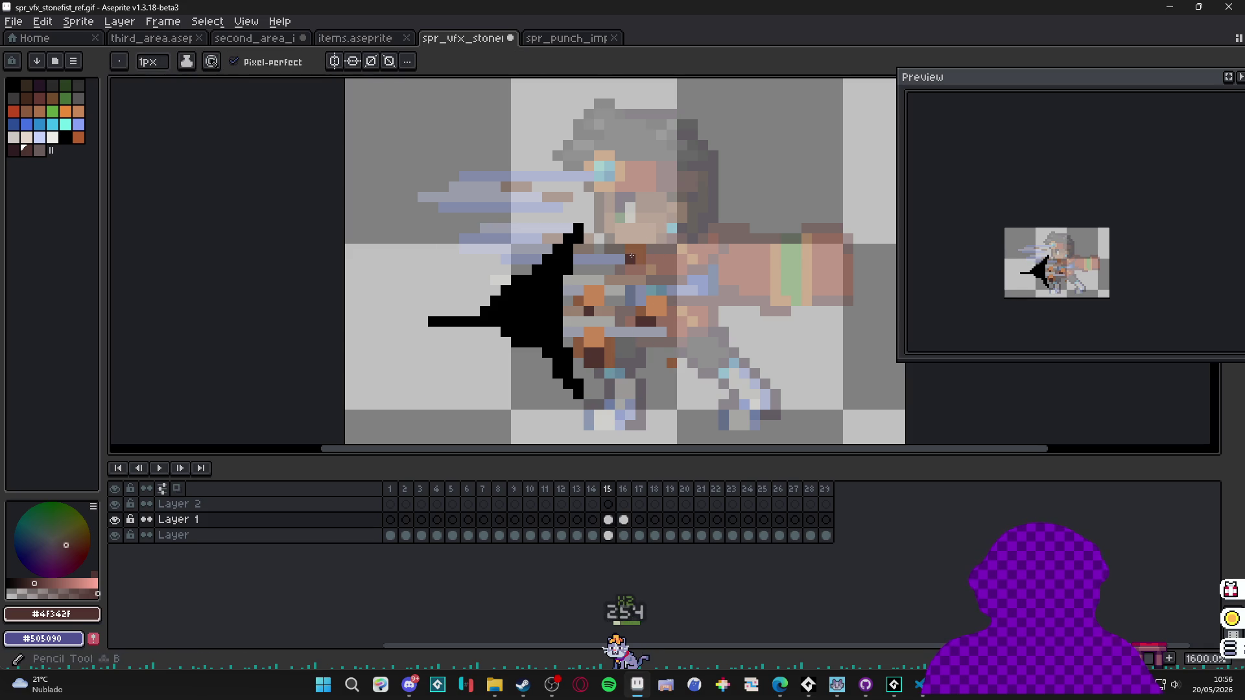
{"action": "left_click", "coordinate": [638, 259]}
{"action": "left_click", "coordinate": [632, 423]}
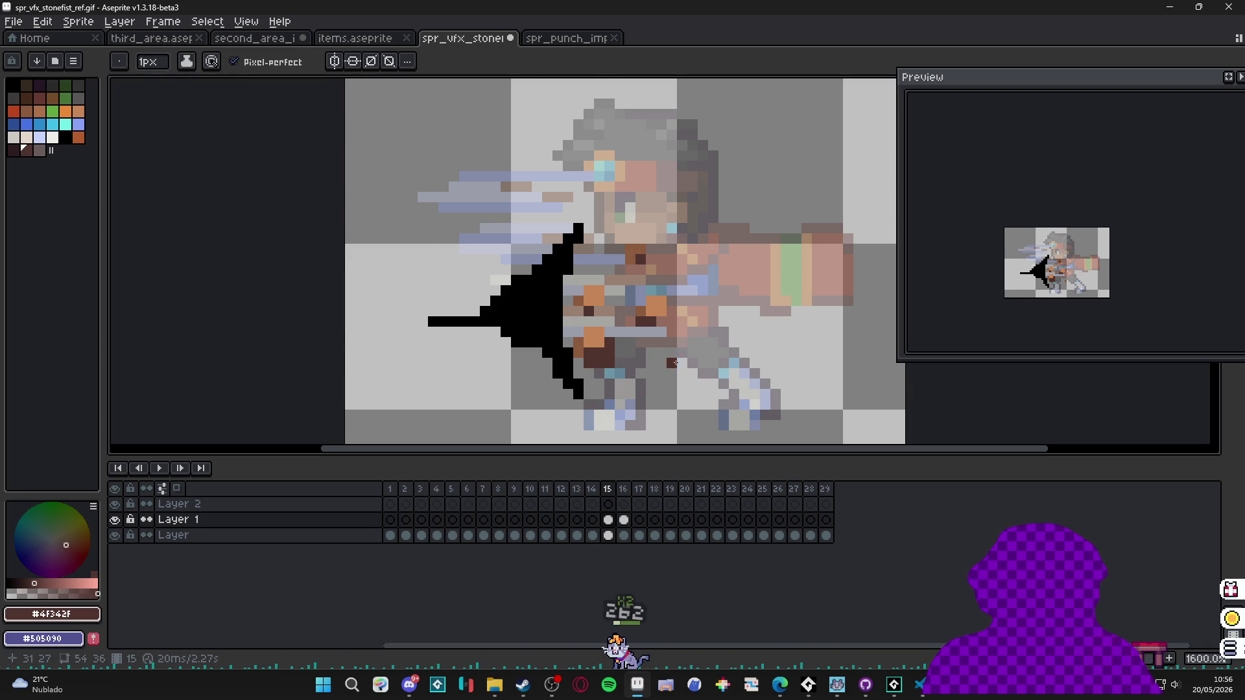
Zoom out to the whole sprite and compare frame 16 against frame 15.
{"action": "scroll", "coordinate": [661, 421], "scroll_direction": "up", "scroll_amount": 1}
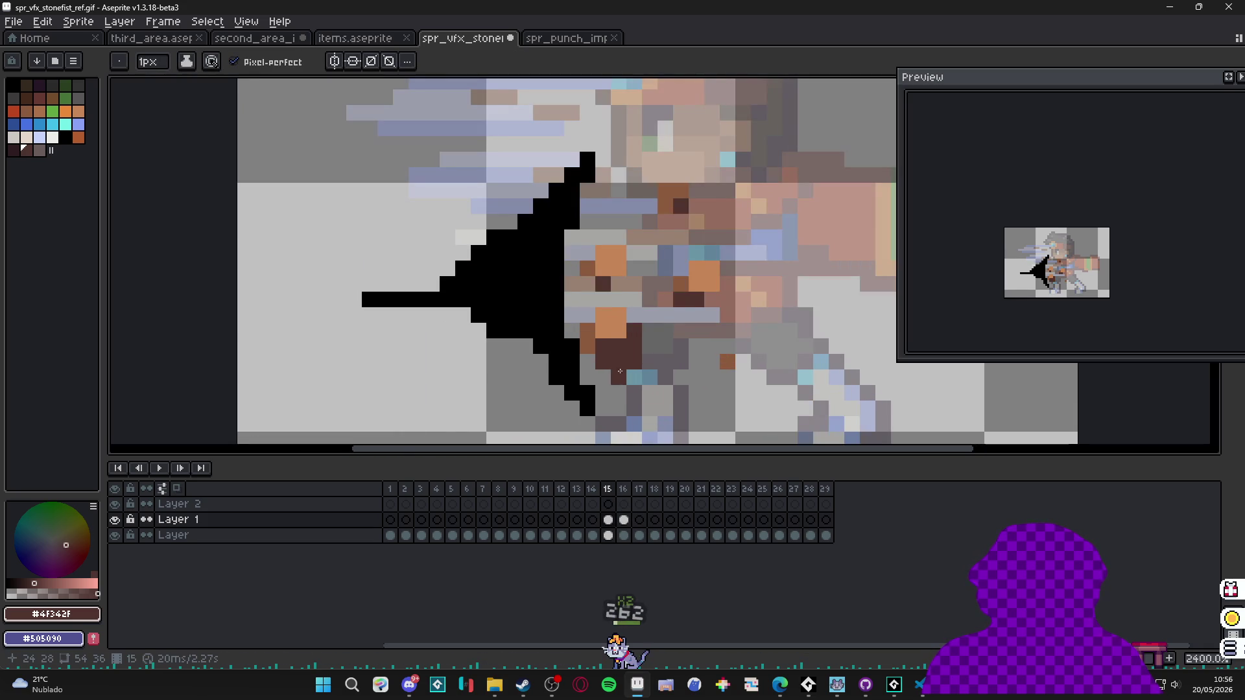
{"action": "key", "text": "minus"}
{"action": "key", "text": "minus"}
{"action": "key", "text": "minus"}
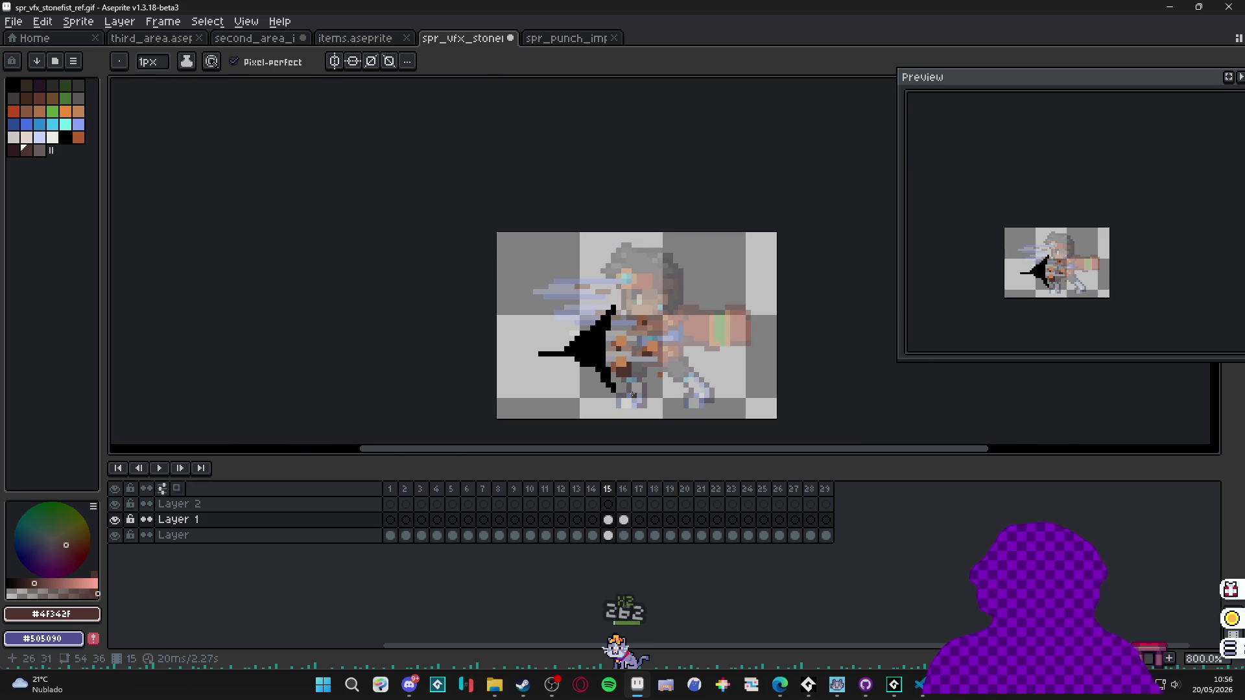
{"action": "left_click", "coordinate": [624, 519]}
{"action": "left_click", "coordinate": [609, 522]}
{"action": "scroll", "coordinate": [632, 376], "scroll_direction": "up", "scroll_amount": 2}
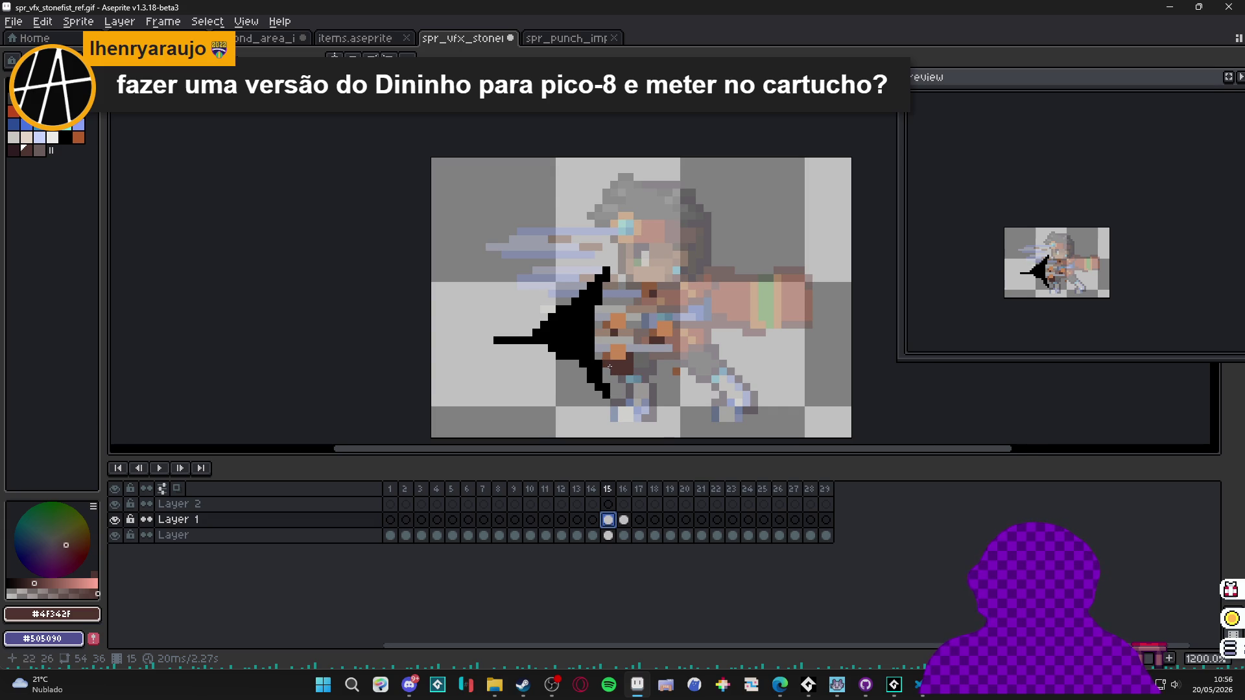
Select a small 2x2 pixel block on the character and move it up and right.
{"action": "scroll", "coordinate": [625, 333], "scroll_direction": "up", "scroll_amount": 1}
{"action": "key", "text": "m"}
{"action": "scroll", "coordinate": [651, 267], "scroll_direction": "up", "scroll_amount": 2}
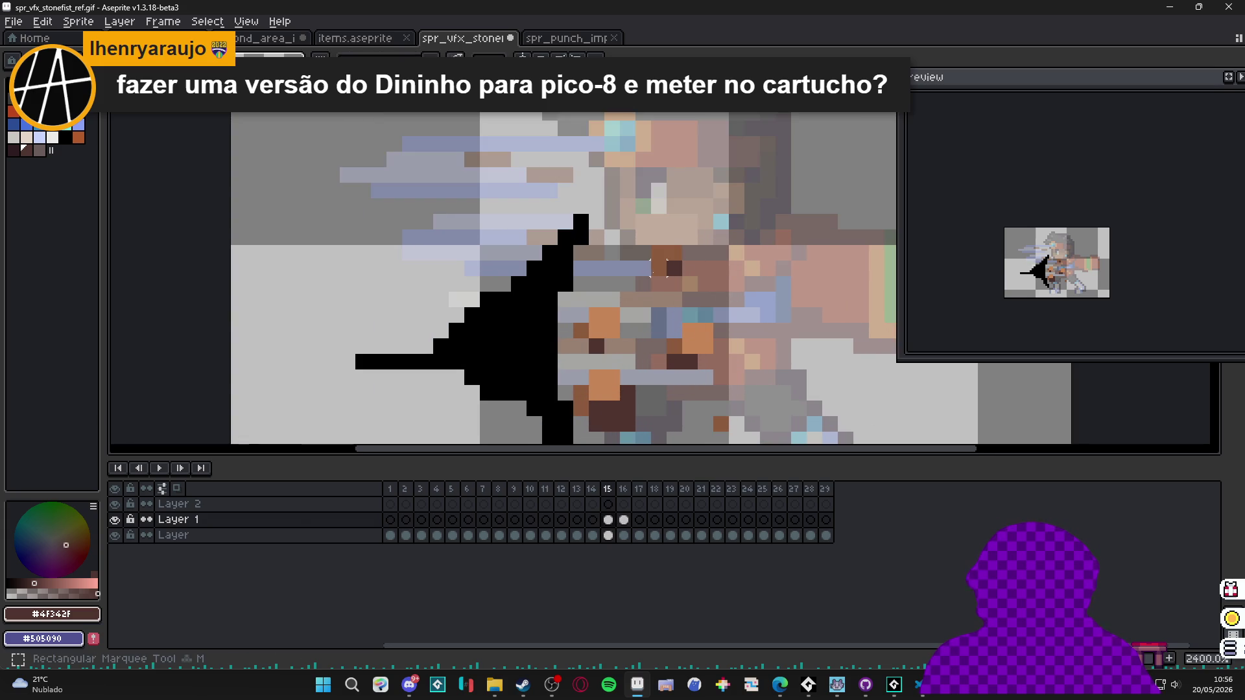
{"action": "left_click_drag", "start_coordinate": [667, 261], "coordinate": [668, 262]}
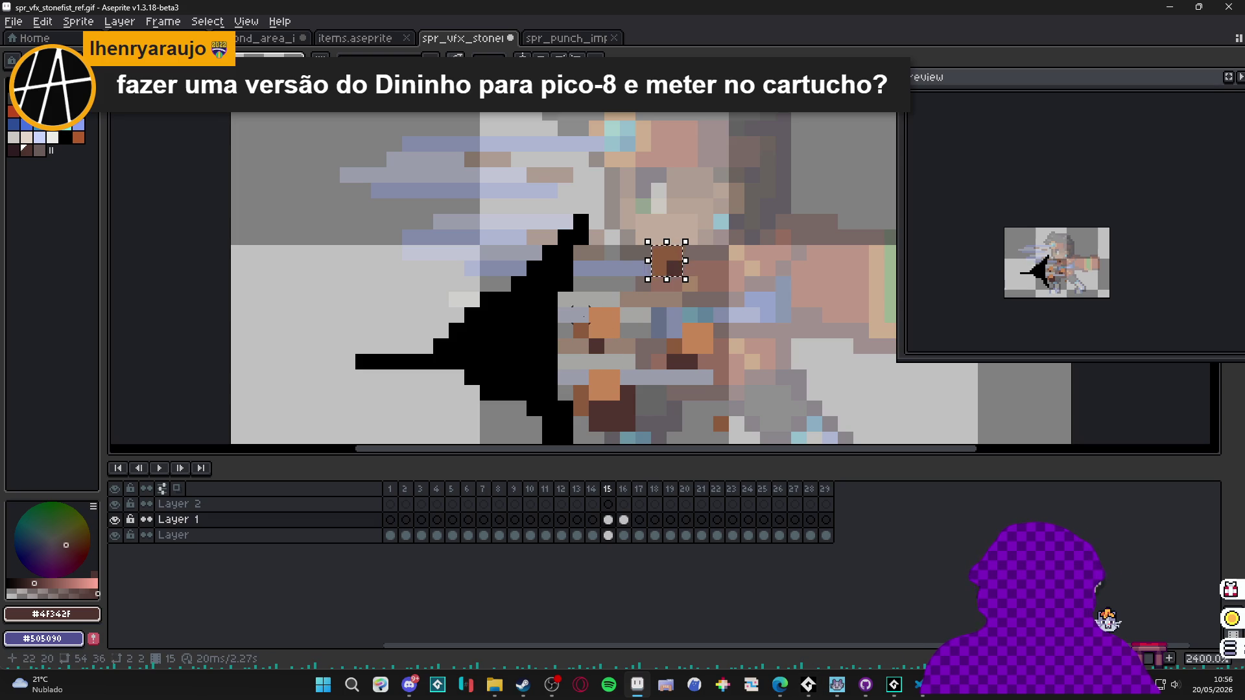
{"action": "scroll", "coordinate": [604, 319], "scroll_direction": "down", "scroll_amount": 2}
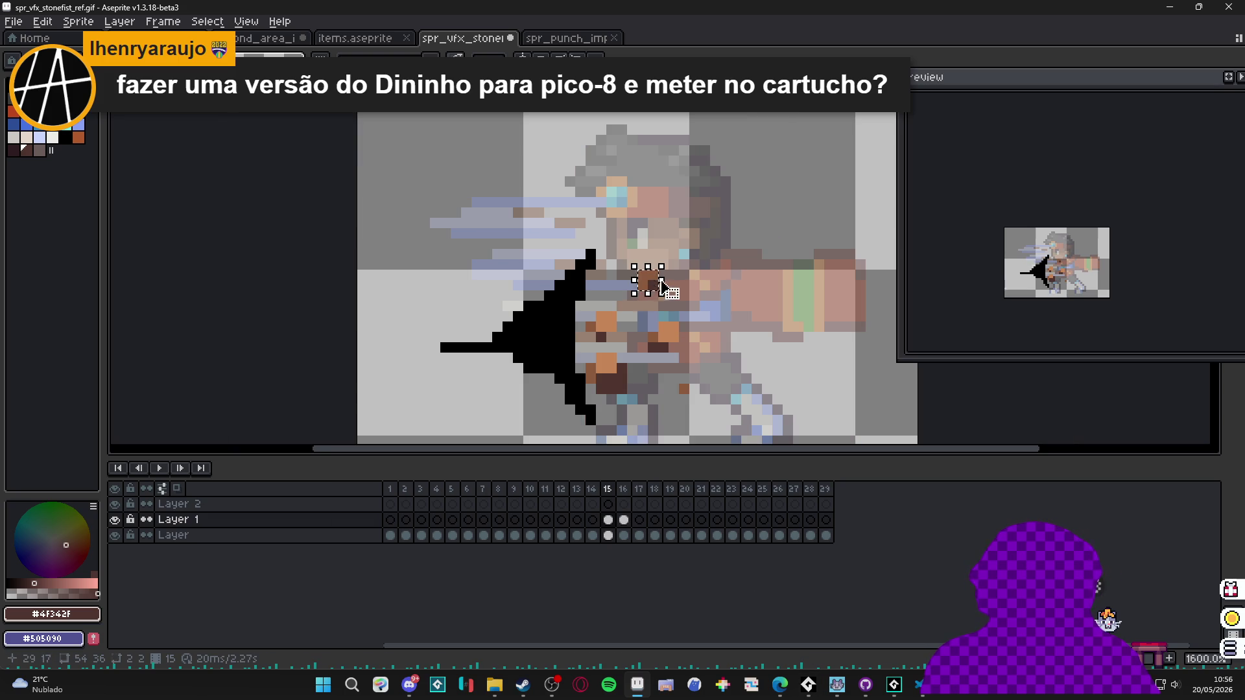
{"action": "key", "text": "m"}
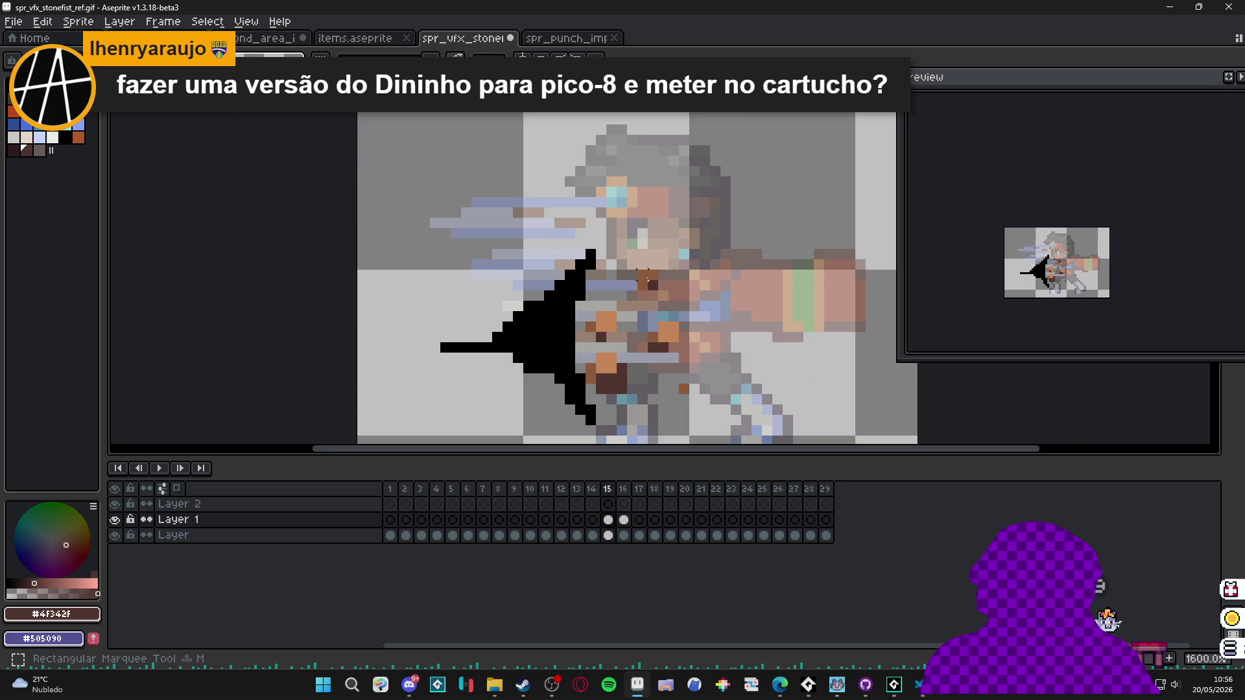
{"action": "scroll", "coordinate": [647, 280], "scroll_direction": "up", "scroll_amount": 2}
{"action": "mouse_move", "coordinate": [686, 213]}
{"action": "left_mouse_down"}
{"action": "mouse_move", "coordinate": [731, 252]}
{"action": "mouse_move", "coordinate": [702, 272]}
{"action": "left_mouse_up"}
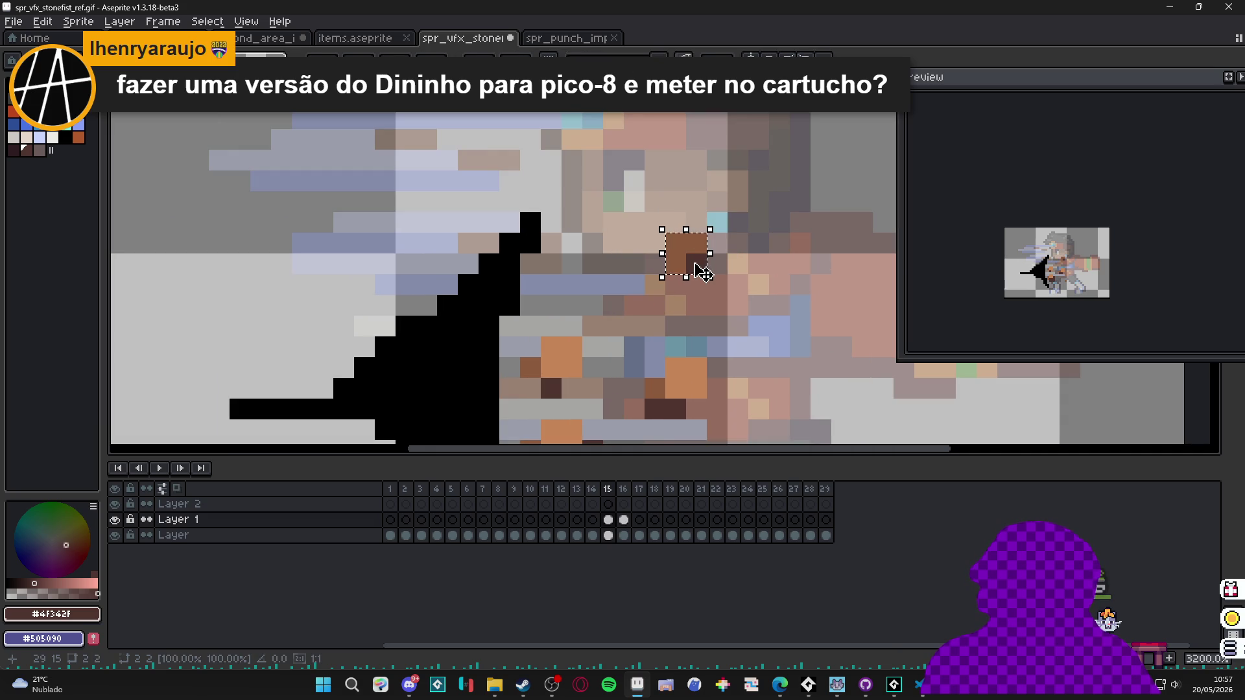
{"action": "scroll", "coordinate": [639, 298], "scroll_direction": "down", "scroll_amount": 1}
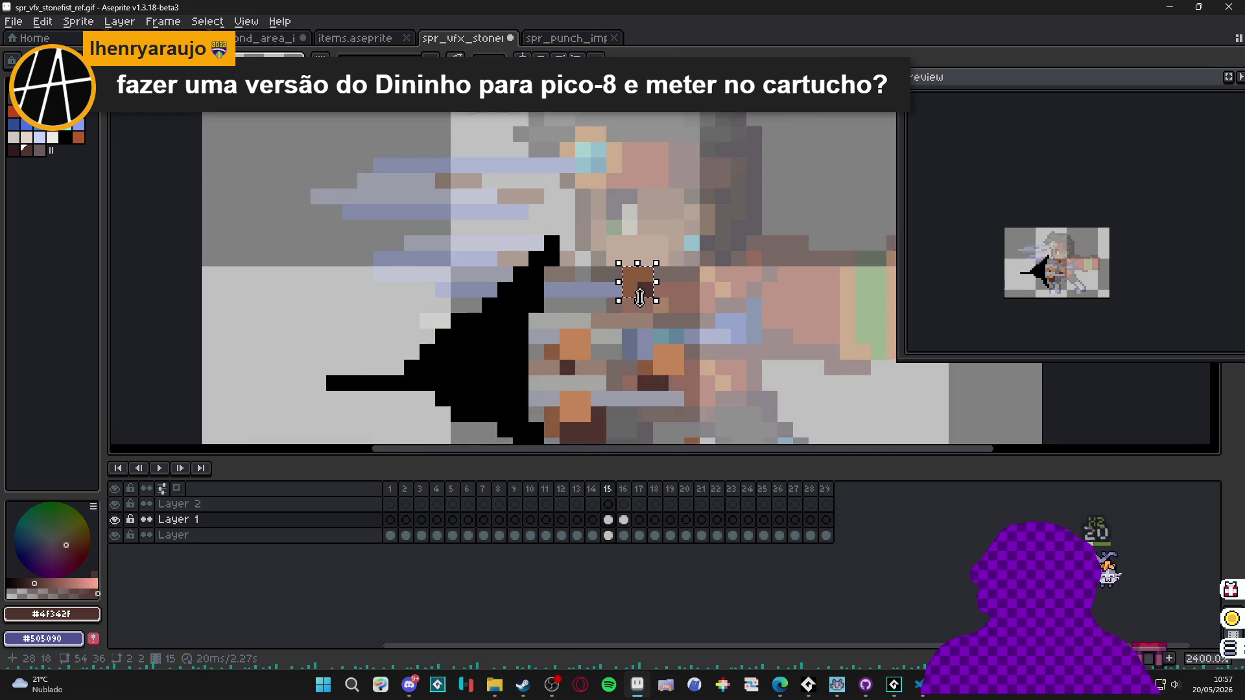
{"action": "left_click_drag", "start_coordinate": [639, 298], "coordinate": [688, 269]}
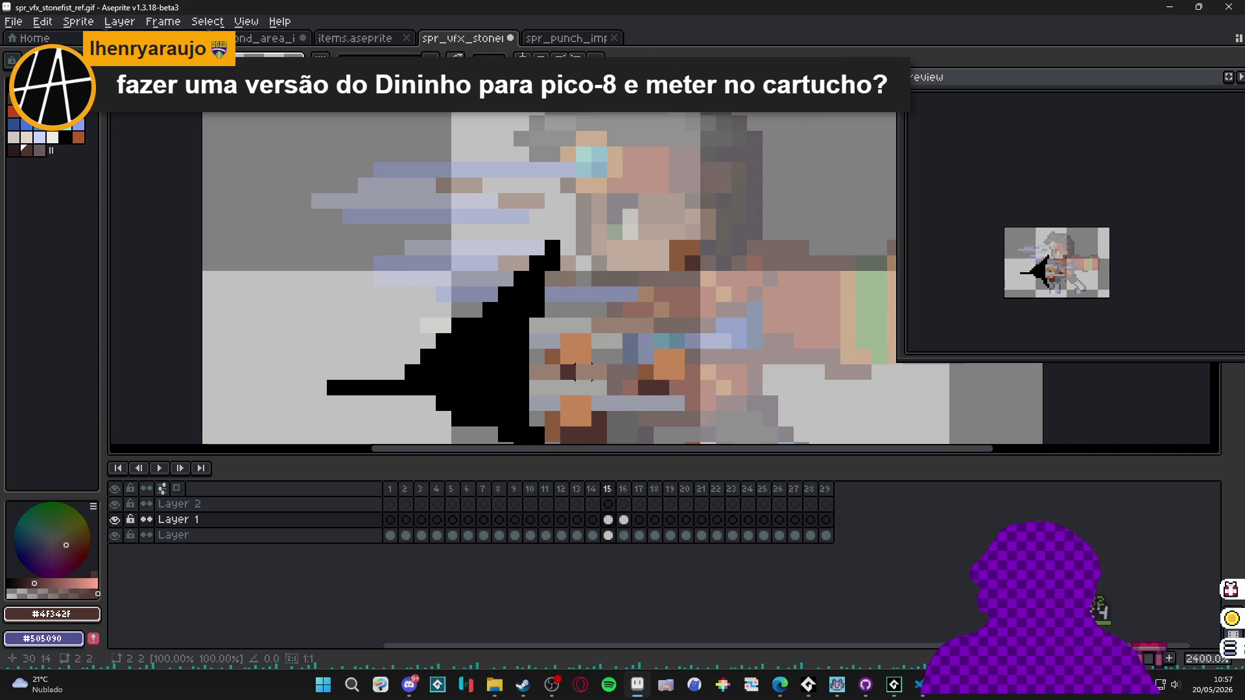
Move the small orange-and-brown pixel patch slightly right and down.
{"action": "mouse_move", "coordinate": [564, 289]}
{"action": "left_mouse_down"}
{"action": "mouse_move", "coordinate": [603, 353]}
{"action": "mouse_move", "coordinate": [567, 155]}
{"action": "mouse_move", "coordinate": [637, 236]}
{"action": "mouse_move", "coordinate": [681, 255]}
{"action": "left_mouse_up"}
{"action": "left_click_drag", "start_coordinate": [579, 301], "coordinate": [516, 236]}
{"action": "left_click_drag", "start_coordinate": [567, 279], "coordinate": [594, 303]}
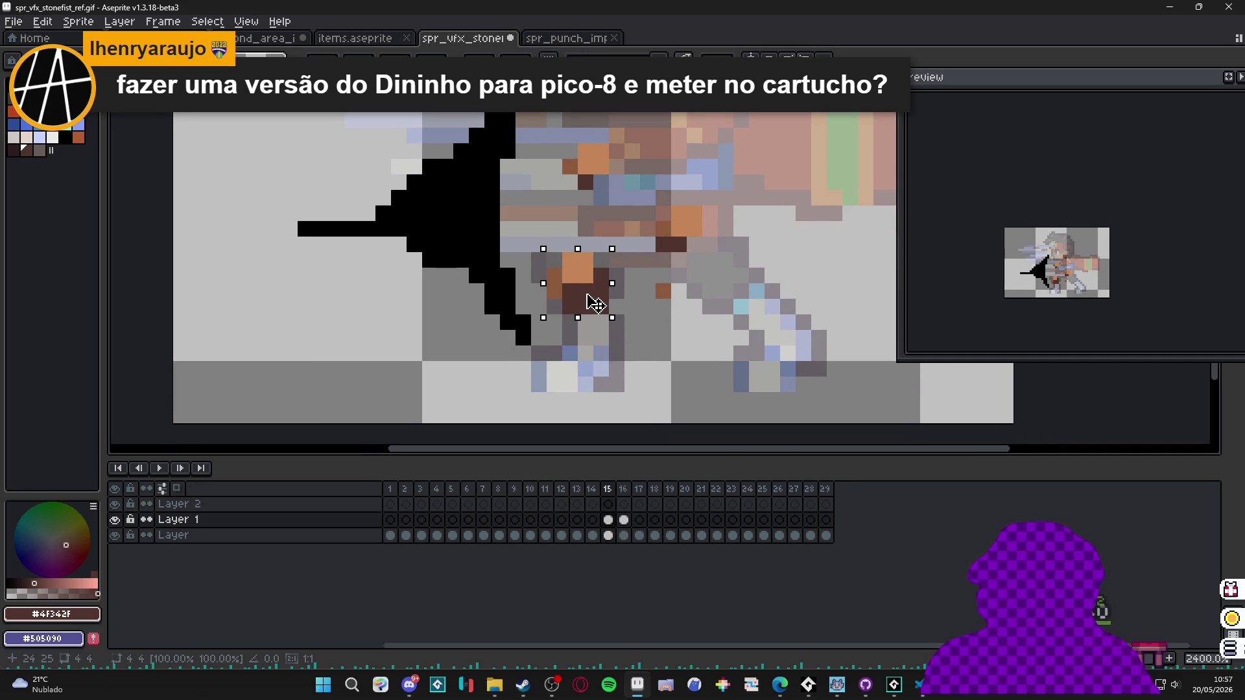
{"action": "scroll", "coordinate": [598, 309], "scroll_direction": "down", "scroll_amount": 3}
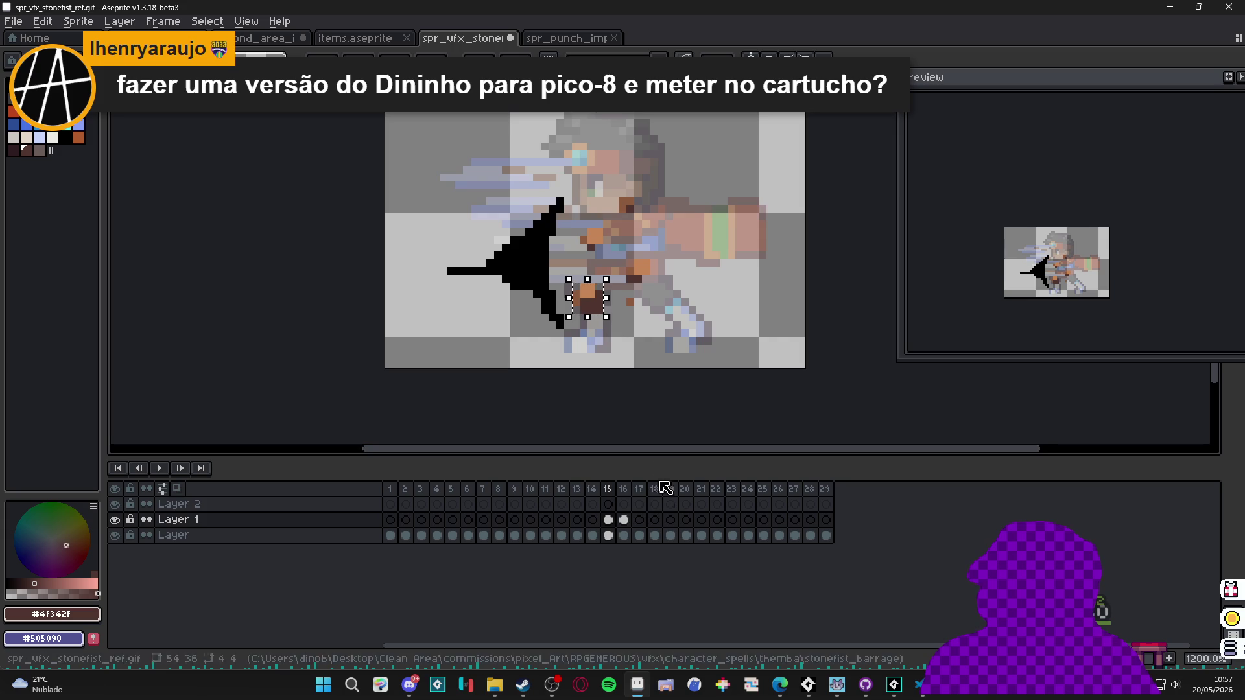
Undo the last block move and the accidental frame copy, returning to frame 15.
{"action": "left_click", "coordinate": [623, 520]}
{"action": "left_click", "coordinate": [610, 522]}
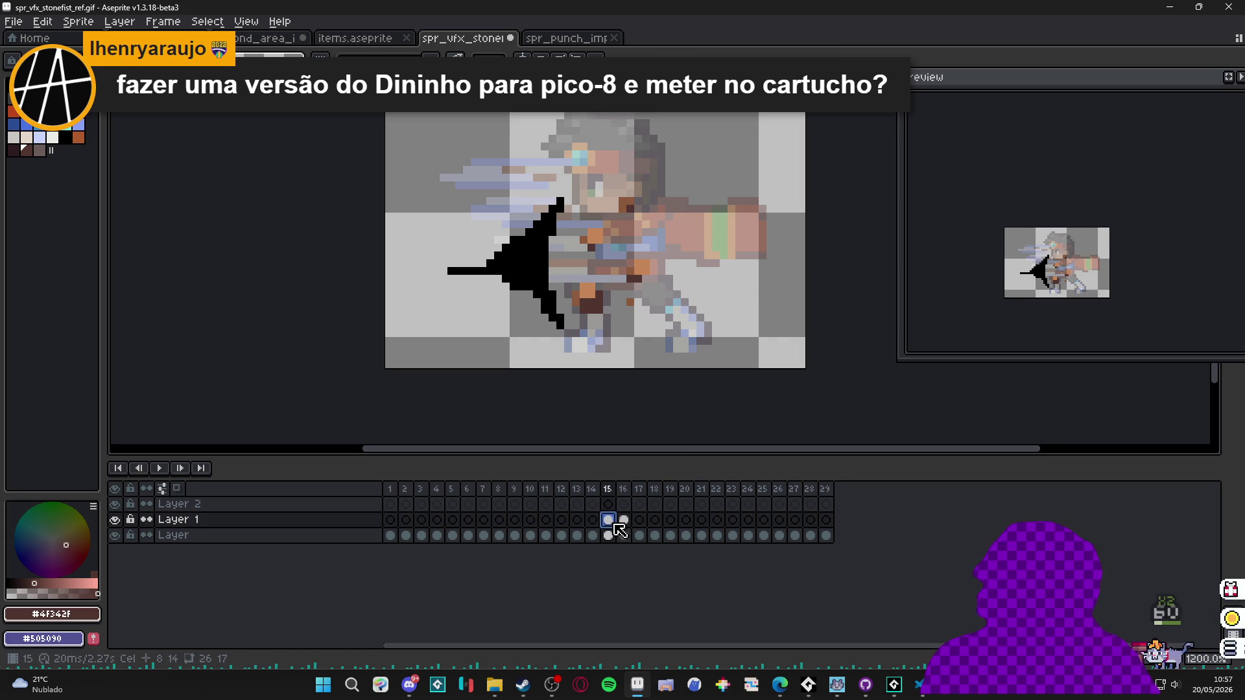
{"action": "key", "text": "ctrl+z"}
{"action": "key", "text": "ctrl+z"}
{"action": "key", "text": "ctrl+z"}
{"action": "key", "text": "ctrl+z"}
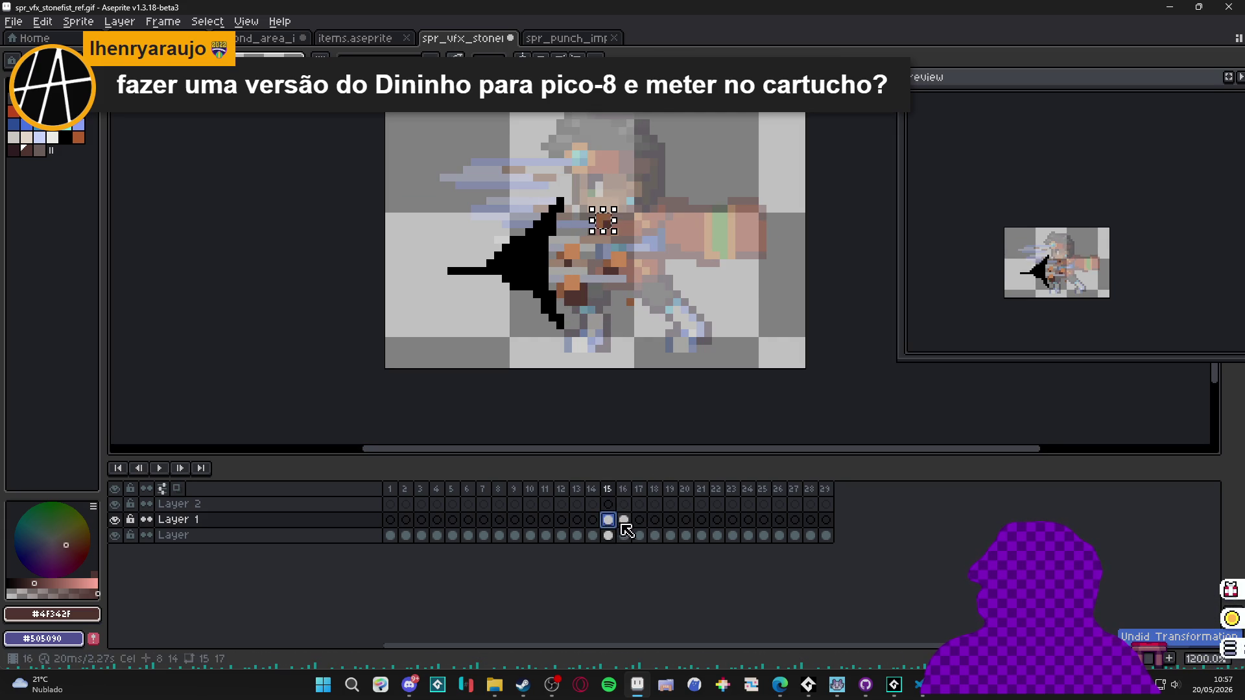
{"action": "left_click", "coordinate": [624, 522]}
{"action": "key", "text": "ctrl+z"}
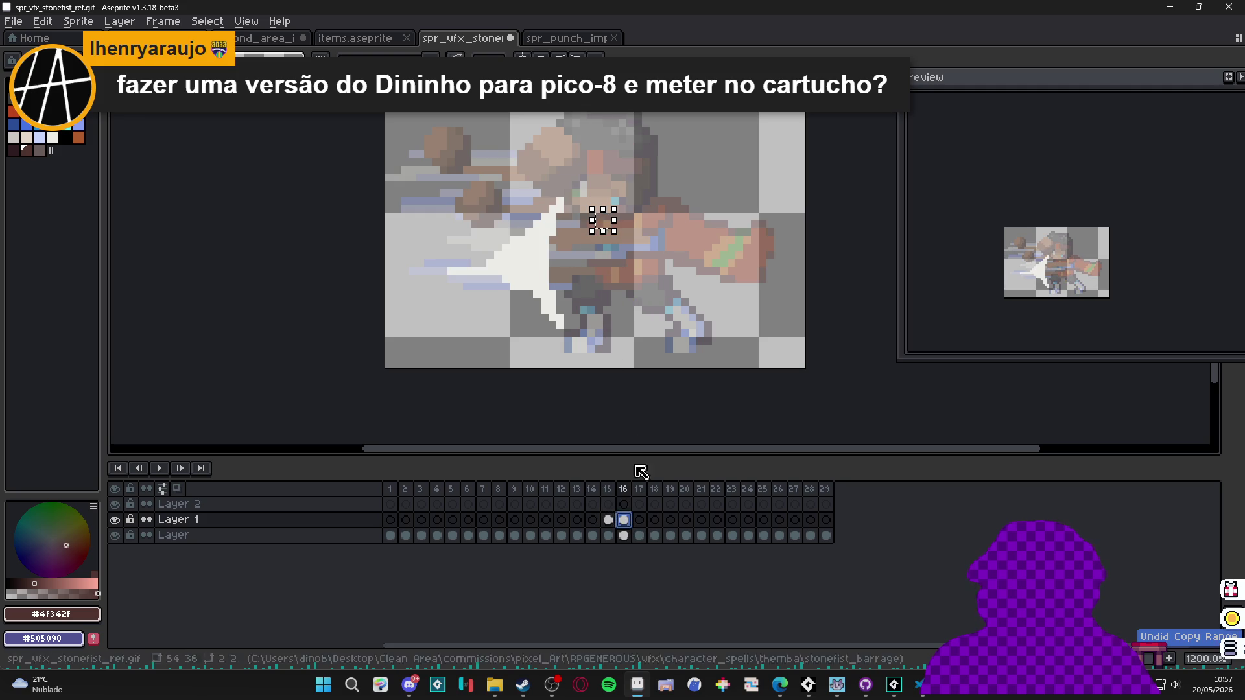
{"action": "left_click", "coordinate": [608, 520]}
{"action": "scroll", "coordinate": [585, 305], "scroll_direction": "up", "scroll_amount": 1}
Copy the character area from frame 15 and paste it into frame 16.
{"action": "left_click_drag", "start_coordinate": [643, 176], "coordinate": [593, 282]}
{"action": "left_click_drag", "start_coordinate": [544, 210], "coordinate": [610, 316]}
{"action": "key", "text": "ctrl+c"}
{"action": "left_click", "coordinate": [623, 519]}
{"action": "key", "text": "ctrl+v"}
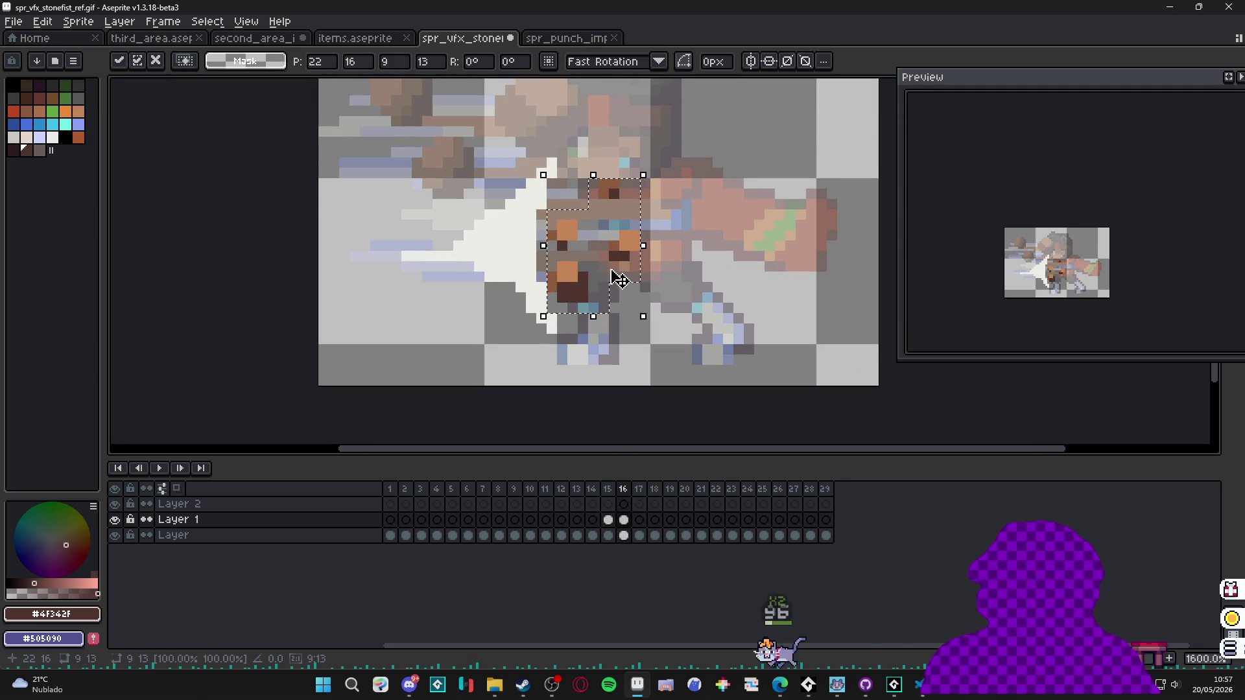
{"action": "key", "text": "Return"}
On frame 16, shift a 4x4 block up-right, a 5x5 block right, and a 6x7 block right-down.
{"action": "mouse_move", "coordinate": [637, 214]}
{"action": "left_mouse_down"}
{"action": "mouse_move", "coordinate": [611, 172]}
{"action": "mouse_move", "coordinate": [634, 201]}
{"action": "mouse_move", "coordinate": [656, 187]}
{"action": "left_mouse_up"}
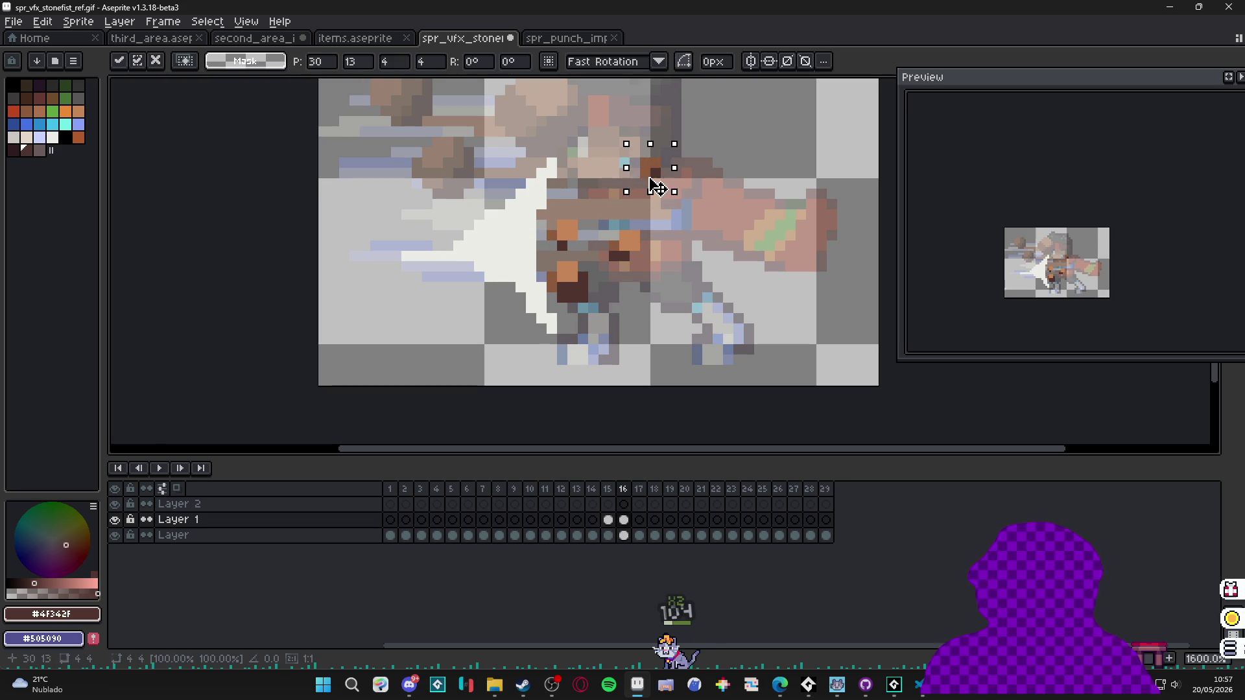
{"action": "key", "text": "Return"}
{"action": "mouse_move", "coordinate": [609, 220]}
{"action": "left_mouse_down"}
{"action": "mouse_move", "coordinate": [660, 274]}
{"action": "mouse_move", "coordinate": [670, 256]}
{"action": "mouse_move", "coordinate": [658, 255]}
{"action": "left_mouse_up"}
{"action": "key", "text": "Return"}
{"action": "mouse_move", "coordinate": [552, 235]}
{"action": "left_mouse_down"}
{"action": "mouse_move", "coordinate": [600, 214]}
{"action": "mouse_move", "coordinate": [548, 312]}
{"action": "left_mouse_up"}
{"action": "key", "text": "Return"}
{"action": "left_click_drag", "start_coordinate": [571, 300], "coordinate": [609, 306]}
{"action": "key", "text": "Return"}
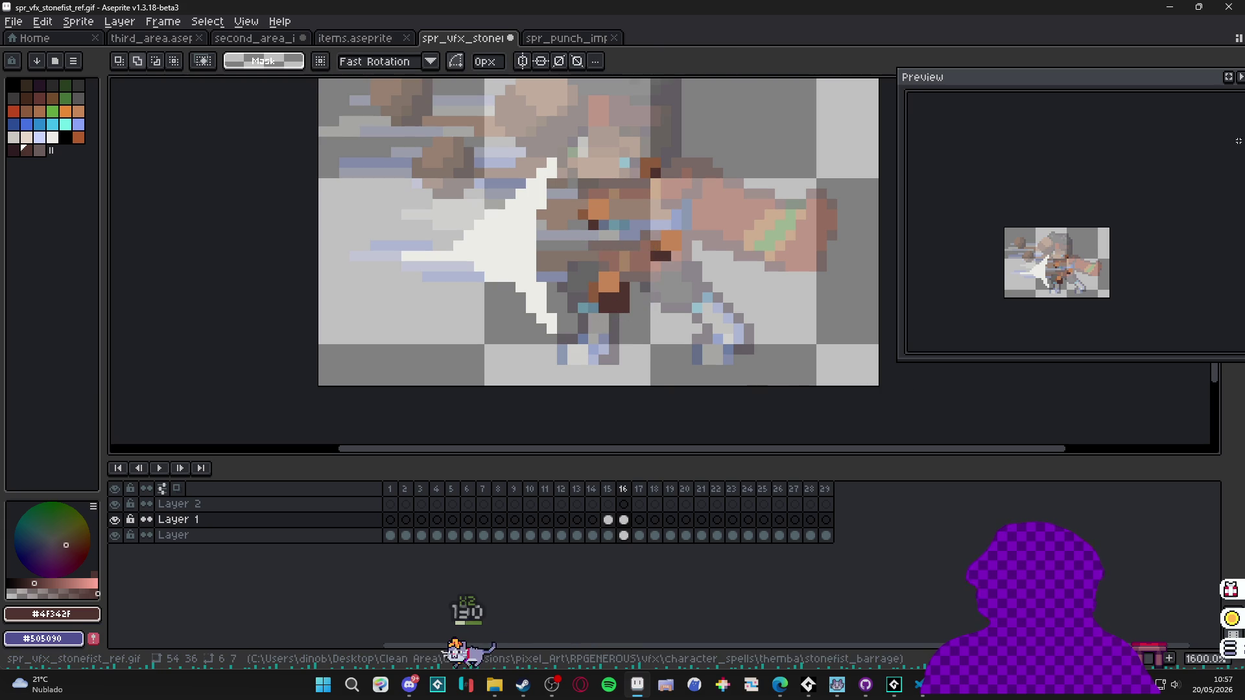
{"action": "left_click_drag", "start_coordinate": [1244, 91], "coordinate": [1217, 94]}
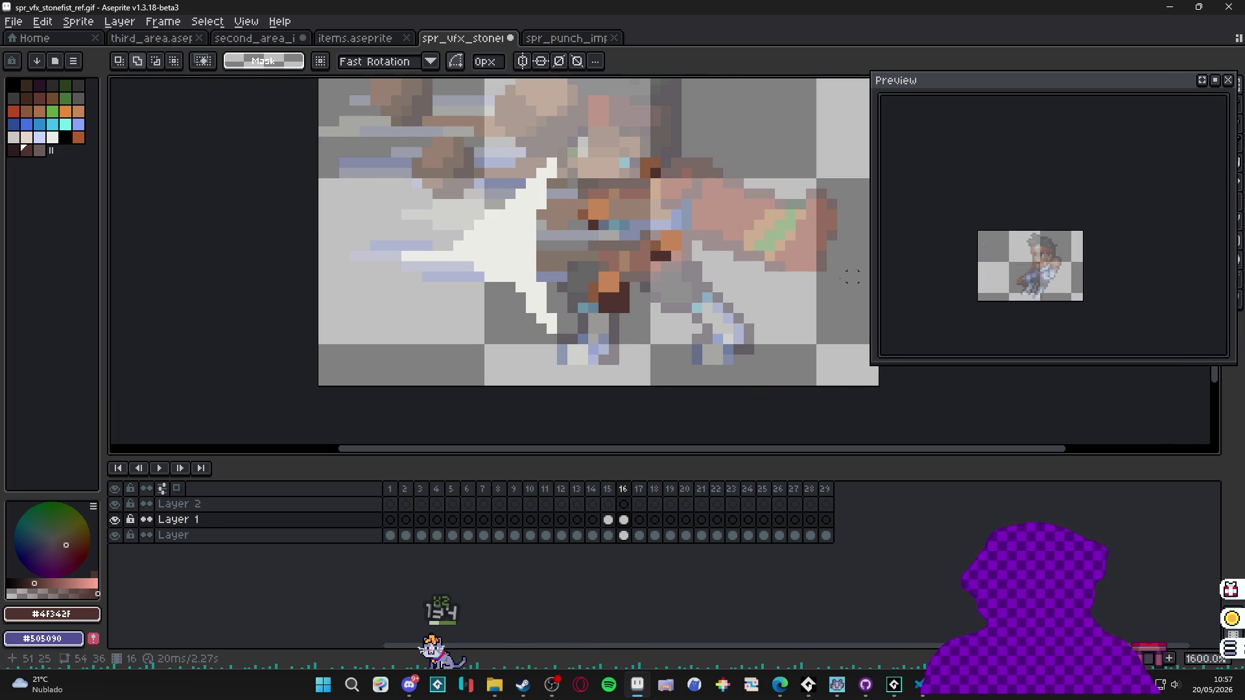
{"action": "left_click", "coordinate": [611, 520]}
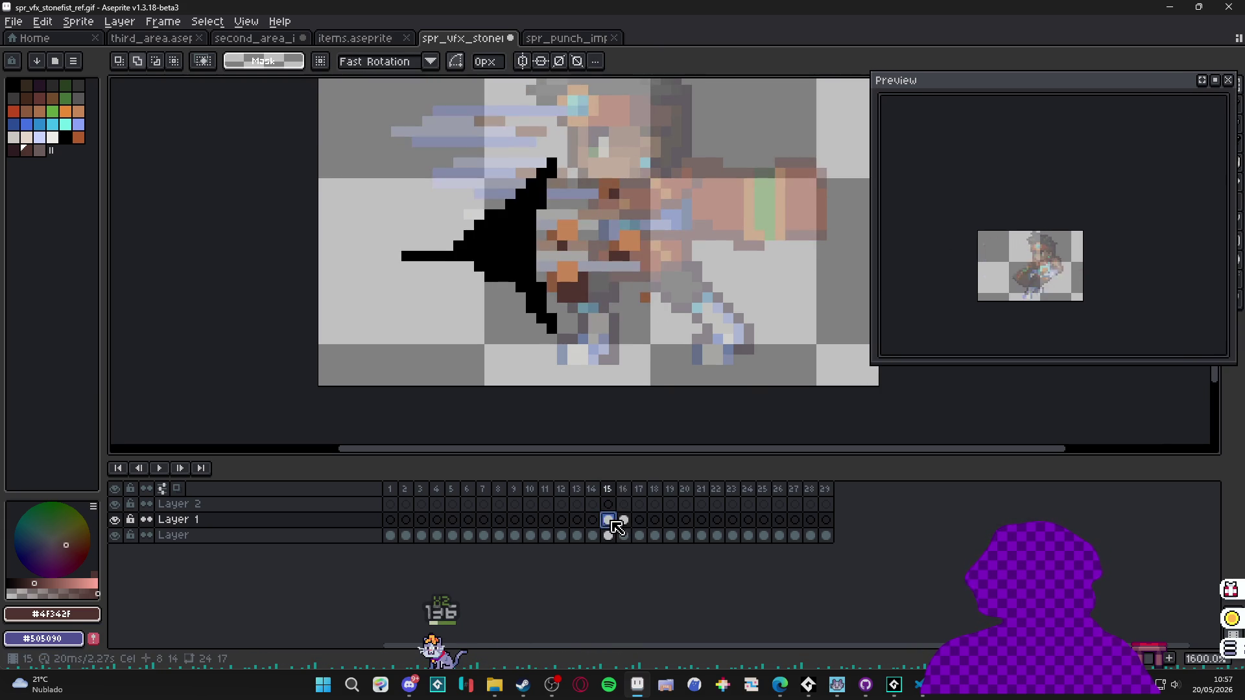
Paste the copied block into frame 17 and move it right and down.
{"action": "left_click", "coordinate": [624, 519]}
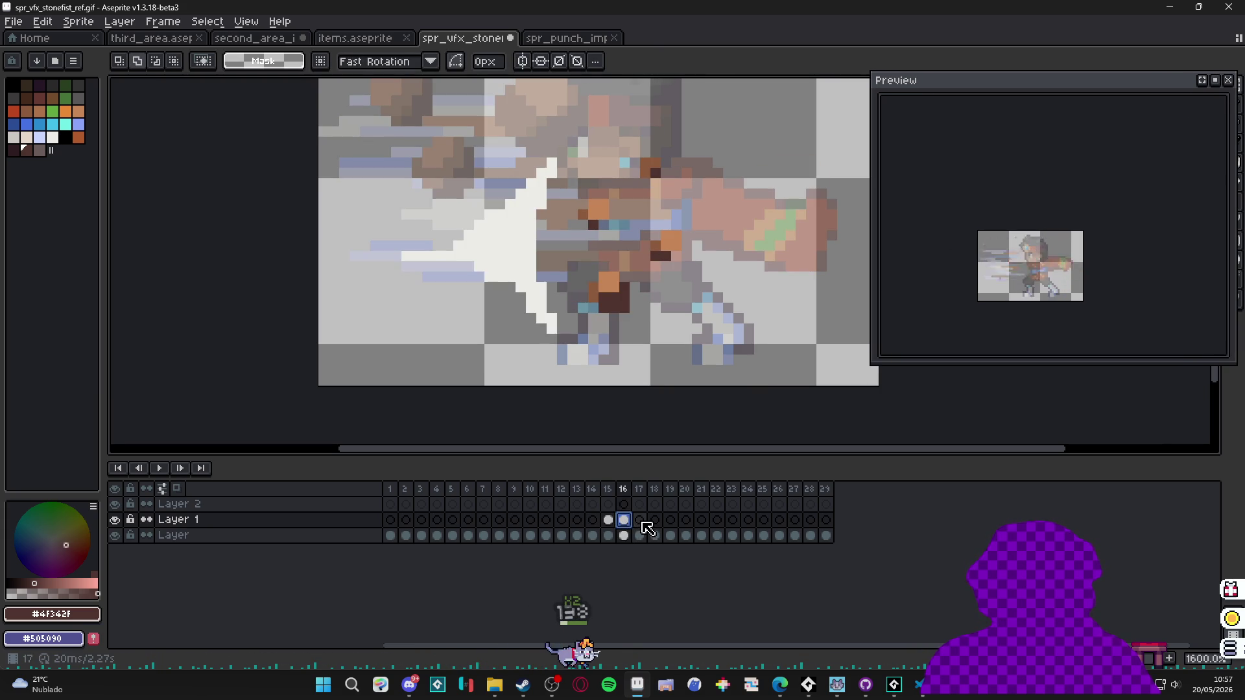
{"action": "left_click", "coordinate": [643, 524]}
{"action": "key", "text": "Left"}
{"action": "left_click", "coordinate": [643, 524]}
{"action": "key", "text": "ctrl+v"}
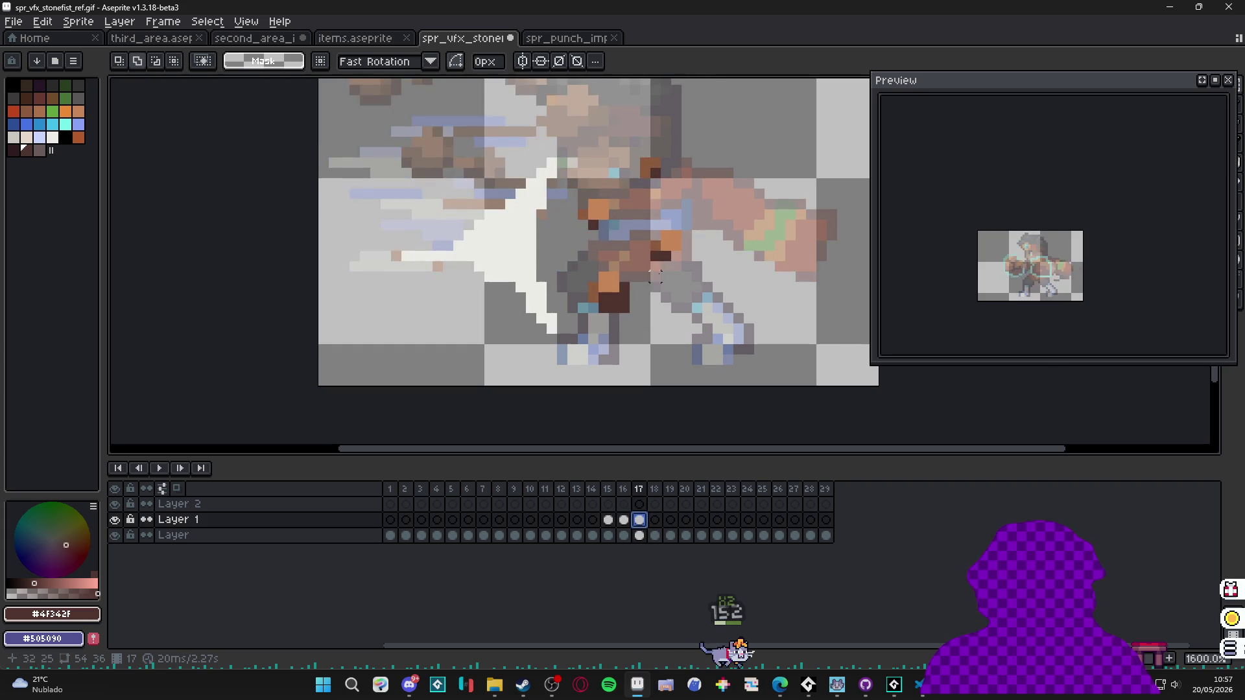
{"action": "scroll", "coordinate": [626, 269], "scroll_direction": "up", "scroll_amount": 1}
{"action": "left_click_drag", "start_coordinate": [590, 332], "coordinate": [621, 348]}
{"action": "key", "text": "Return"}
Nudge a 3x3 block two pixels right, a 2x2 block near the top, and another 3x3 block one pixel right.
{"action": "left_click_drag", "start_coordinate": [694, 254], "coordinate": [725, 254]}
{"action": "key", "text": "Return"}
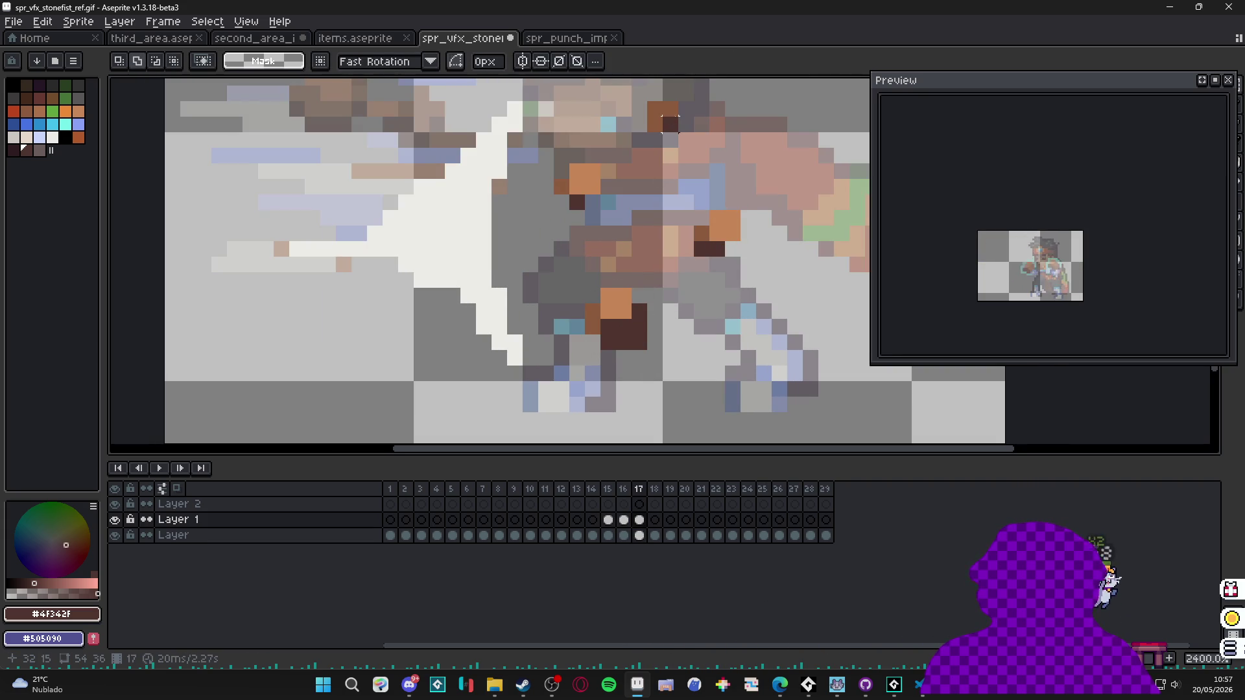
{"action": "mouse_move", "coordinate": [647, 98]}
{"action": "left_mouse_down"}
{"action": "mouse_move", "coordinate": [677, 127]}
{"action": "mouse_move", "coordinate": [629, 255]}
{"action": "mouse_move", "coordinate": [647, 237]}
{"action": "left_mouse_up"}
{"action": "key", "text": "Return"}
{"action": "mouse_move", "coordinate": [517, 278]}
{"action": "left_mouse_down"}
{"action": "mouse_move", "coordinate": [568, 329]}
{"action": "mouse_move", "coordinate": [548, 323]}
{"action": "mouse_move", "coordinate": [565, 326]}
{"action": "left_mouse_up"}
{"action": "scroll", "coordinate": [566, 327], "scroll_direction": "down", "scroll_amount": 2}
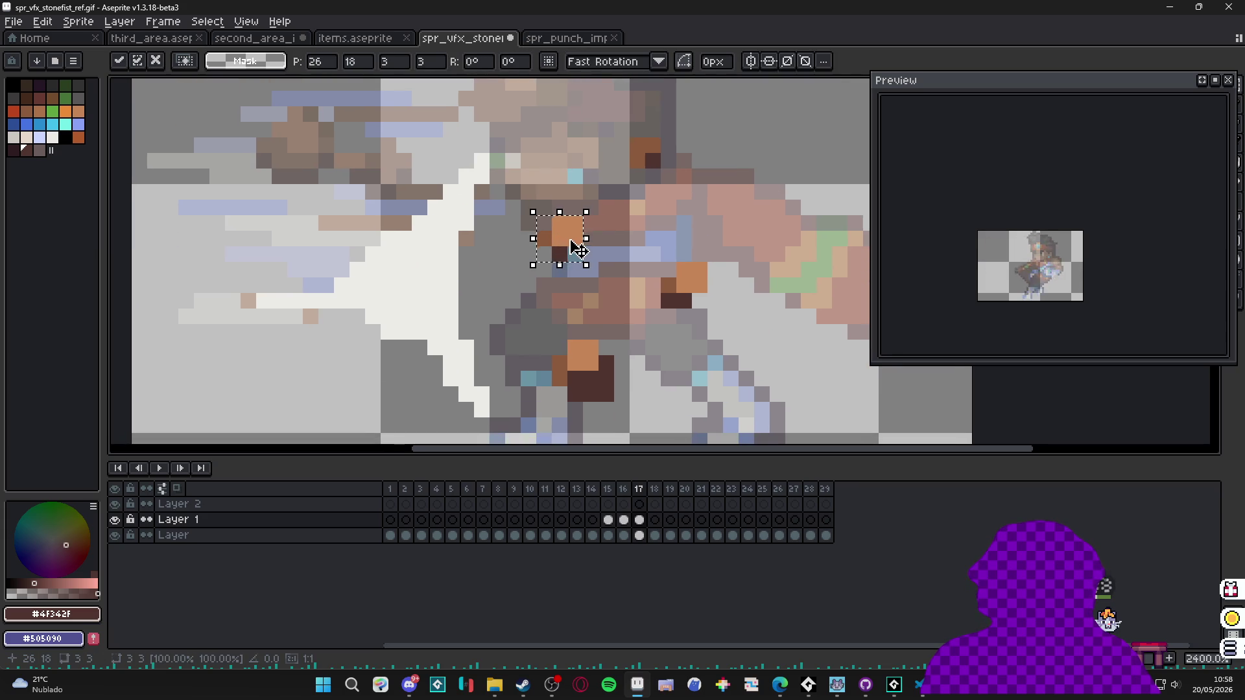
{"action": "key", "text": "Return"}
Erase two stray orange pixels on frame 17 after checking frames 15 and 16.
{"action": "left_click", "coordinate": [624, 520]}
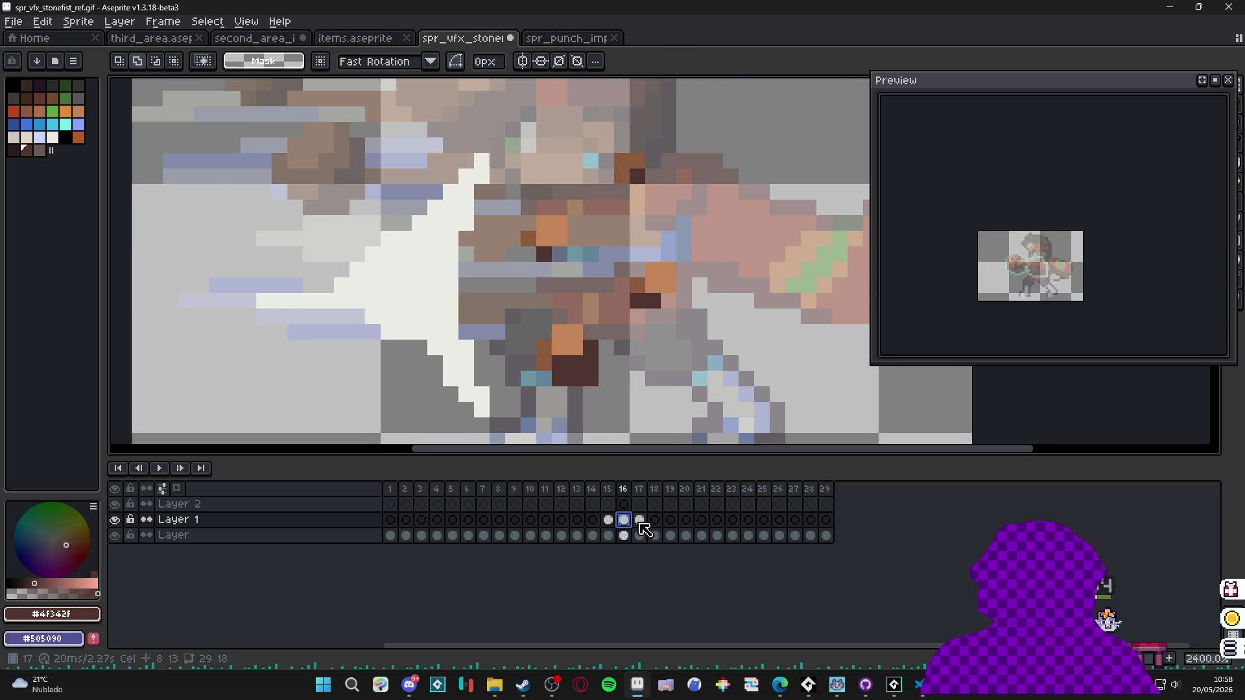
{"action": "left_click", "coordinate": [608, 520]}
{"action": "left_click", "coordinate": [624, 523]}
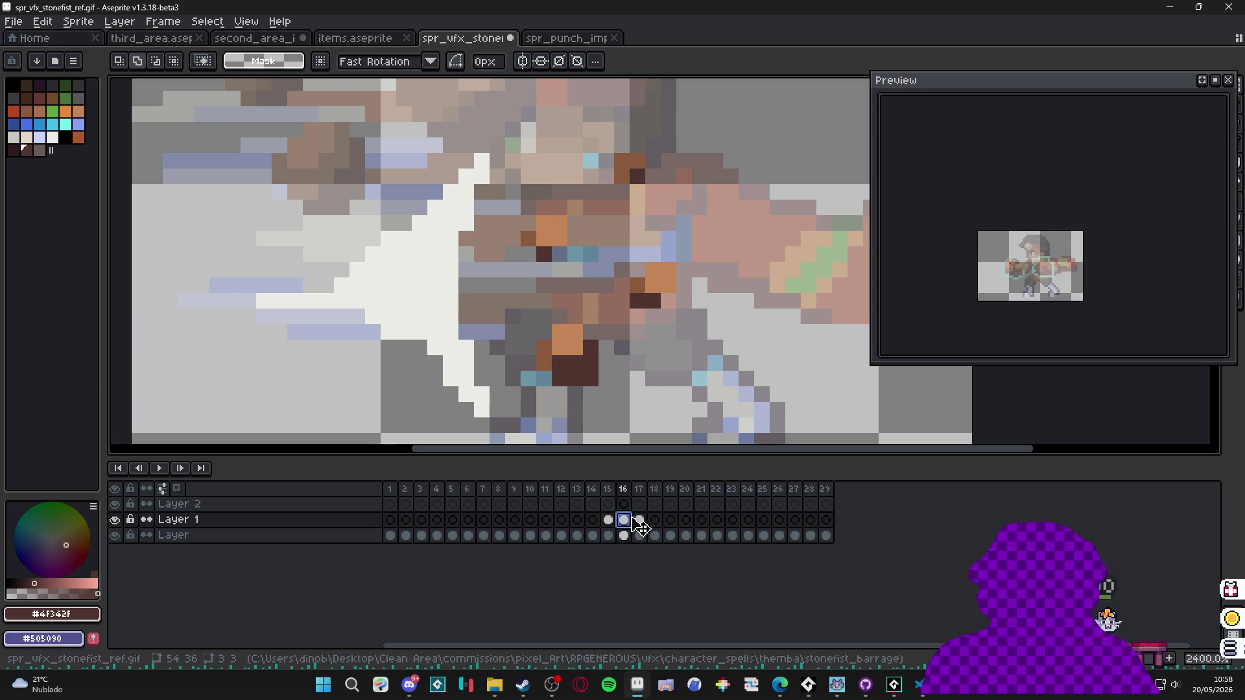
{"action": "key", "text": "period"}
{"action": "key", "text": "e"}
{"action": "left_click", "coordinate": [583, 354]}
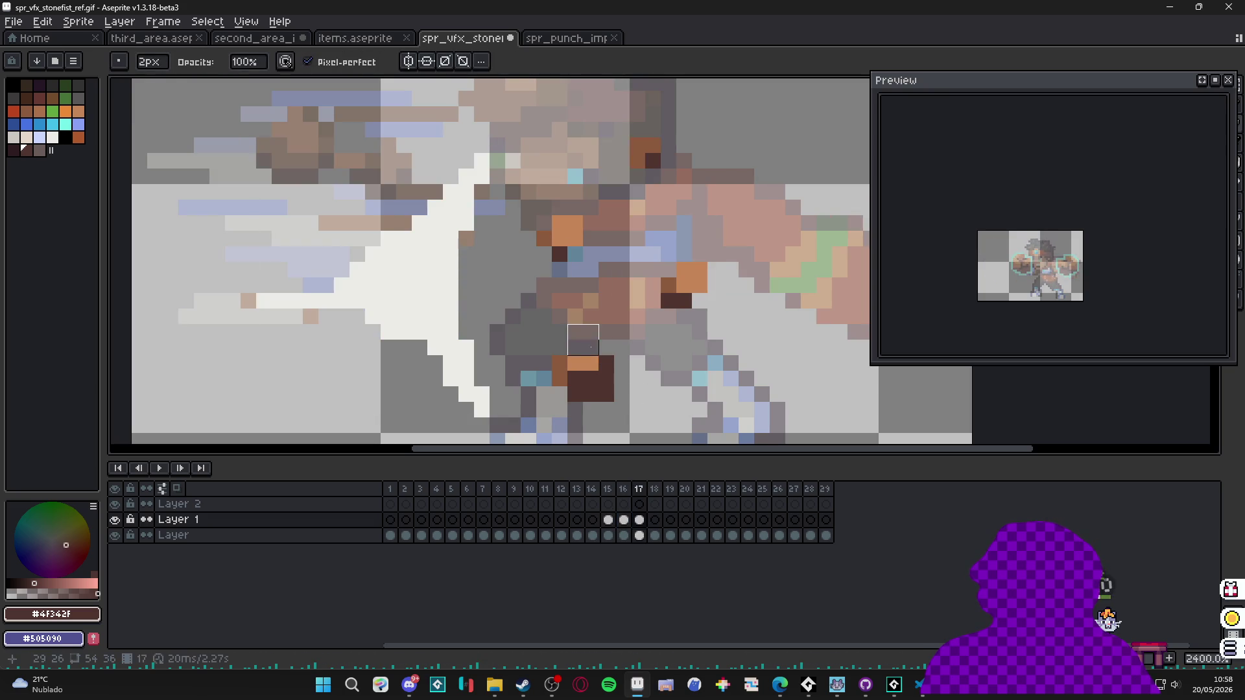
{"action": "left_click", "coordinate": [551, 371]}
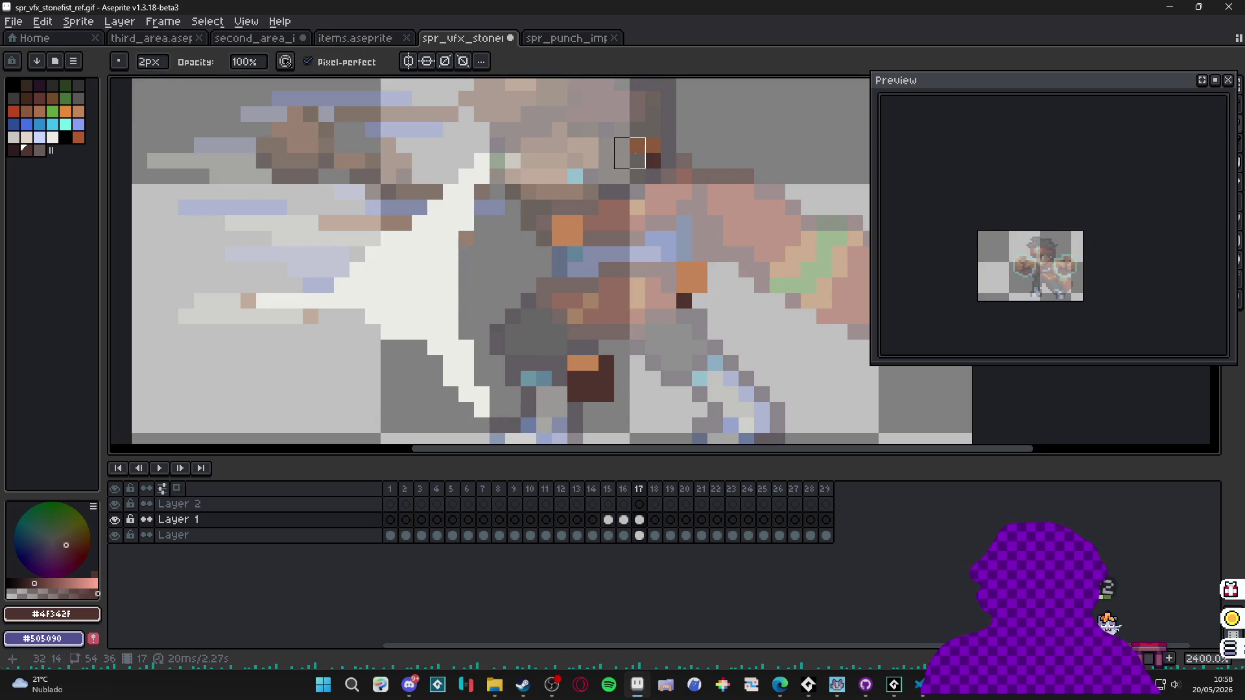
Step through frames 15 to 17 and zoom out to see the whole sprite.
{"action": "left_click", "coordinate": [625, 520]}
{"action": "left_click", "coordinate": [650, 523]}
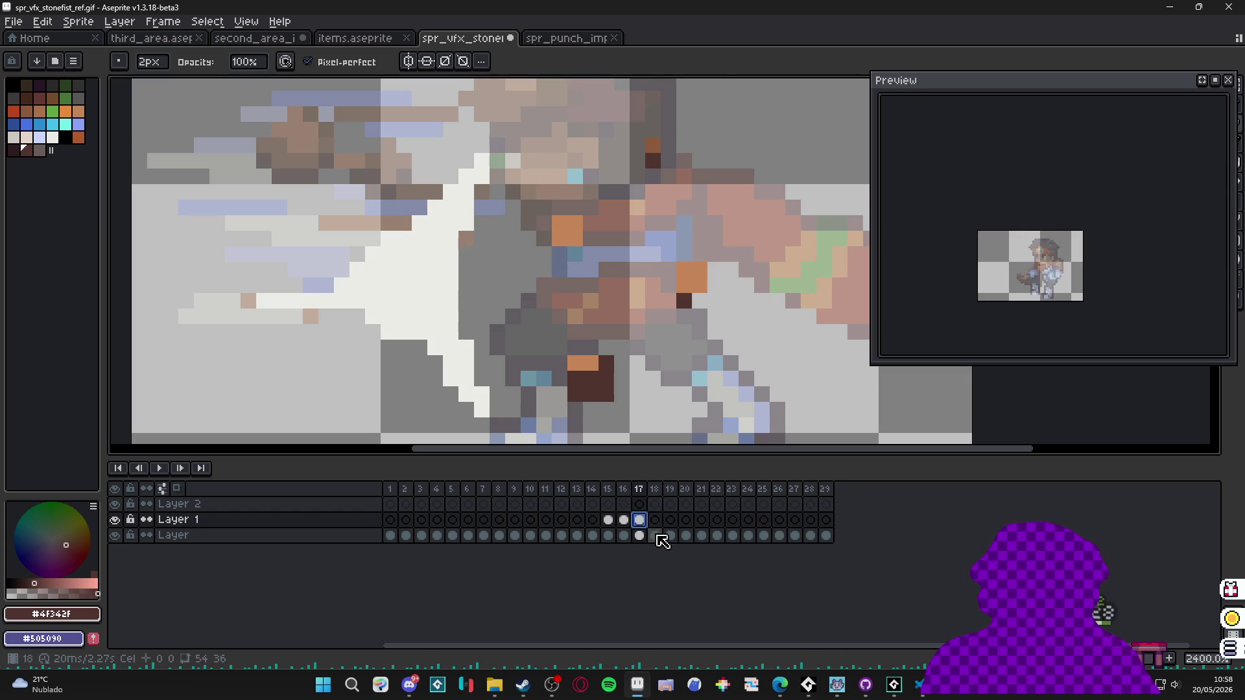
{"action": "left_click", "coordinate": [609, 521]}
{"action": "left_click", "coordinate": [626, 522]}
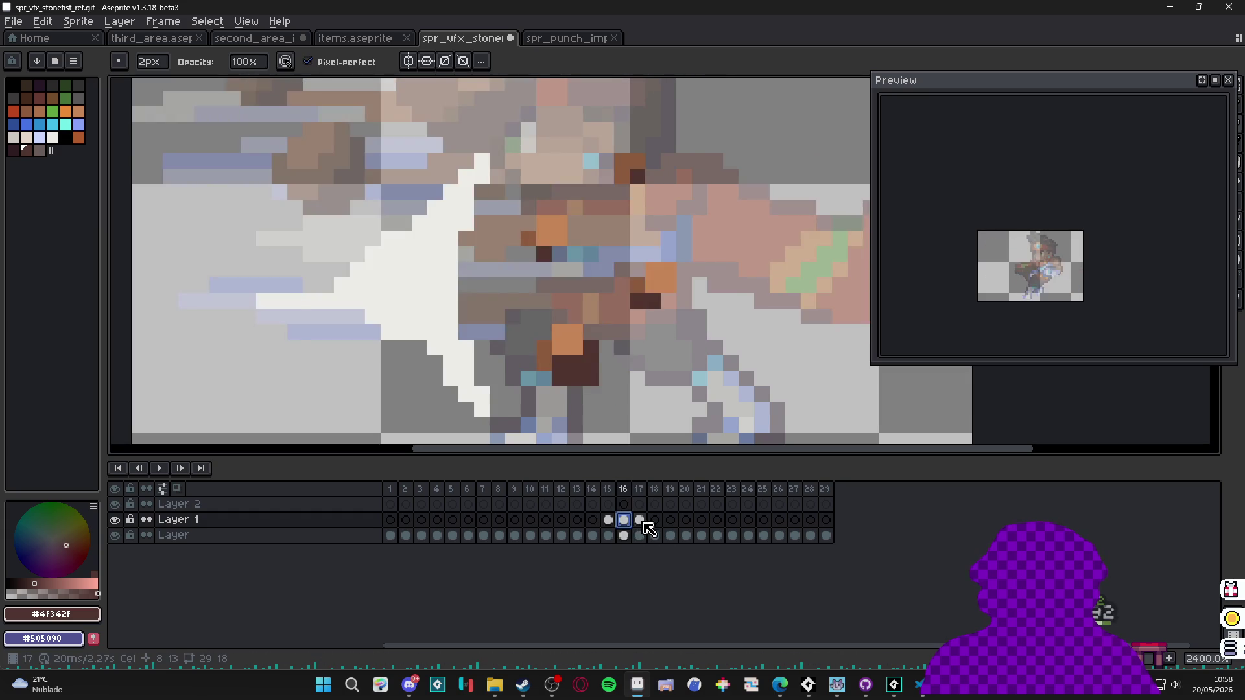
{"action": "left_click", "coordinate": [641, 521]}
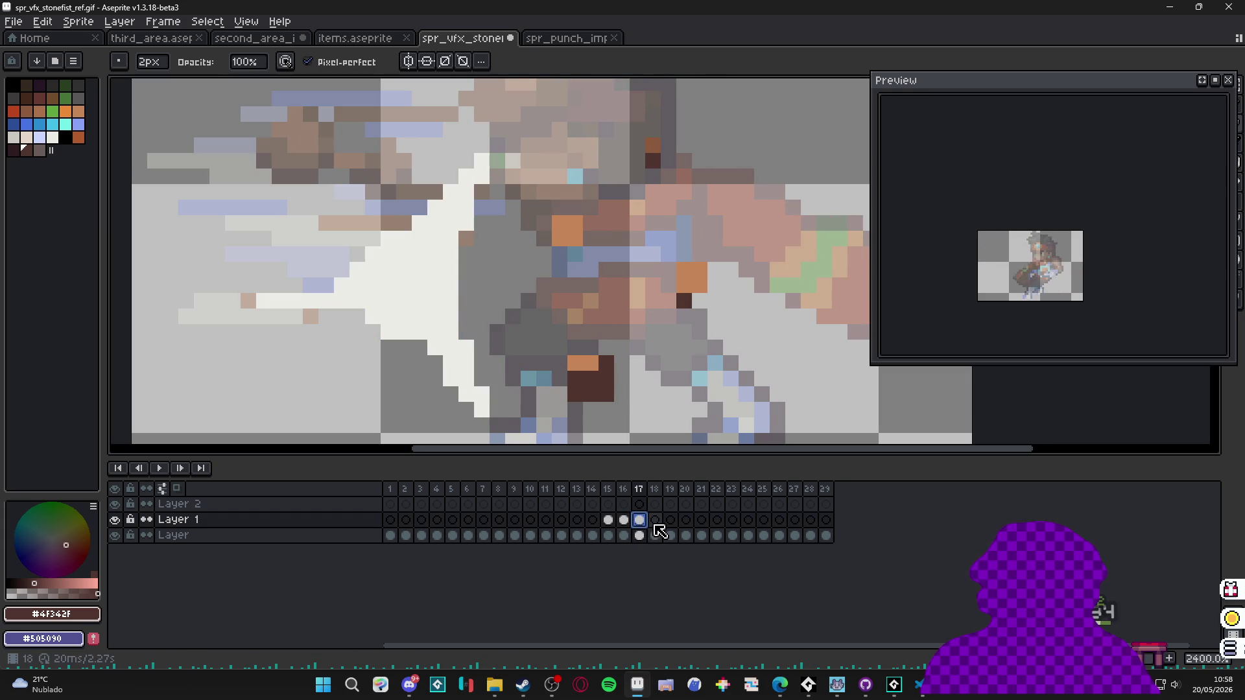
{"action": "key", "text": "minus"}
{"action": "key", "text": "minus"}
{"action": "key", "text": "minus"}
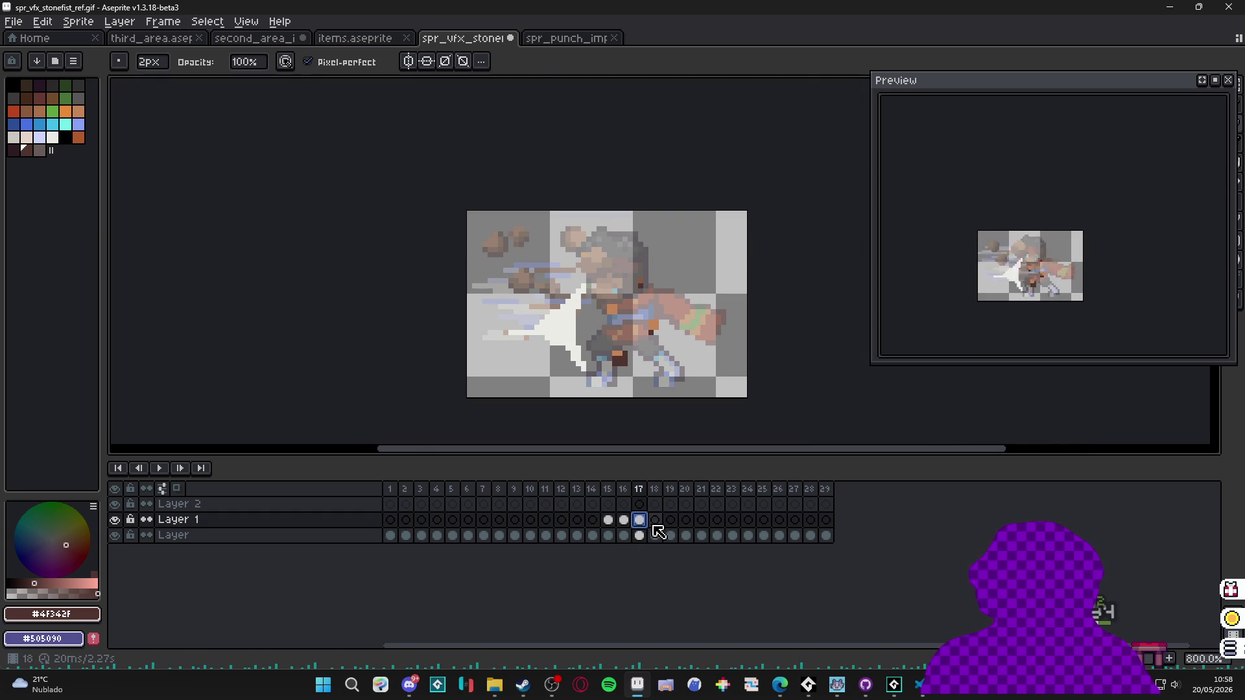
Select the white streak on frame 17 and delete it.
{"action": "left_click", "coordinate": [610, 521]}
{"action": "left_click", "coordinate": [624, 521]}
{"action": "left_click", "coordinate": [641, 521]}
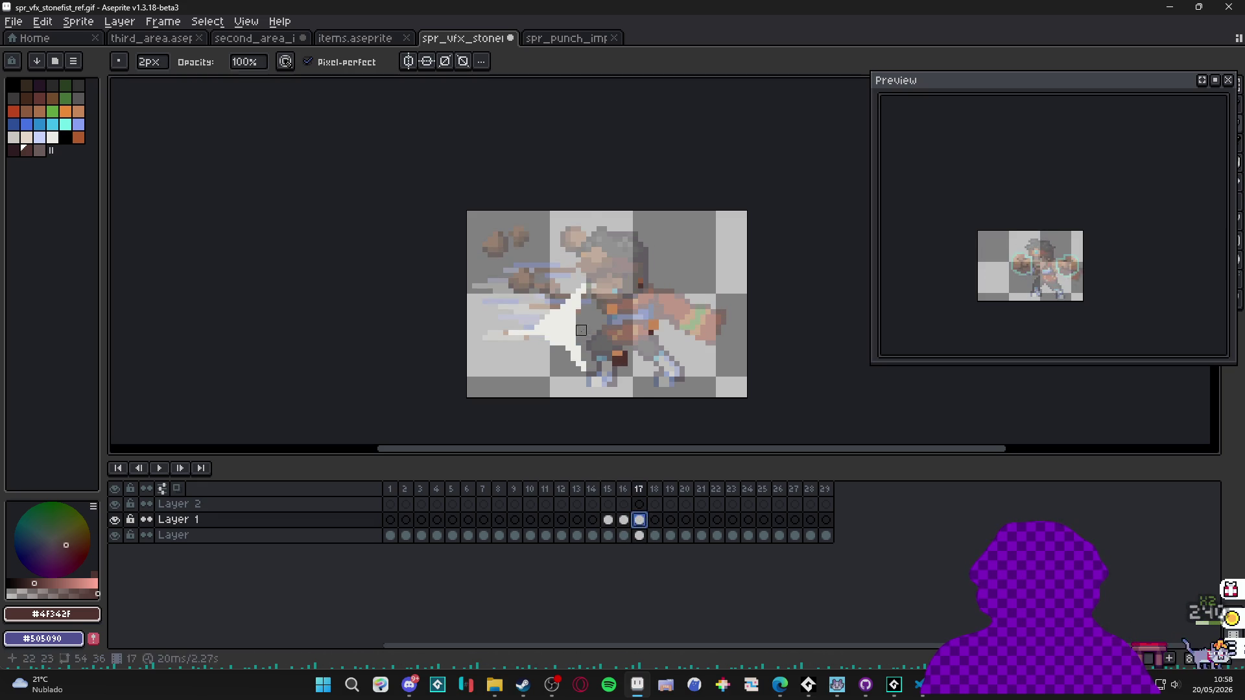
{"action": "key", "text": "m"}
{"action": "mouse_move", "coordinate": [595, 260]}
{"action": "left_mouse_down"}
{"action": "mouse_move", "coordinate": [553, 356]}
{"action": "mouse_move", "coordinate": [489, 391]}
{"action": "left_mouse_up"}
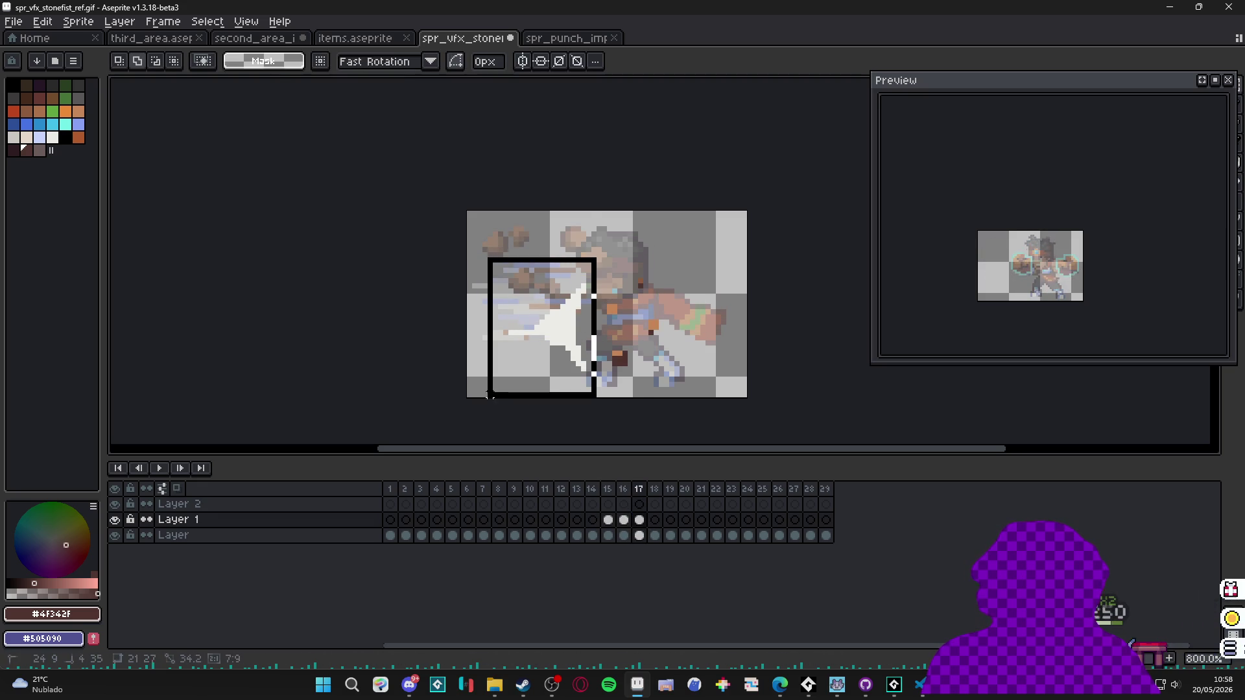
{"action": "key", "text": "Delete"}
Compare frame 17 against frames 15 and 16 to confirm the streak is gone.
{"action": "left_click", "coordinate": [609, 520]}
{"action": "left_click", "coordinate": [624, 520]}
{"action": "left_click", "coordinate": [641, 521]}
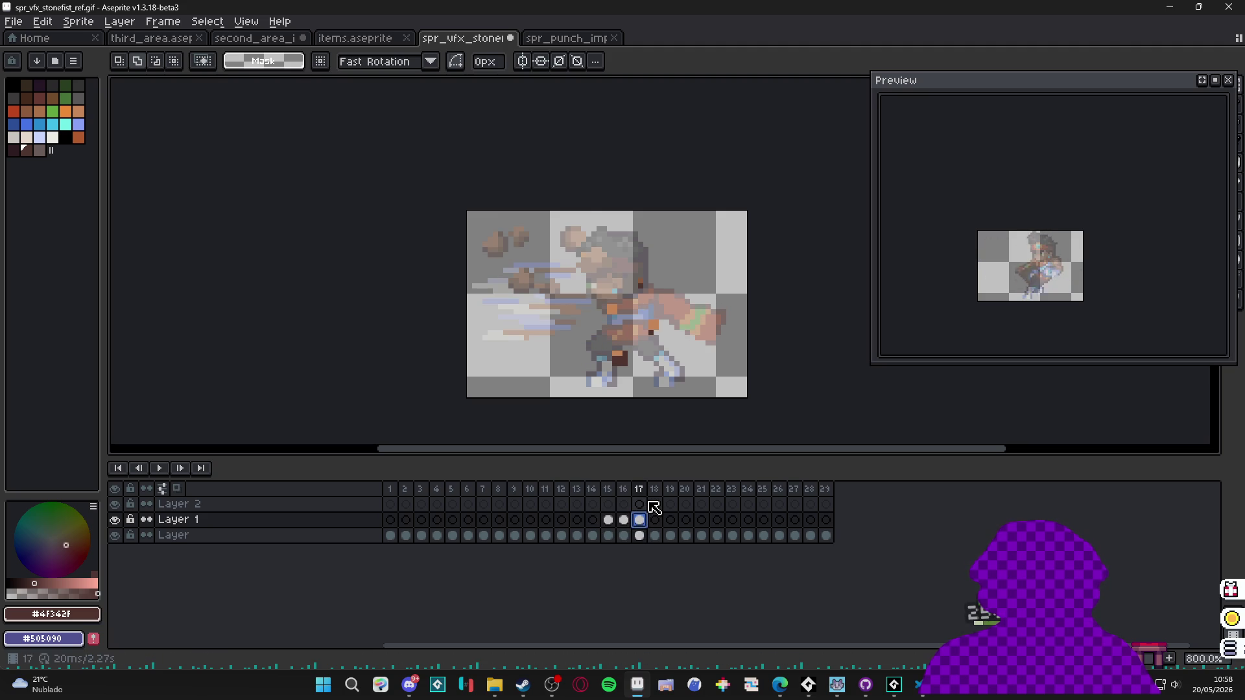
{"action": "key", "text": "Left"}
{"action": "key", "text": "Left"}
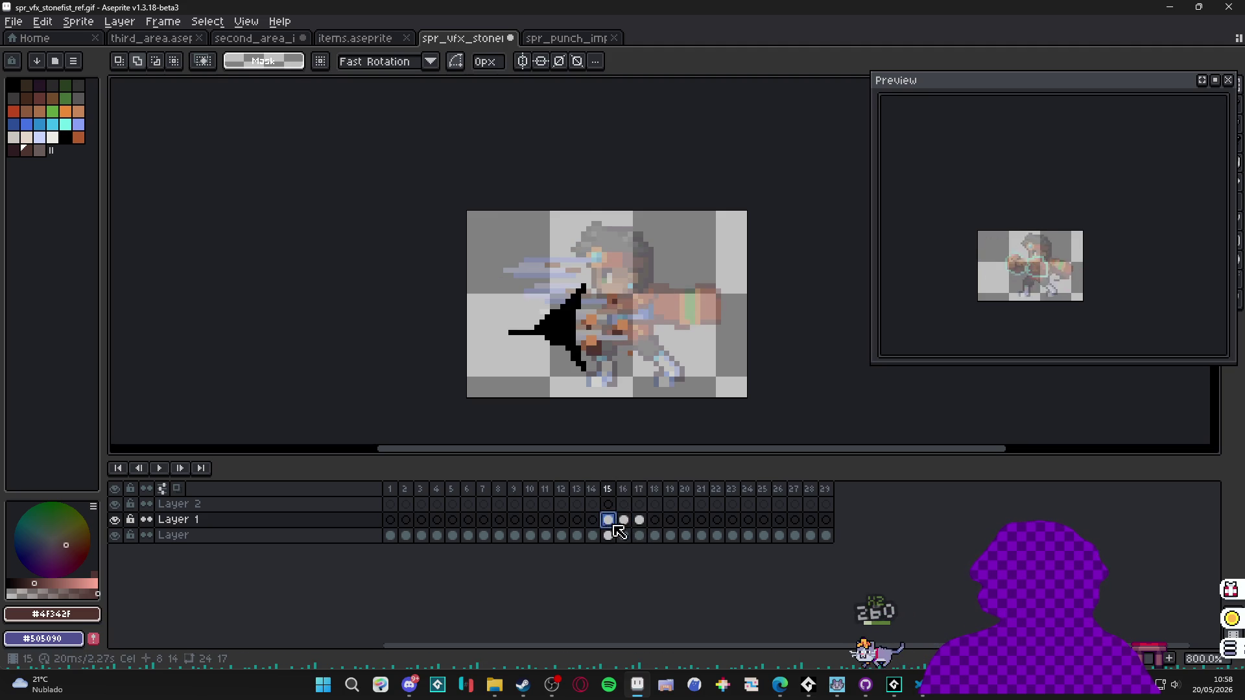
{"action": "key", "text": "Right"}
{"action": "left_click", "coordinate": [638, 522]}
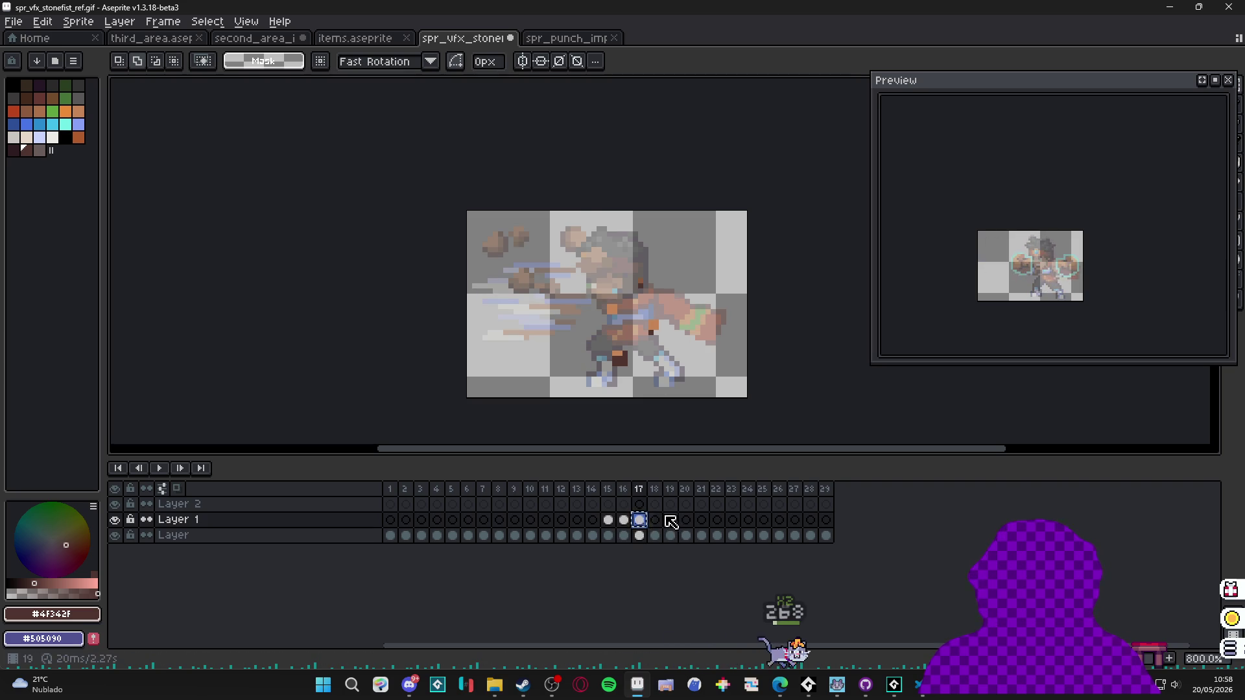
On frame 18, shift the orange pixels, the dark pixels near the feet, and a lone orange pixel one pixel right.
{"action": "key", "text": "Right"}
{"action": "scroll", "coordinate": [619, 357], "scroll_direction": "up", "scroll_amount": 3}
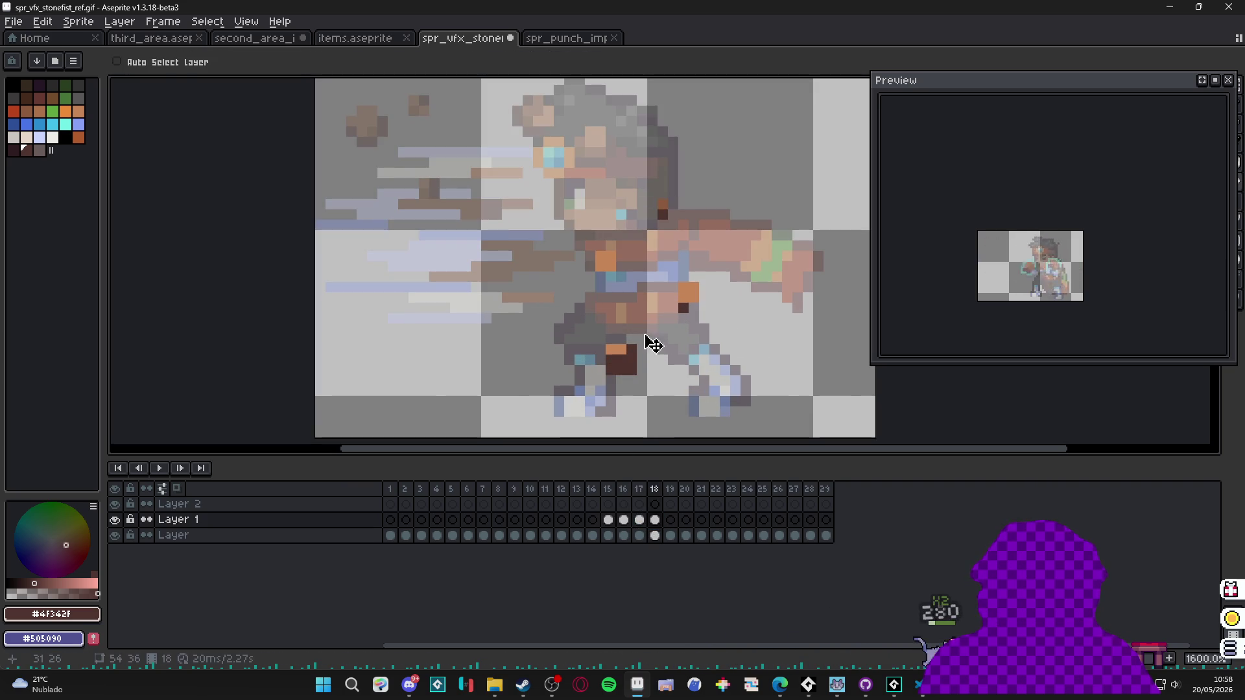
{"action": "mouse_move", "coordinate": [675, 269]}
{"action": "left_mouse_down"}
{"action": "mouse_move", "coordinate": [712, 327]}
{"action": "mouse_move", "coordinate": [715, 285]}
{"action": "left_mouse_up"}
{"action": "key", "text": "ctrl+d"}
{"action": "mouse_move", "coordinate": [655, 191]}
{"action": "left_mouse_down"}
{"action": "mouse_move", "coordinate": [679, 223]}
{"action": "mouse_move", "coordinate": [675, 208]}
{"action": "left_mouse_up"}
{"action": "key", "text": "ctrl+d"}
{"action": "mouse_move", "coordinate": [595, 250]}
{"action": "left_mouse_down"}
{"action": "mouse_move", "coordinate": [616, 271]}
{"action": "mouse_move", "coordinate": [626, 260]}
{"action": "left_mouse_up"}
{"action": "key", "text": "ctrl+d"}
Move the 9x7 block of dark pixels right and down and erase strays near the feet.
{"action": "key", "text": "e"}
{"action": "key", "text": "m"}
{"action": "mouse_move", "coordinate": [572, 310]}
{"action": "left_mouse_down"}
{"action": "mouse_move", "coordinate": [671, 389]}
{"action": "mouse_move", "coordinate": [655, 382]}
{"action": "left_mouse_up"}
{"action": "left_click", "coordinate": [645, 373]}
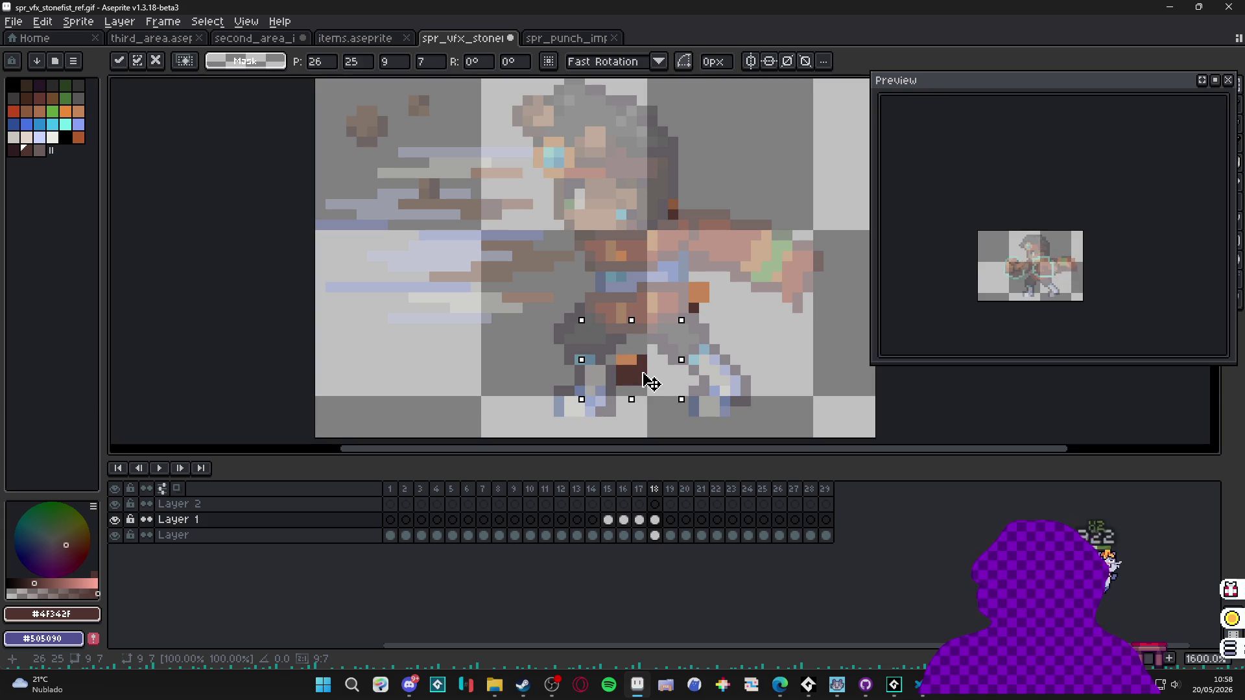
{"action": "key", "text": "ctrl+d"}
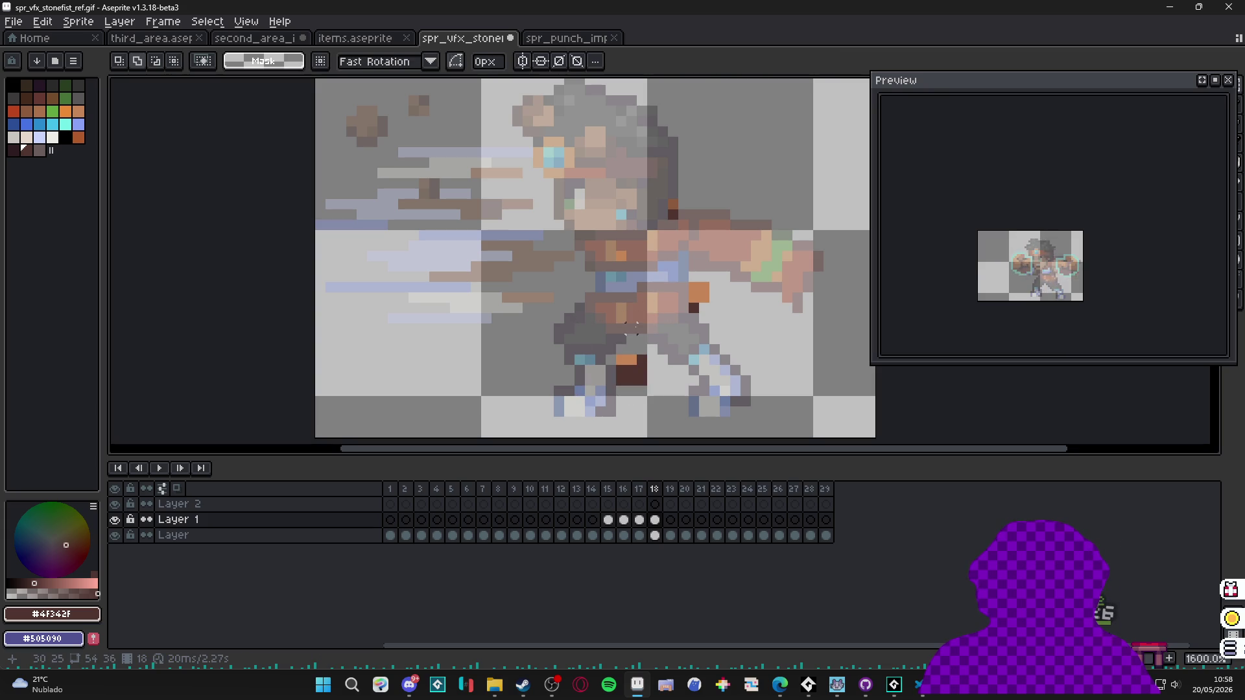
{"action": "key", "text": "e"}
{"action": "left_click_drag", "start_coordinate": [636, 354], "coordinate": [627, 355]}
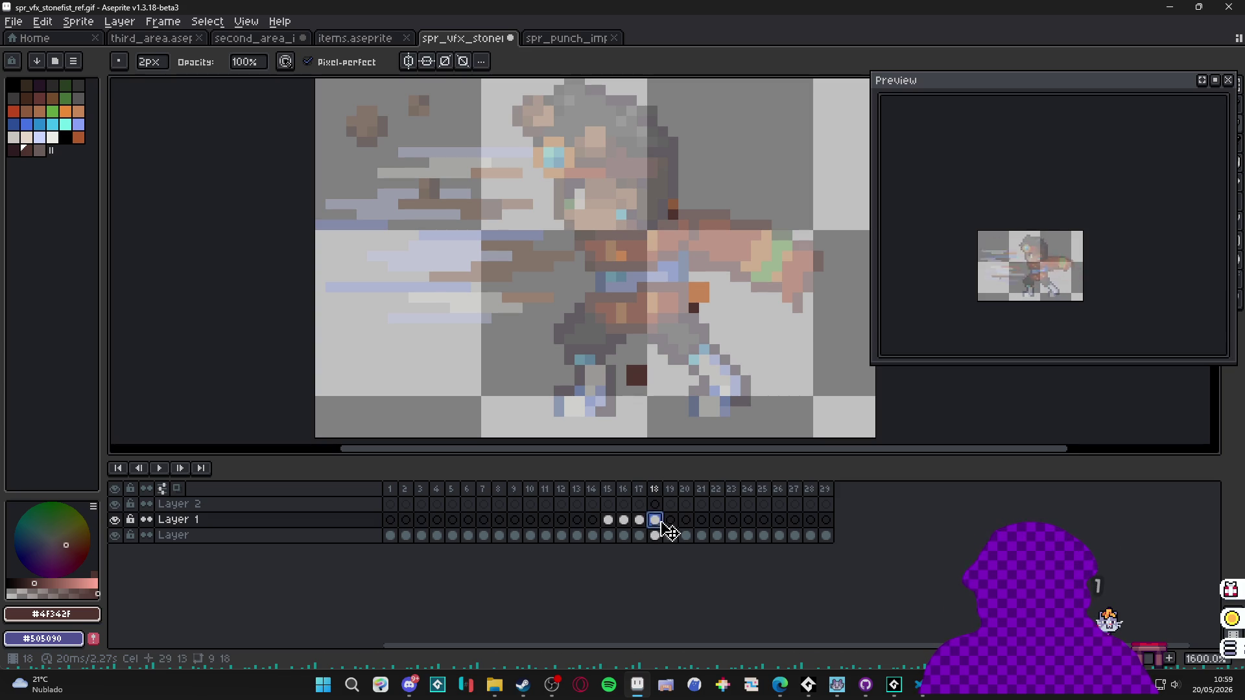
Paste the copied pixels into frame 19 and commit them.
{"action": "left_click", "coordinate": [672, 523]}
{"action": "key", "text": "v"}
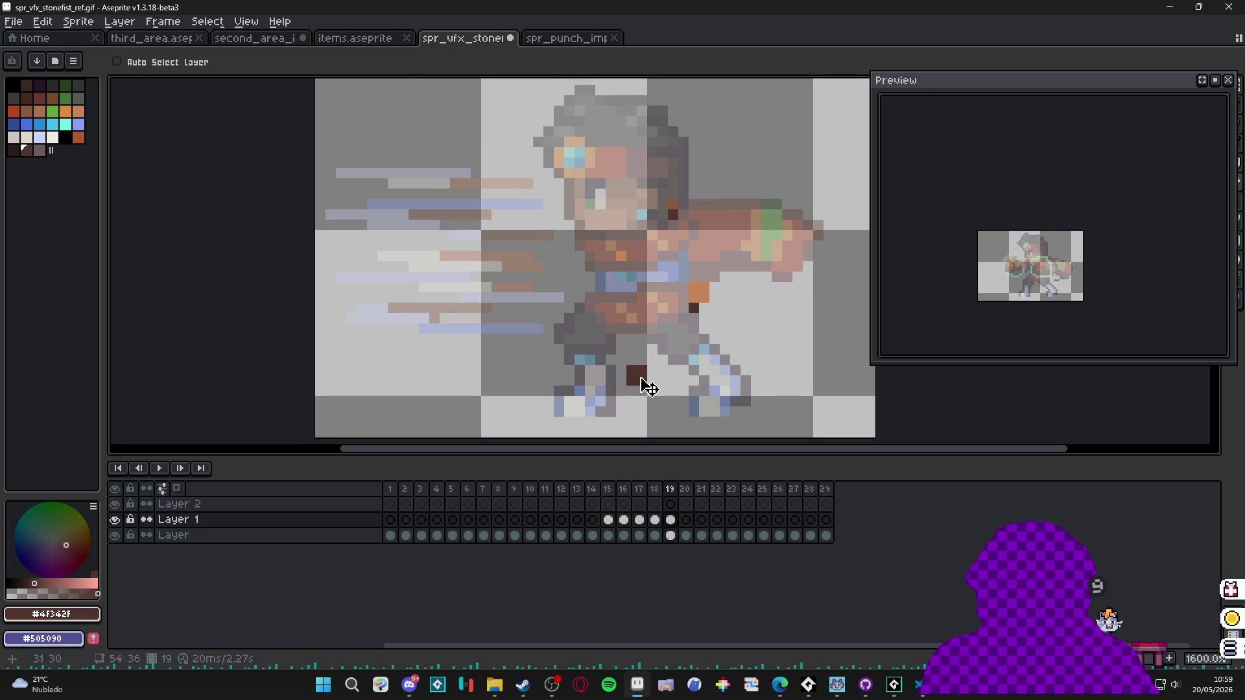
{"action": "key", "text": "e"}
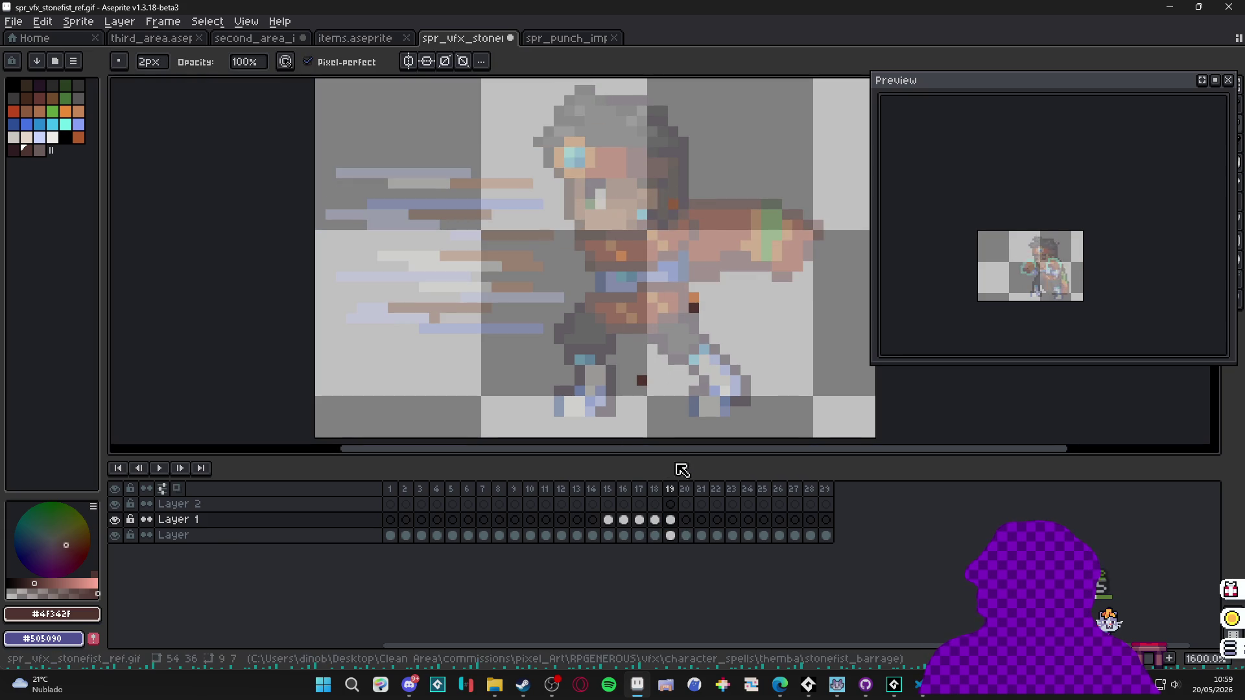
{"action": "left_click", "coordinate": [655, 519]}
{"action": "left_click", "coordinate": [672, 520]}
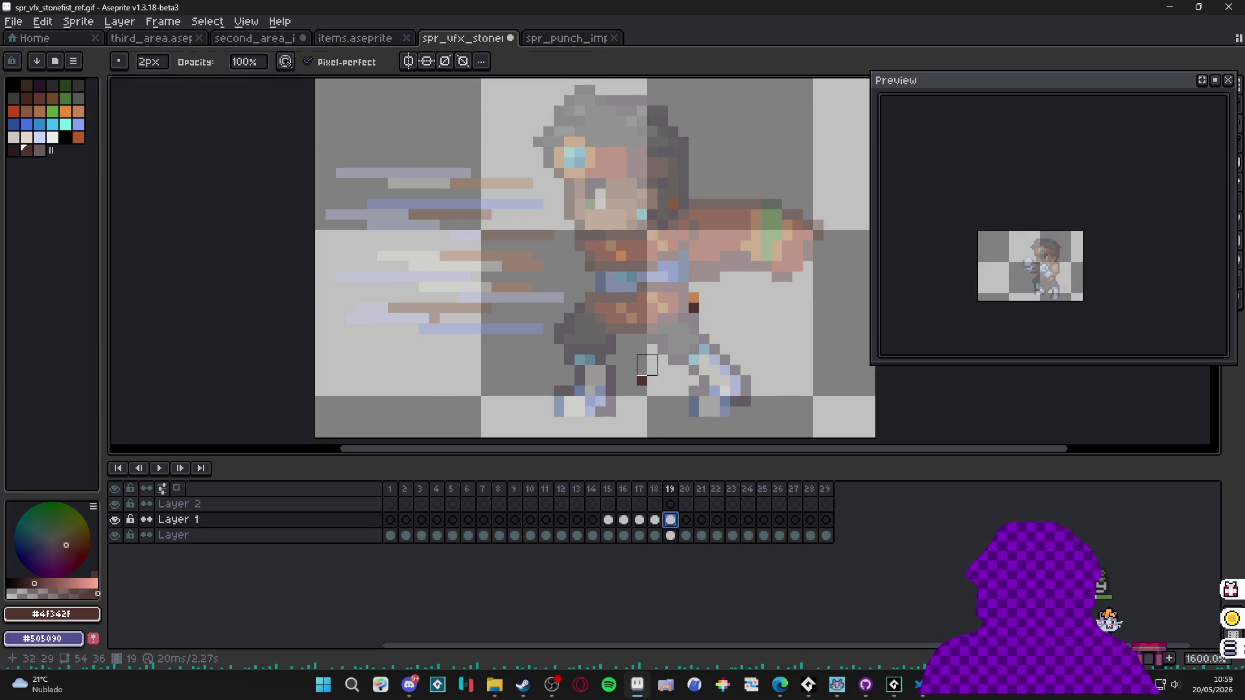
{"action": "key", "text": "ctrl+v"}
{"action": "key", "text": "Return"}
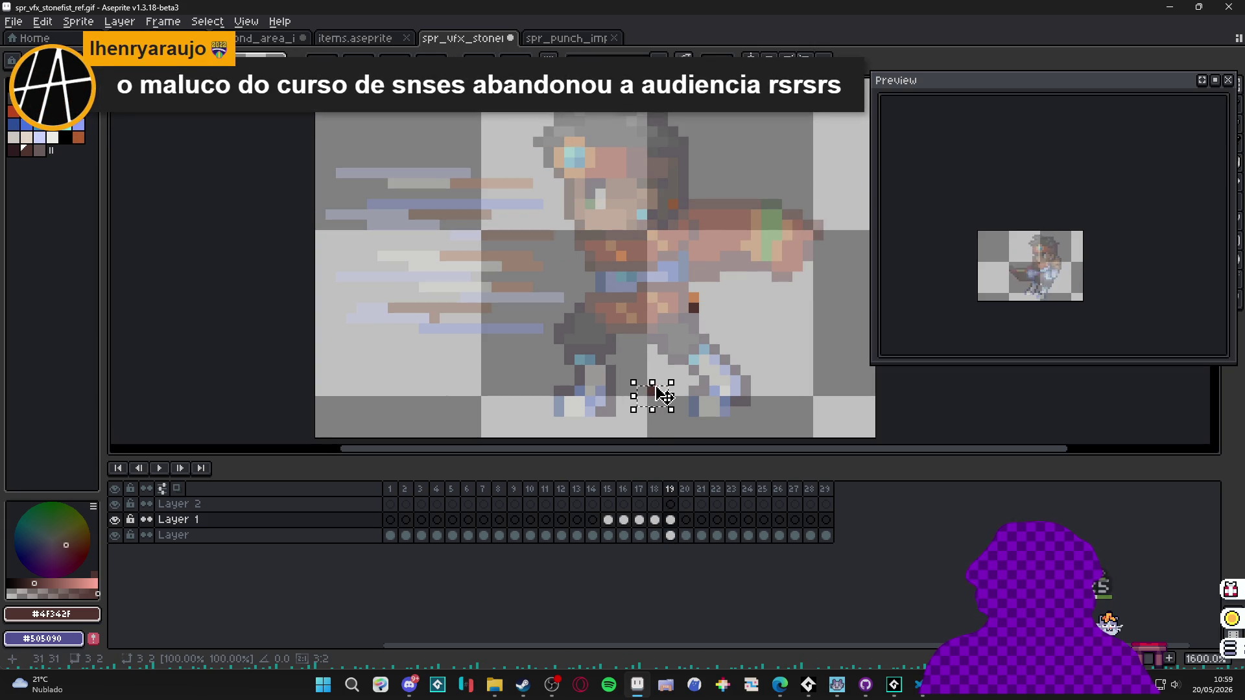
Reposition small 2x2 and 4x4 pixel groups on frame 19, then zoom out to the whole sprite.
{"action": "left_click_drag", "start_coordinate": [657, 198], "coordinate": [675, 206]}
{"action": "left_click_drag", "start_coordinate": [687, 281], "coordinate": [730, 323]}
{"action": "left_click", "coordinate": [713, 381]}
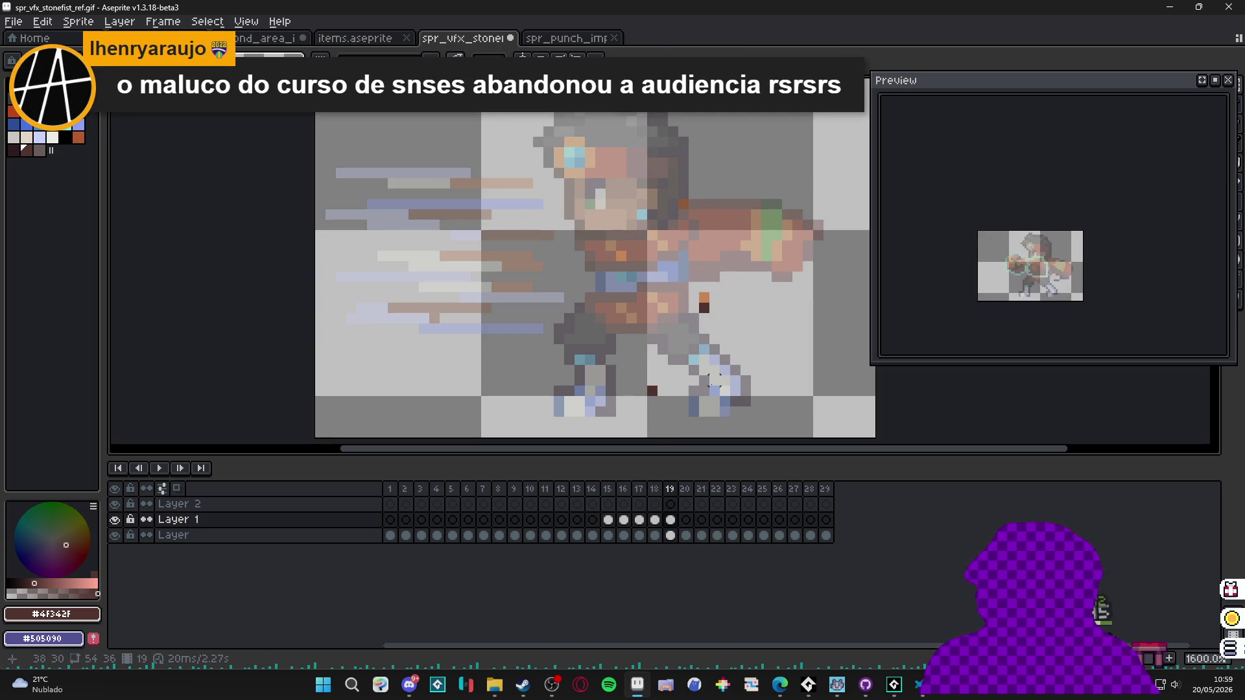
{"action": "key", "text": "4"}
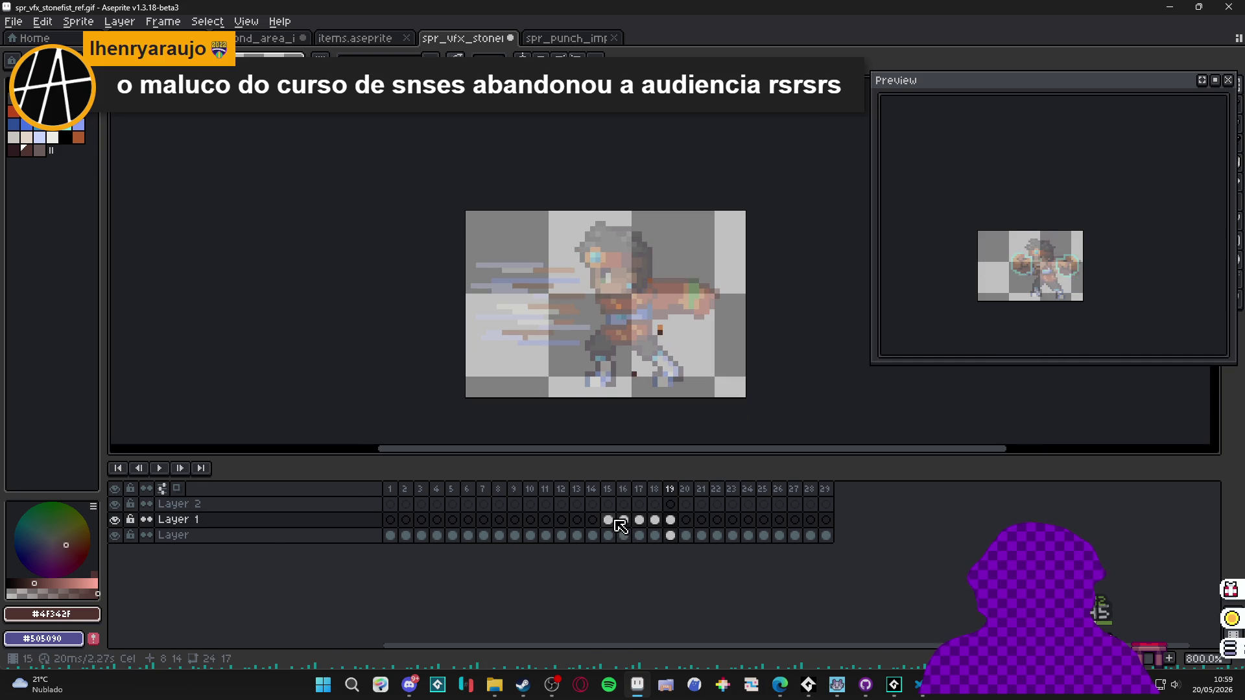
{"action": "left_click_drag", "start_coordinate": [592, 520], "coordinate": [668, 520]}
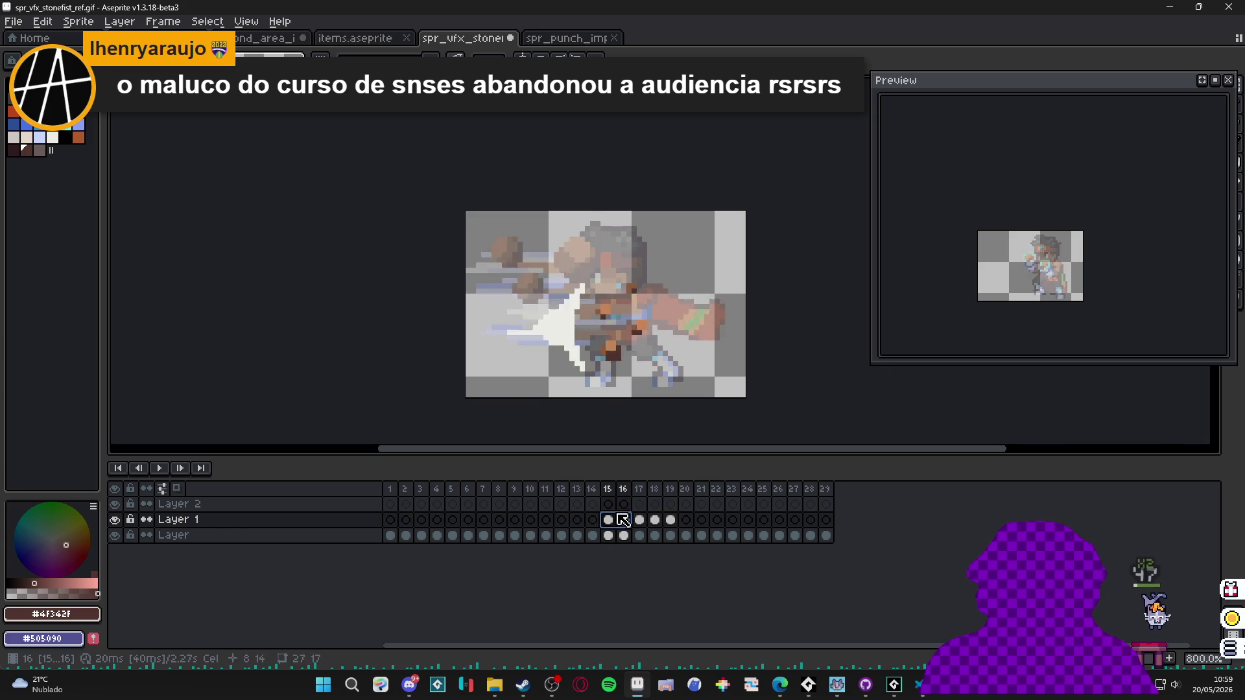
{"action": "left_click", "coordinate": [656, 520], "text": "shift"}
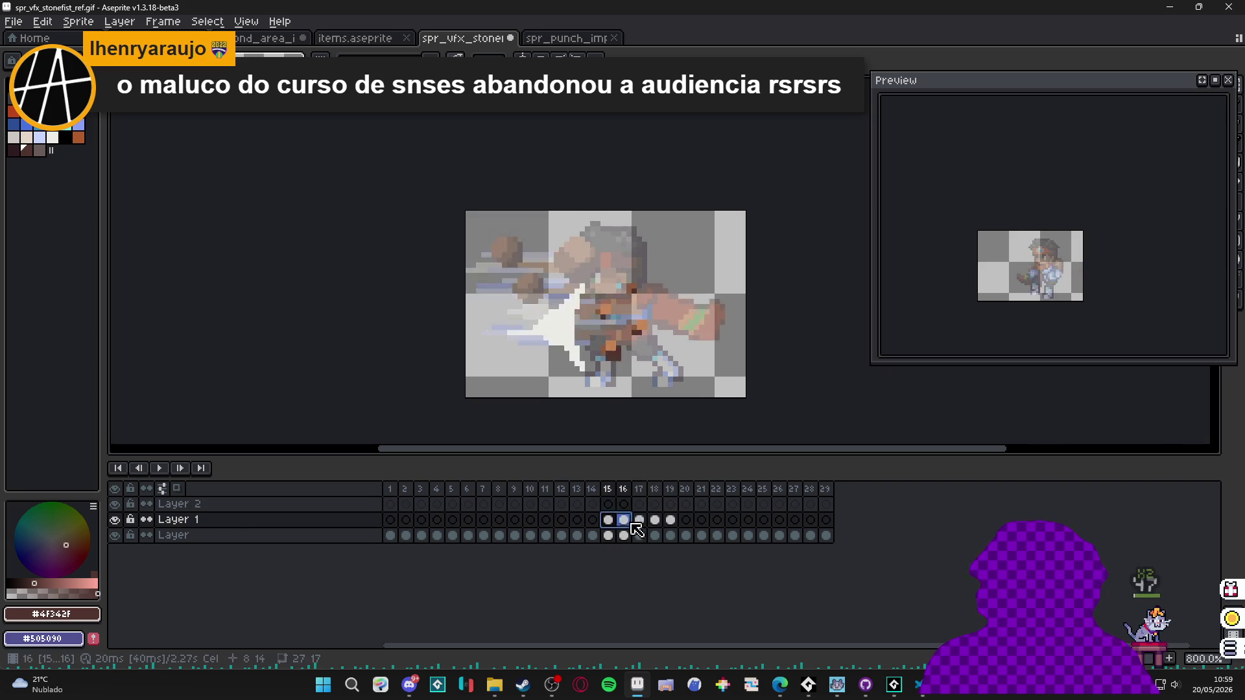
{"action": "left_click", "coordinate": [670, 519], "text": "shift"}
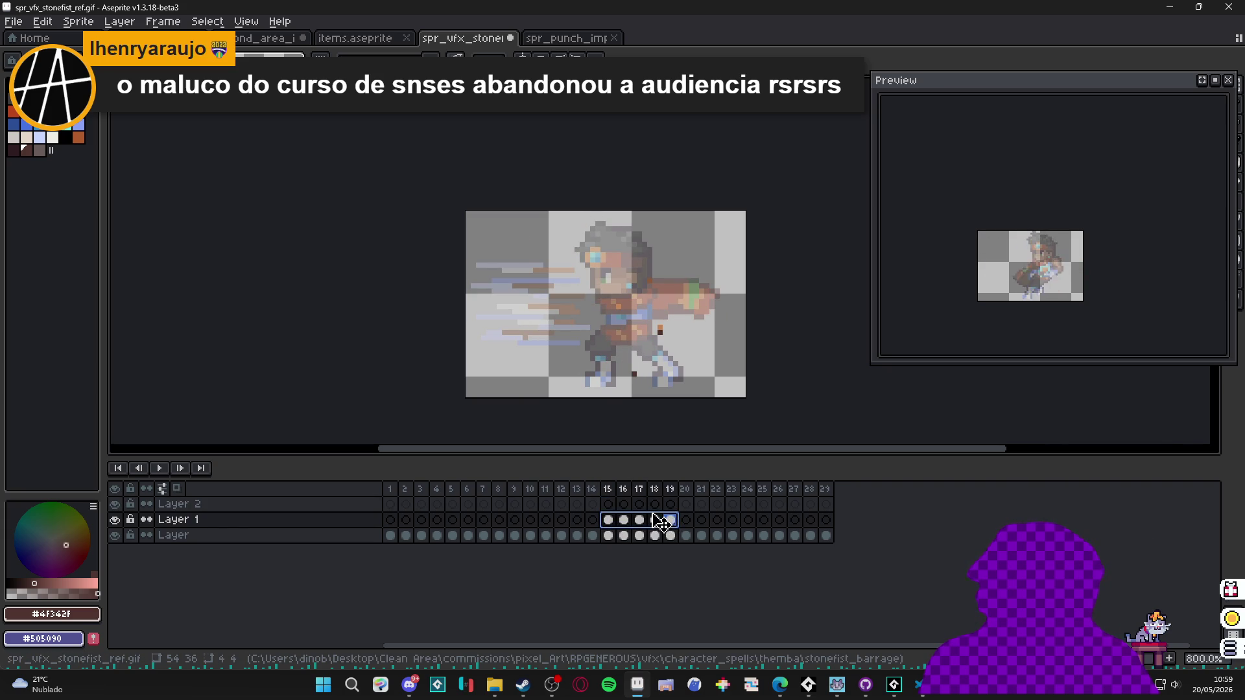
{"action": "left_click", "coordinate": [608, 520]}
{"action": "left_click", "coordinate": [628, 520]}
{"action": "left_click", "coordinate": [639, 519]}
{"action": "left_click", "coordinate": [655, 520]}
{"action": "left_click", "coordinate": [671, 519]}
{"action": "left_click", "coordinate": [607, 519]}
{"action": "left_click", "coordinate": [624, 520]}
{"action": "left_click", "coordinate": [639, 521]}
{"action": "left_click", "coordinate": [655, 519]}
{"action": "left_click", "coordinate": [670, 519]}
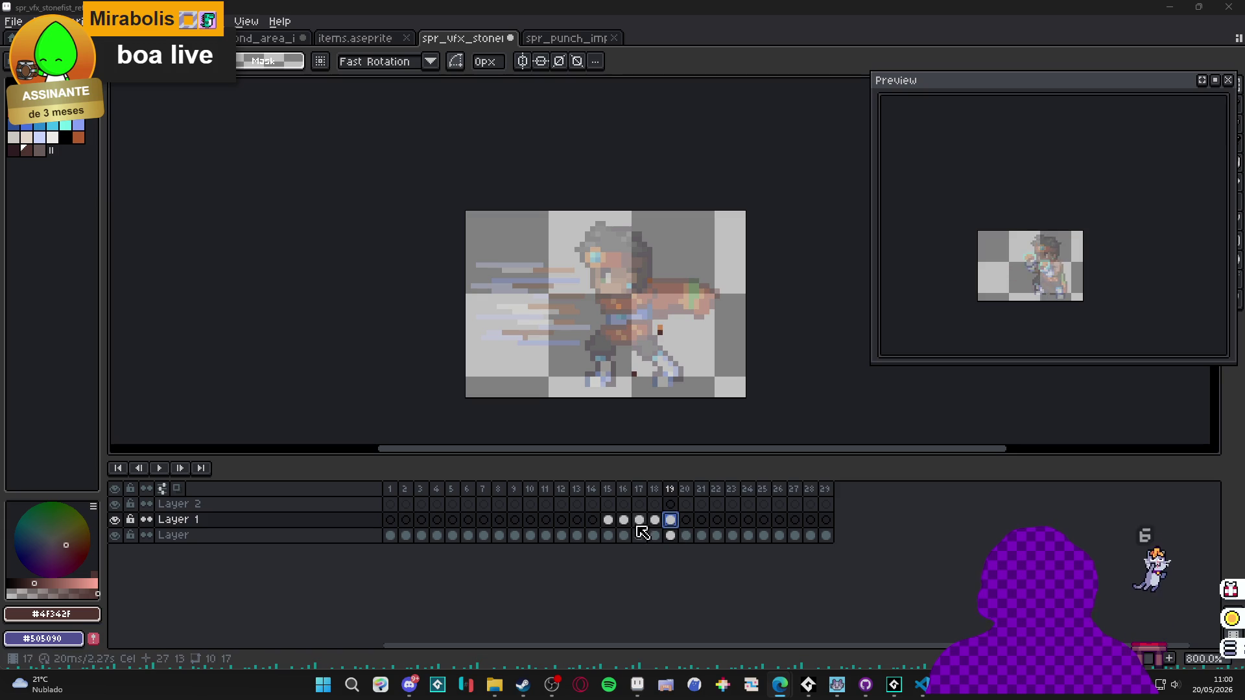
{"action": "left_click", "coordinate": [610, 521]}
Paint off-white #ecebe7 pixels over the black streak's tip on Layer 2, frame 15.
{"action": "left_click", "coordinate": [627, 521]}
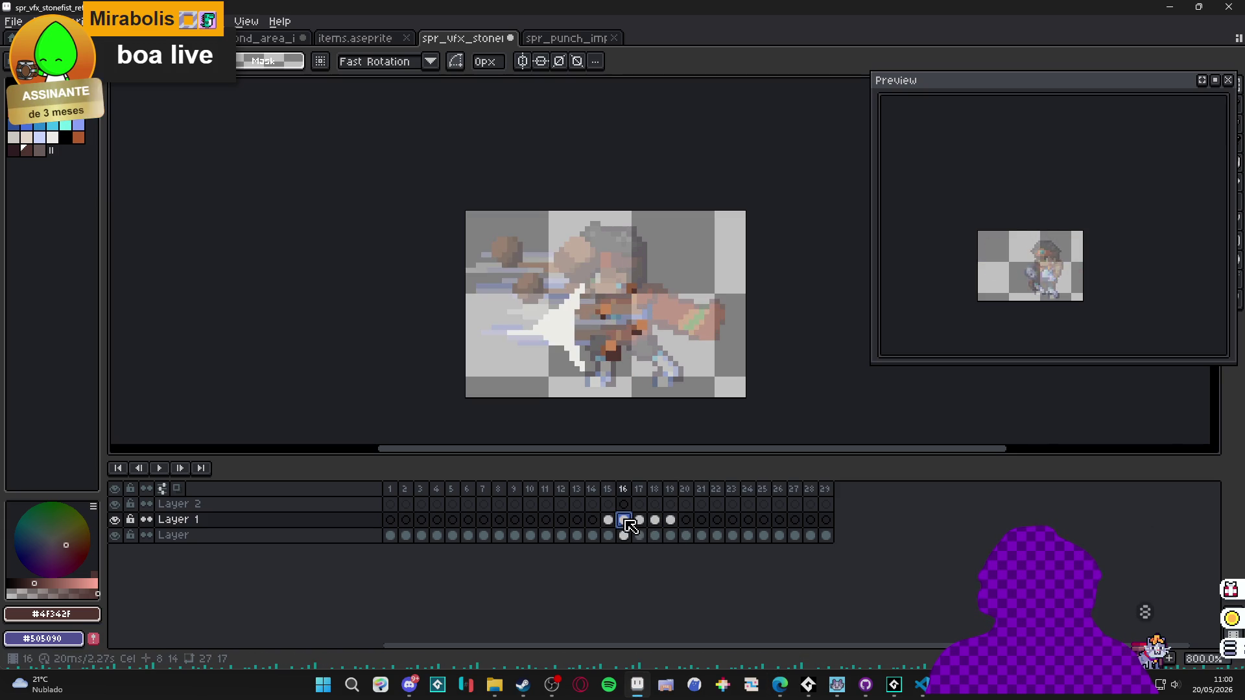
{"action": "left_click", "coordinate": [608, 520]}
{"action": "left_click", "coordinate": [608, 504]}
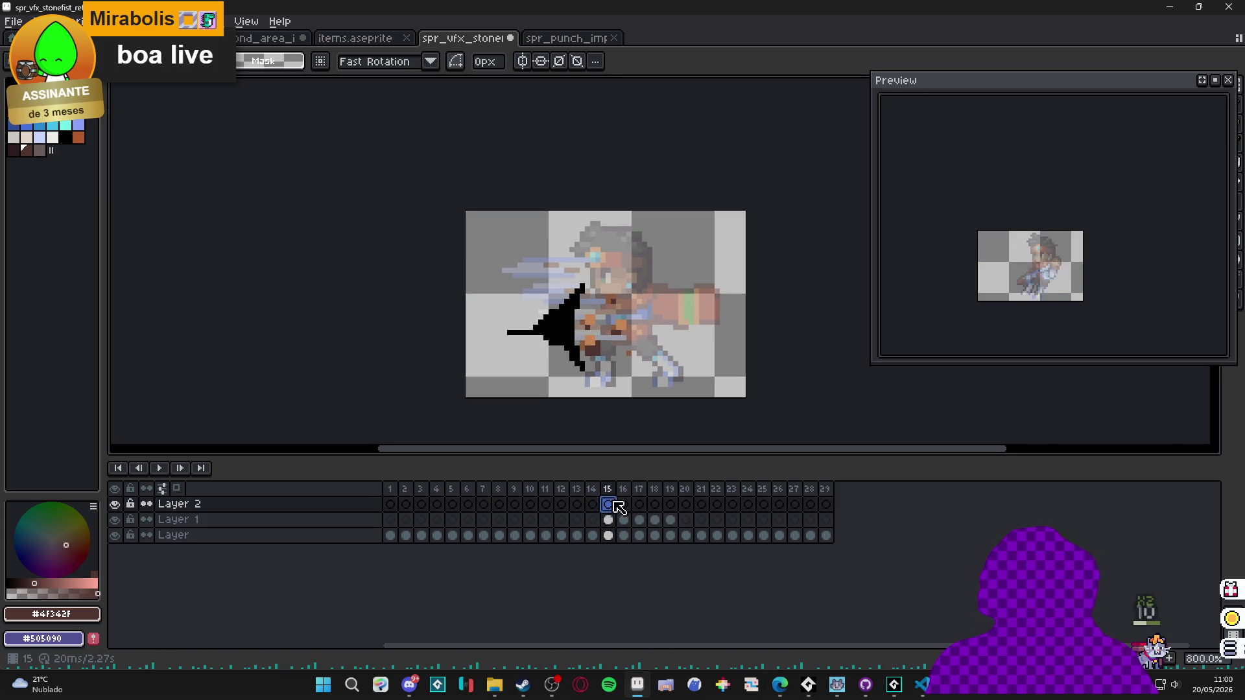
{"action": "key", "text": "b"}
{"action": "left_click", "coordinate": [51, 136]}
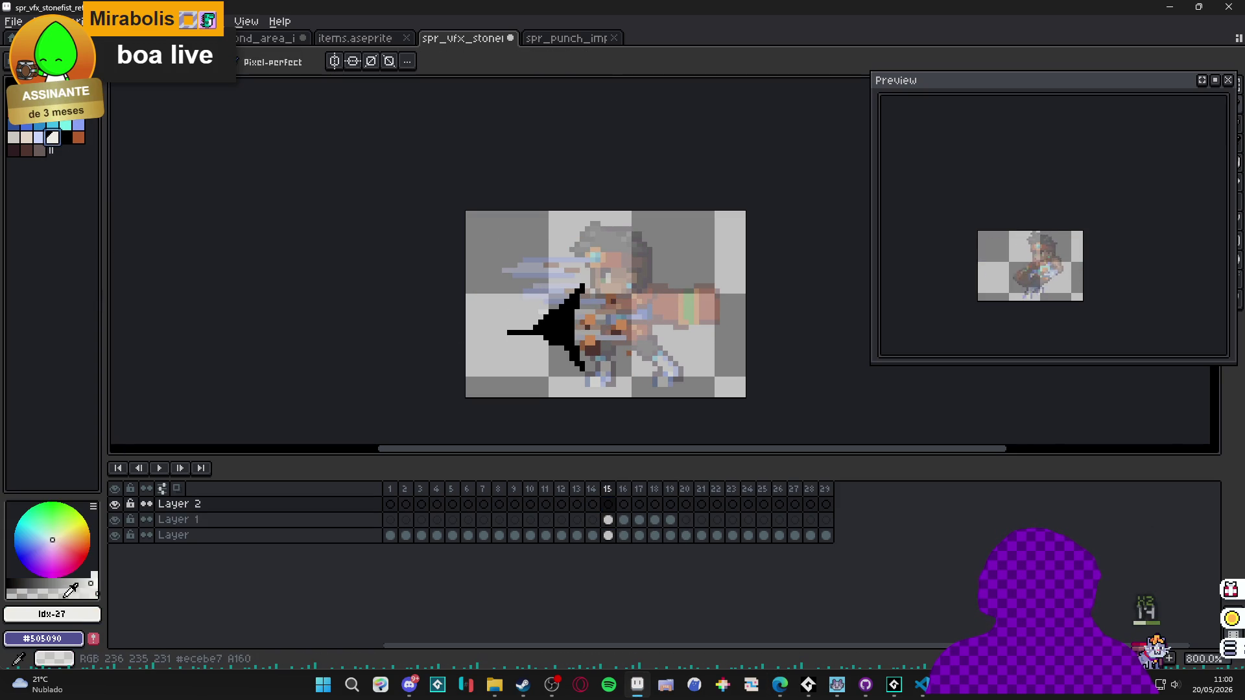
{"action": "left_click", "coordinate": [52, 593]}
{"action": "mouse_move", "coordinate": [603, 292]}
{"action": "left_mouse_down"}
{"action": "mouse_move", "coordinate": [571, 273]}
{"action": "mouse_move", "coordinate": [581, 285]}
{"action": "left_mouse_up"}
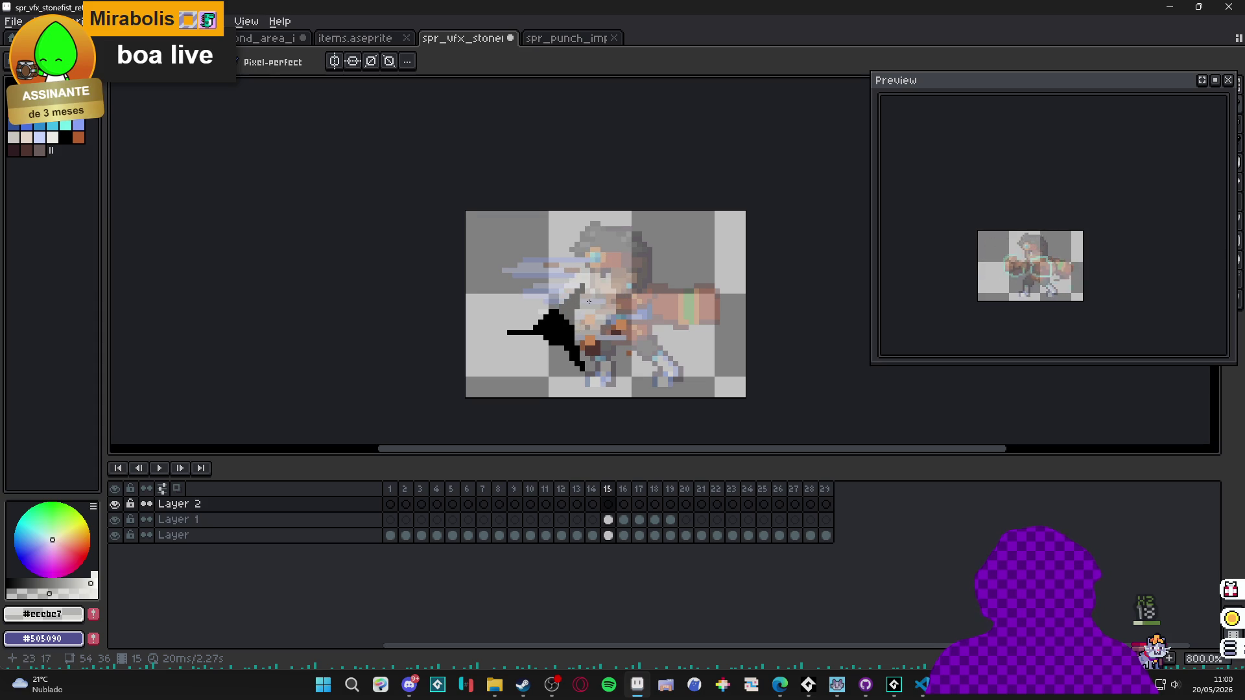
{"action": "mouse_move", "coordinate": [590, 297]}
{"action": "left_mouse_down"}
{"action": "mouse_move", "coordinate": [545, 279]}
{"action": "mouse_move", "coordinate": [588, 296]}
{"action": "left_mouse_up"}
Refine the off-white impact shape using the Eraser and Paint Bucket.
{"action": "key", "text": "e"}
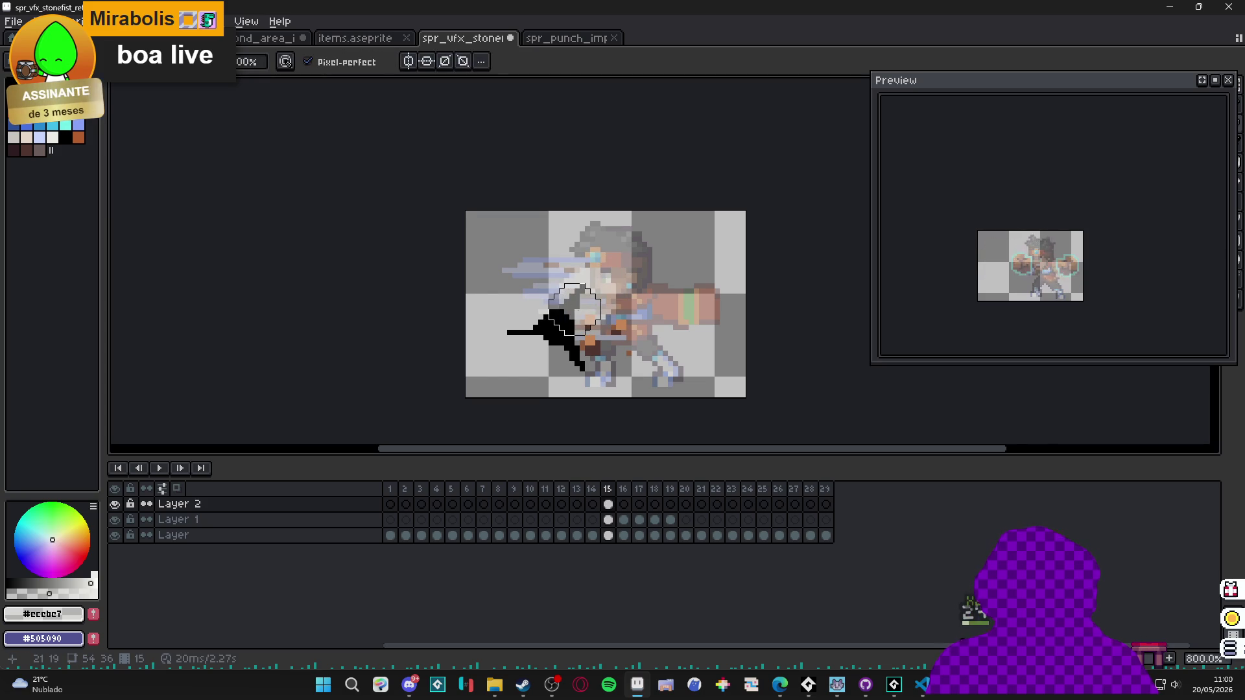
{"action": "key", "text": "b"}
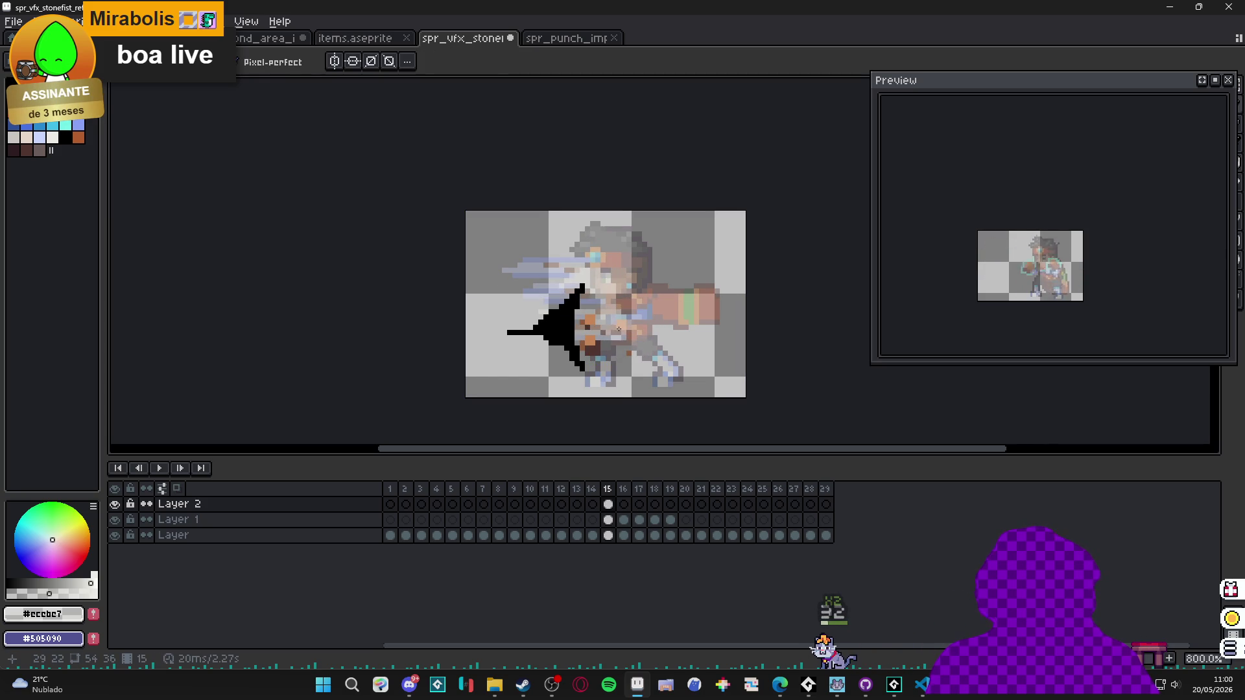
{"action": "scroll", "coordinate": [626, 306], "scroll_direction": "up", "scroll_amount": 3}
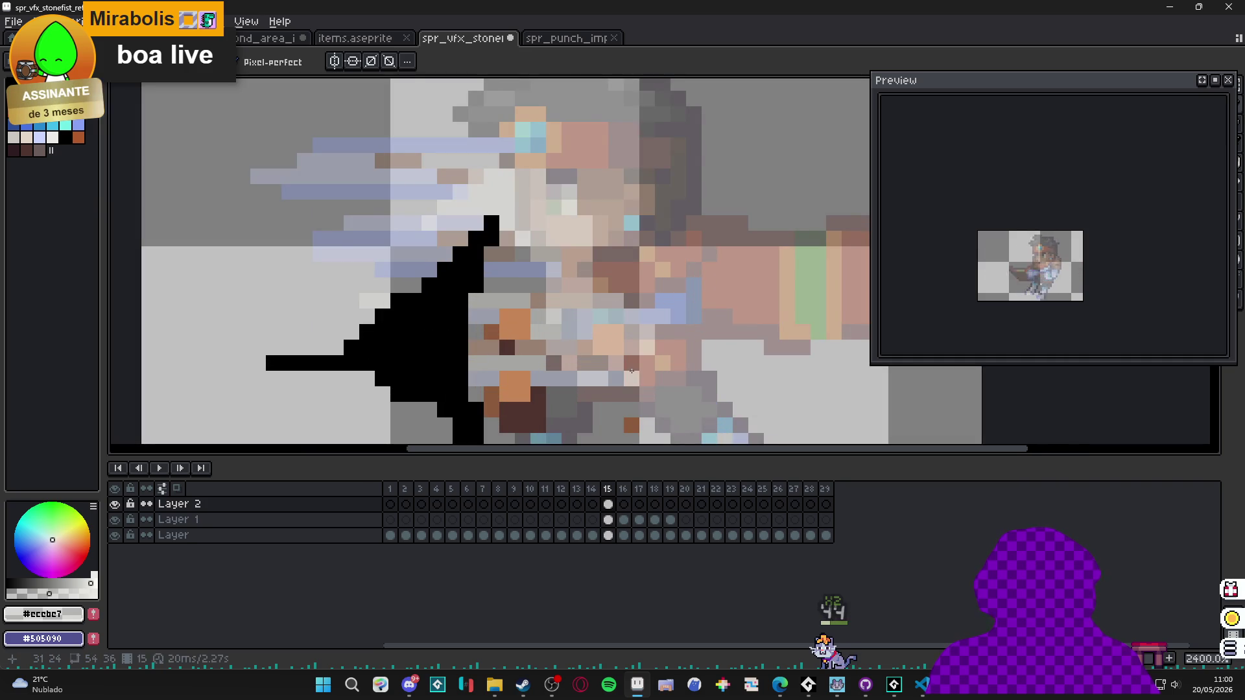
{"action": "scroll", "coordinate": [634, 363], "scroll_direction": "down", "scroll_amount": 4}
{"action": "scroll", "coordinate": [627, 347], "scroll_direction": "up", "scroll_amount": 1}
{"action": "key", "text": "g"}
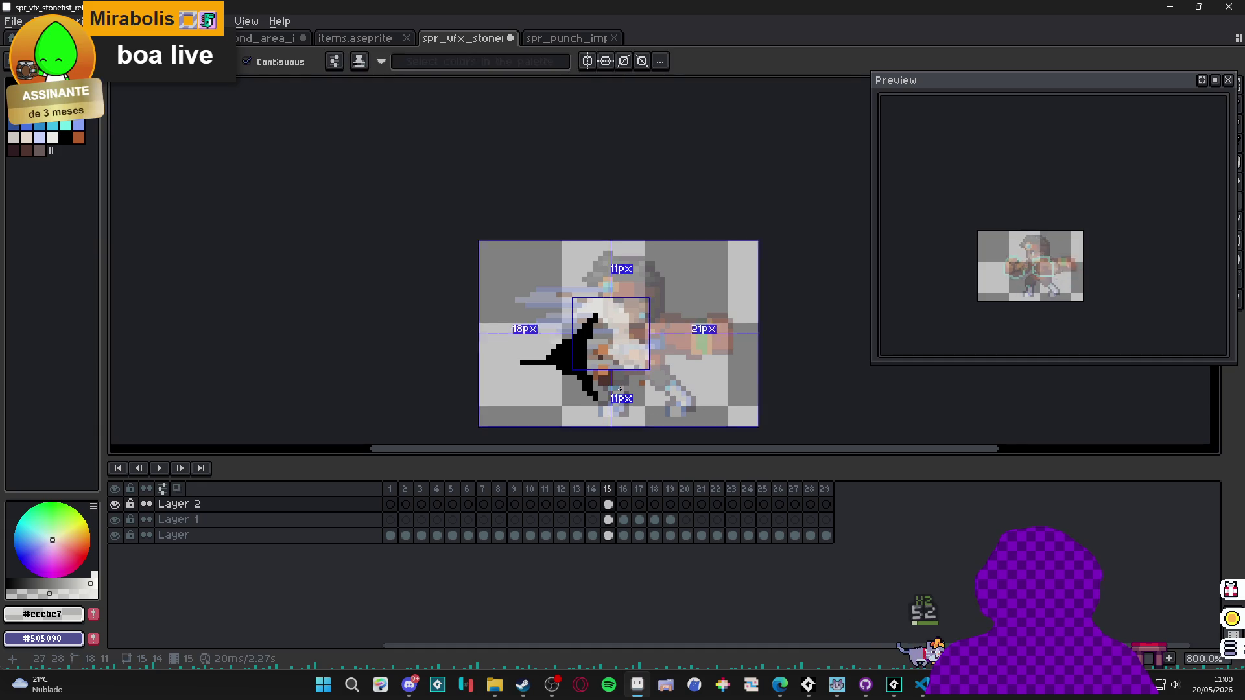
{"action": "key", "text": "b"}
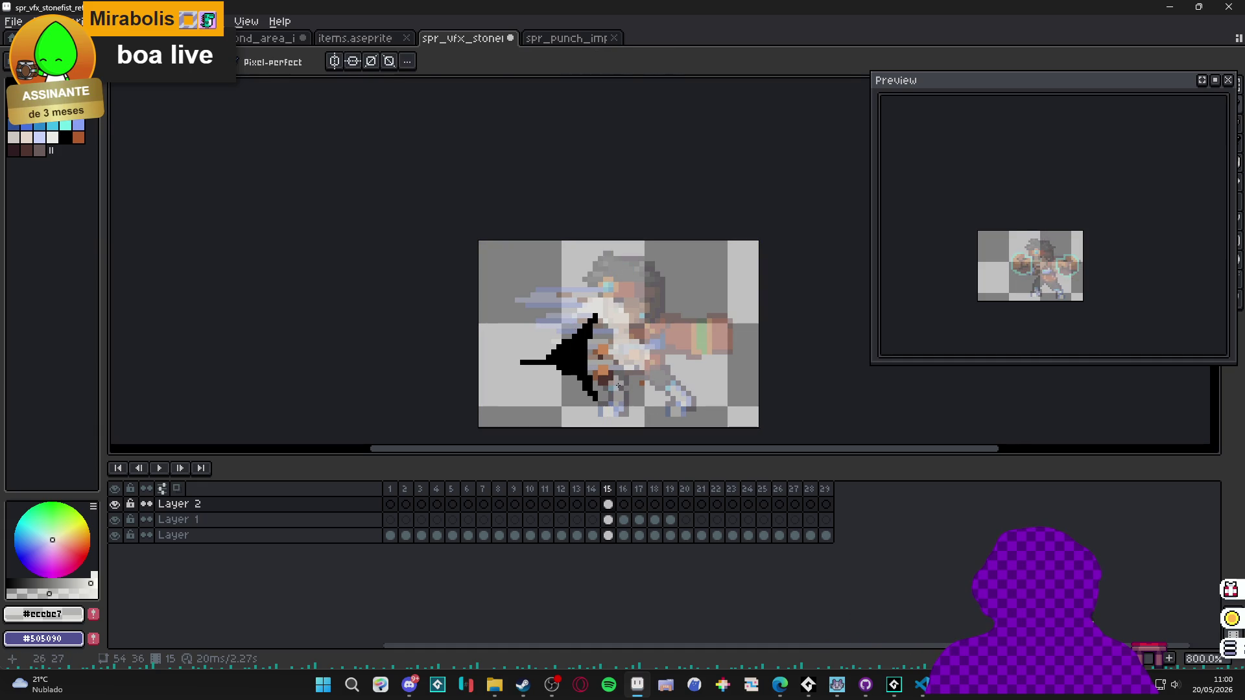
Magic Wand-select the white impact shape on Layer 2's frame 15.
{"action": "left_click", "coordinate": [623, 504]}
{"action": "left_click", "coordinate": [609, 505]}
{"action": "key", "text": "w"}
{"action": "left_click", "coordinate": [616, 505], "text": "ctrl"}
{"action": "left_click", "coordinate": [631, 519]}
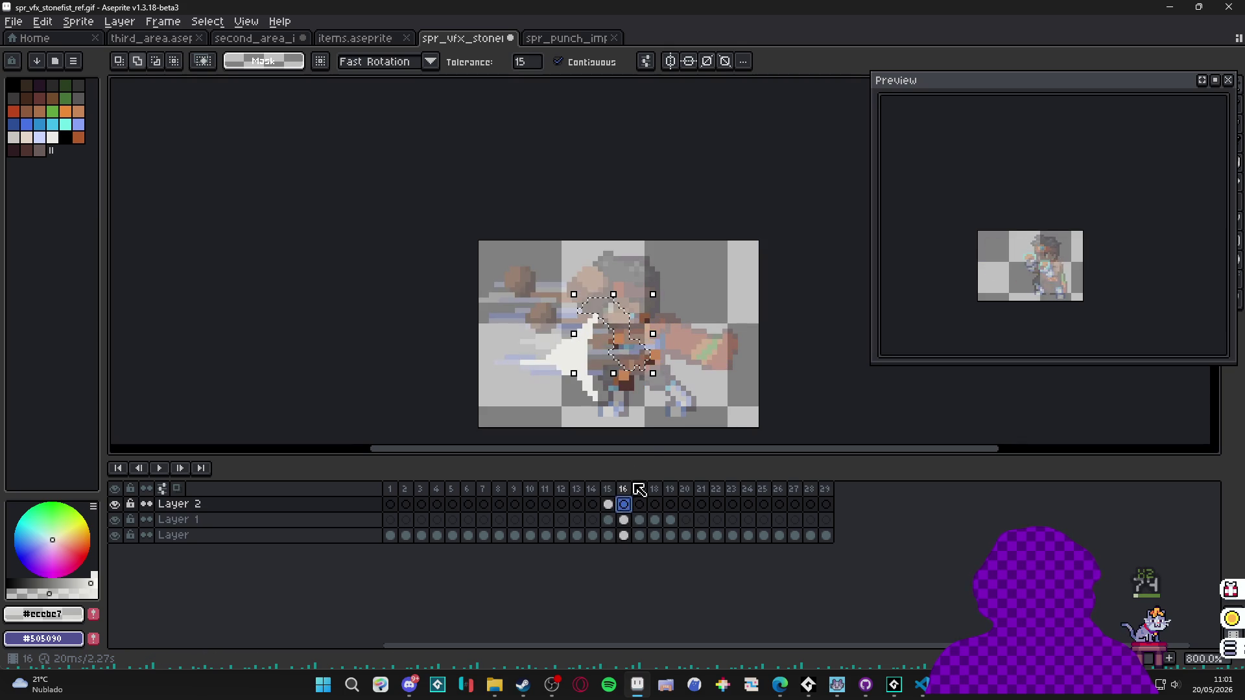
Paste the copied light shape into Layer 2 frame 16 and move it over the character.
{"action": "key", "text": "ctrl+v"}
{"action": "key", "text": "ctrl+d"}
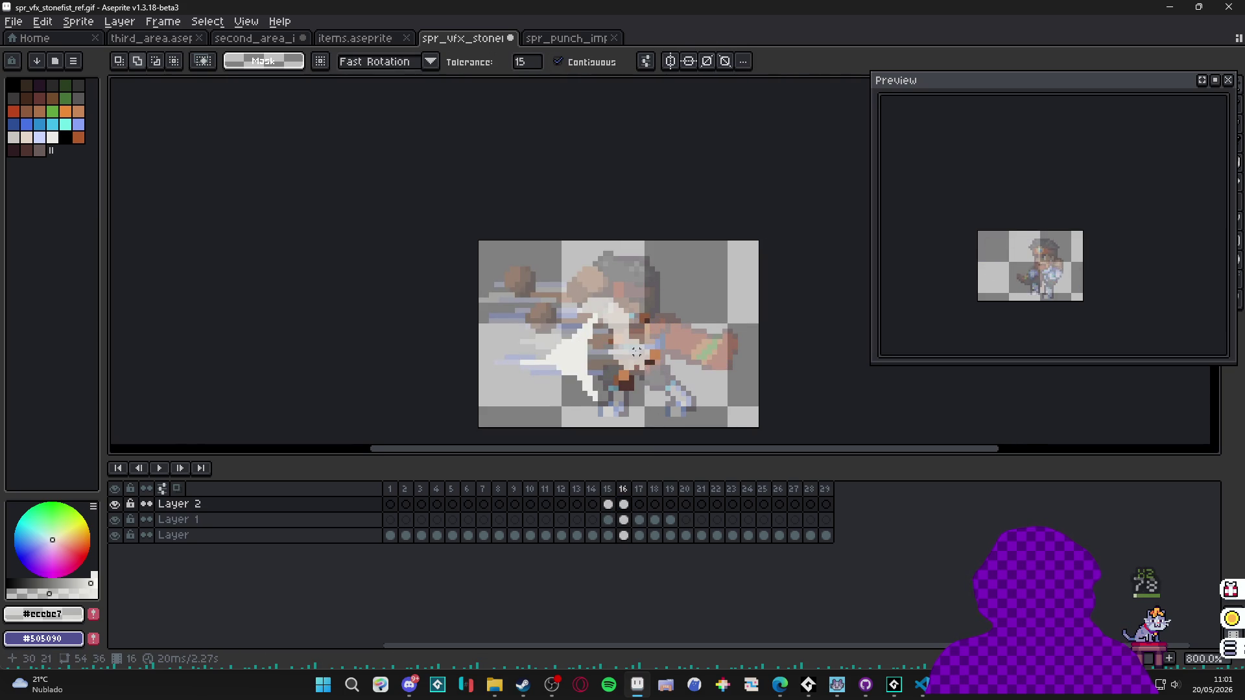
{"action": "scroll", "coordinate": [637, 351], "scroll_direction": "up", "scroll_amount": 2}
{"action": "key", "text": "v"}
{"action": "mouse_move", "coordinate": [640, 356]}
{"action": "left_mouse_down"}
{"action": "mouse_move", "coordinate": [617, 356]}
{"action": "mouse_move", "coordinate": [662, 329]}
{"action": "left_mouse_up"}
Set the Eyedropper to sample the current layer only, then paint light and dark touch-up pixels.
{"action": "key", "text": "b"}
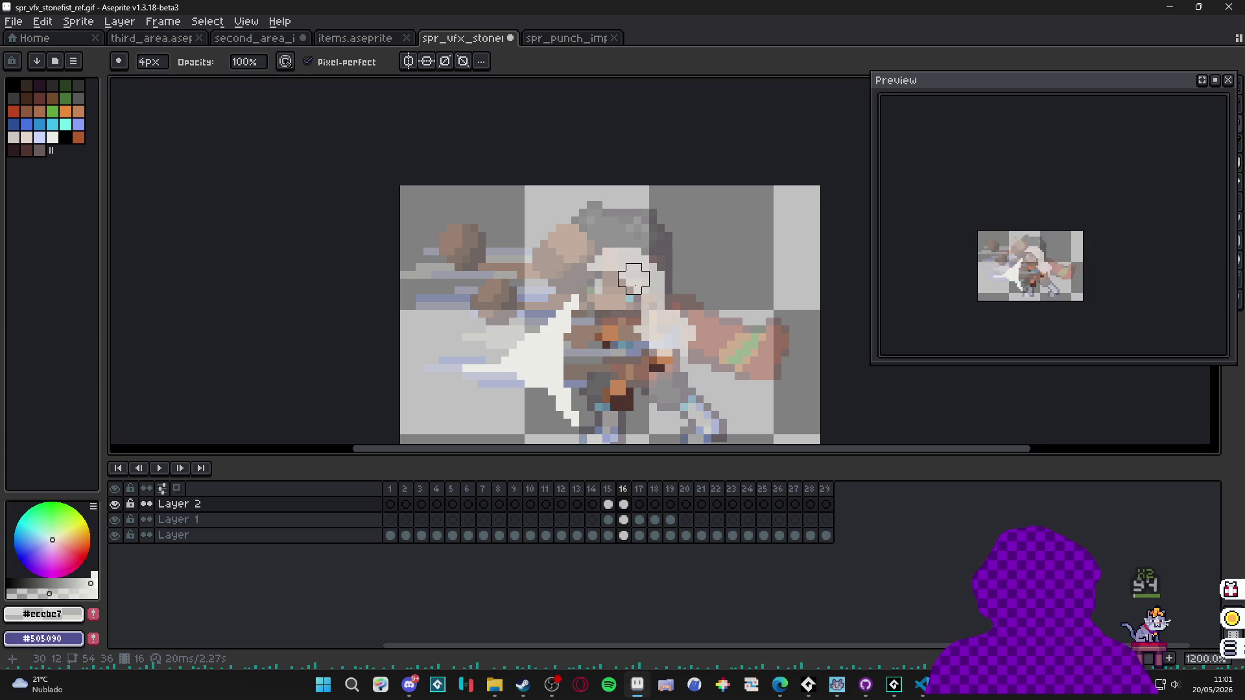
{"action": "key", "text": "e"}
{"action": "key", "text": "b"}
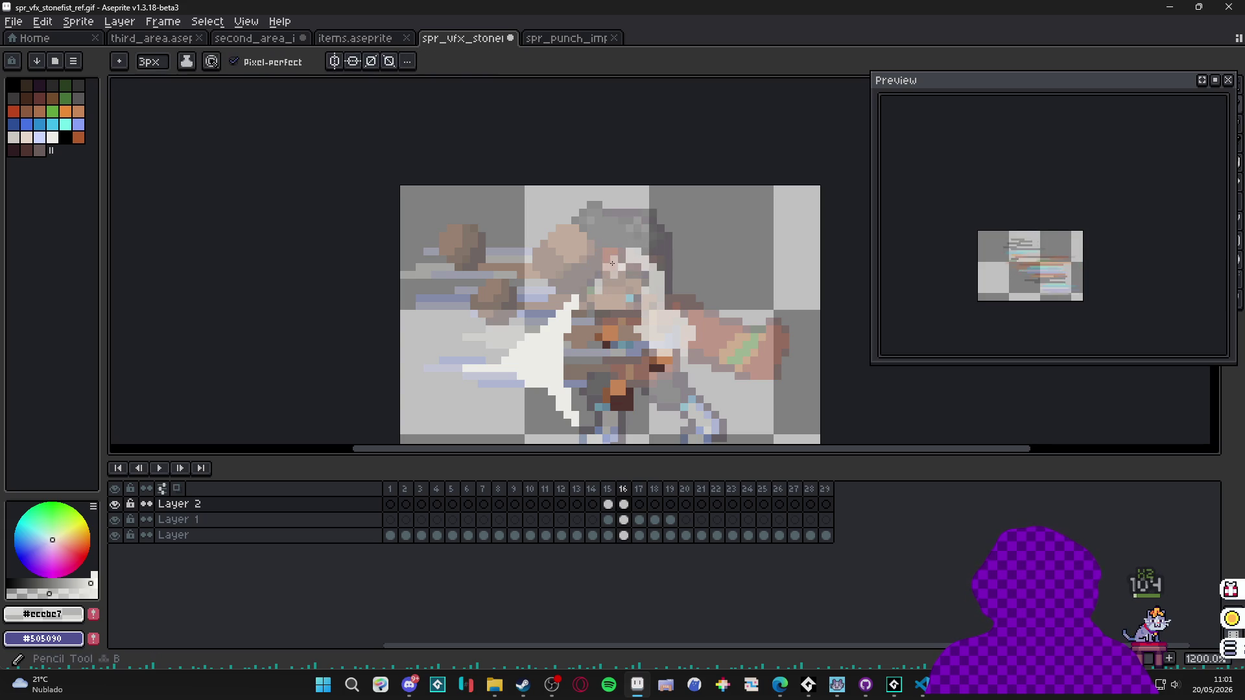
{"action": "scroll", "coordinate": [614, 265], "scroll_direction": "up", "scroll_amount": 2}
{"action": "key", "text": "i"}
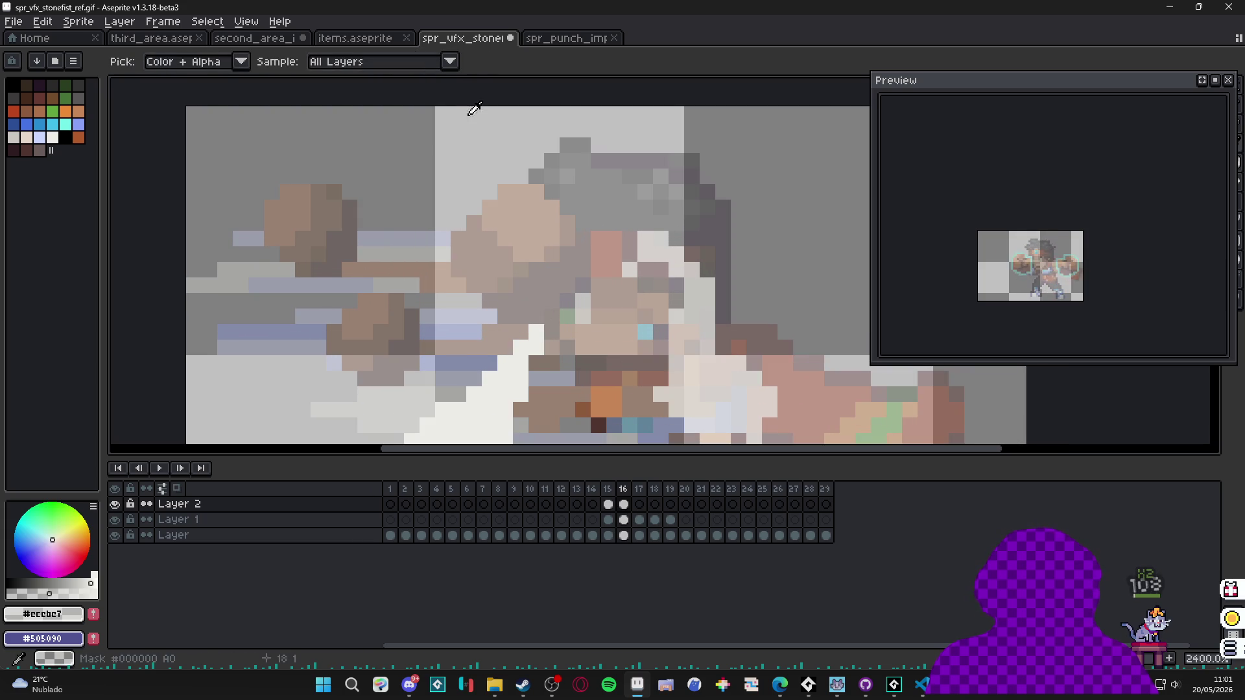
{"action": "left_click", "coordinate": [450, 61]}
{"action": "left_click", "coordinate": [420, 98]}
{"action": "key", "text": "b"}
{"action": "left_click_drag", "start_coordinate": [614, 254], "coordinate": [601, 289]}
{"action": "scroll", "coordinate": [612, 287], "scroll_direction": "down", "scroll_amount": 2}
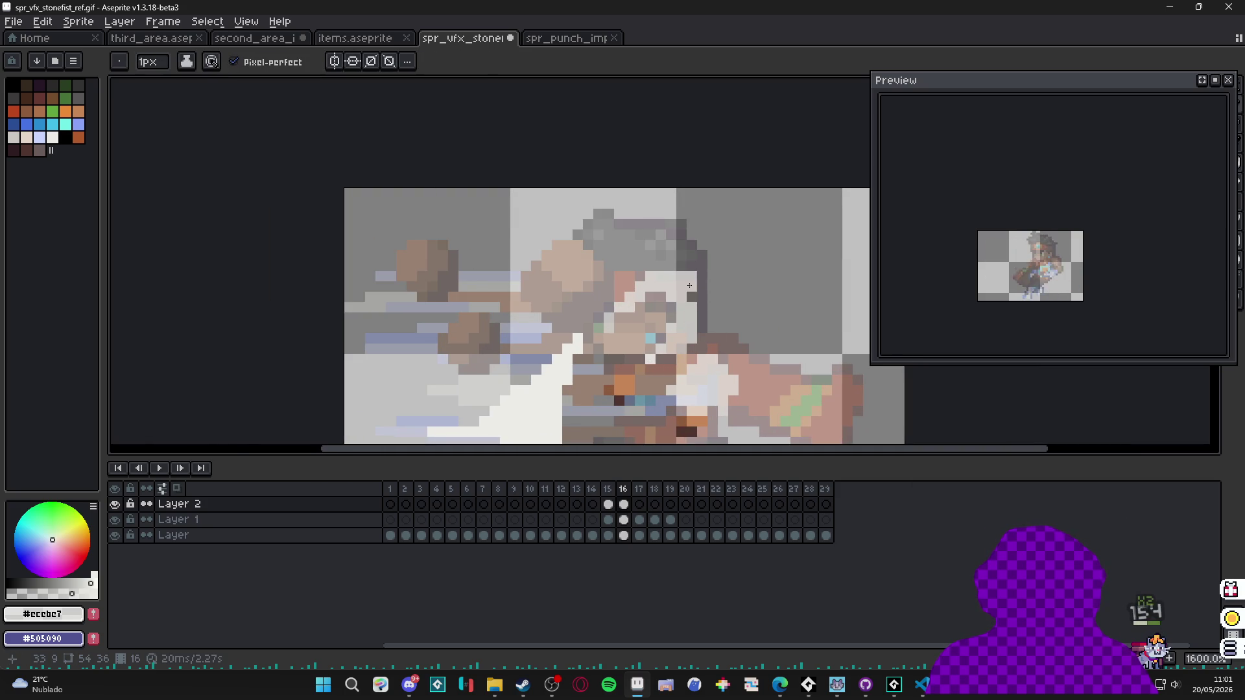
{"action": "left_click_drag", "start_coordinate": [704, 287], "coordinate": [704, 302]}
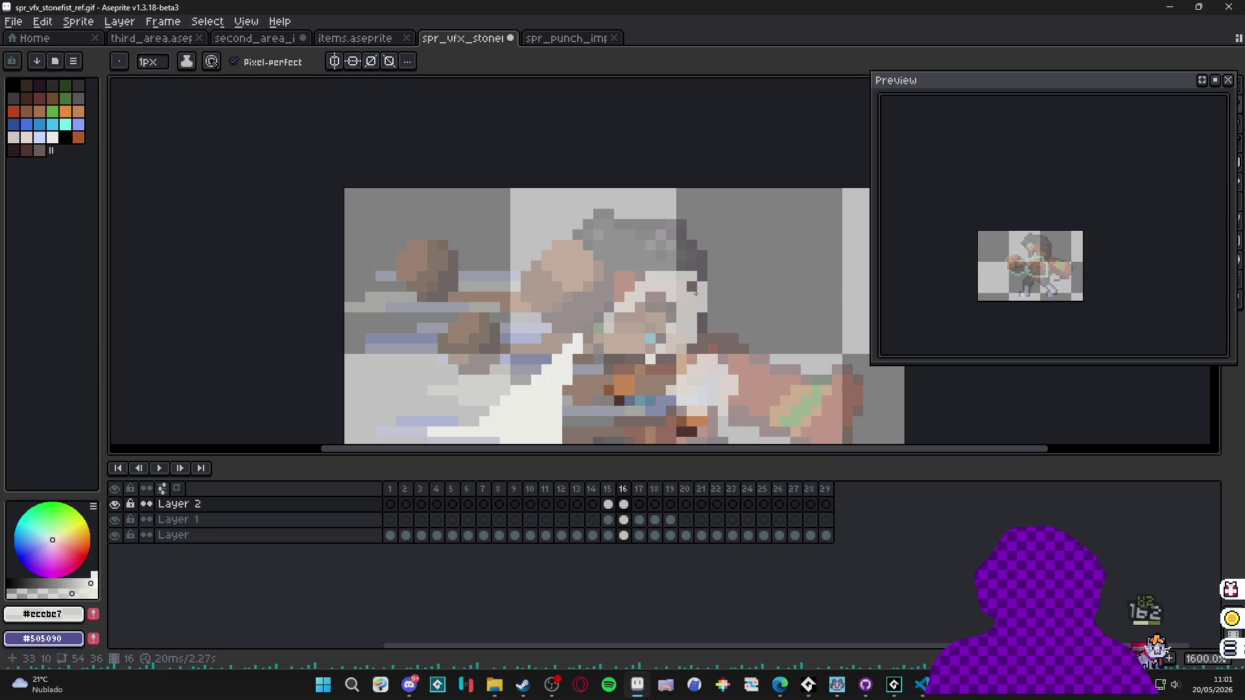
{"action": "scroll", "coordinate": [663, 278], "scroll_direction": "down", "scroll_amount": 1}
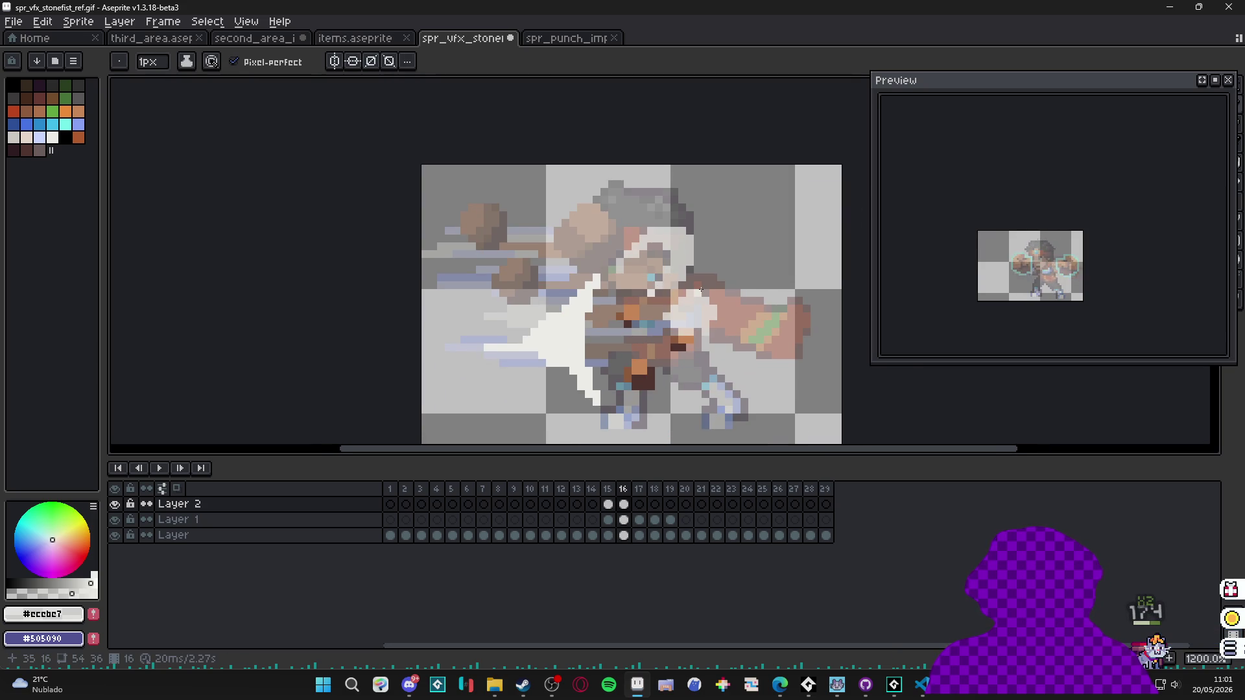
Compare with frame 15 and erase stray pixels using a 4-pixel eraser.
{"action": "left_click", "coordinate": [610, 507]}
{"action": "left_click", "coordinate": [623, 504]}
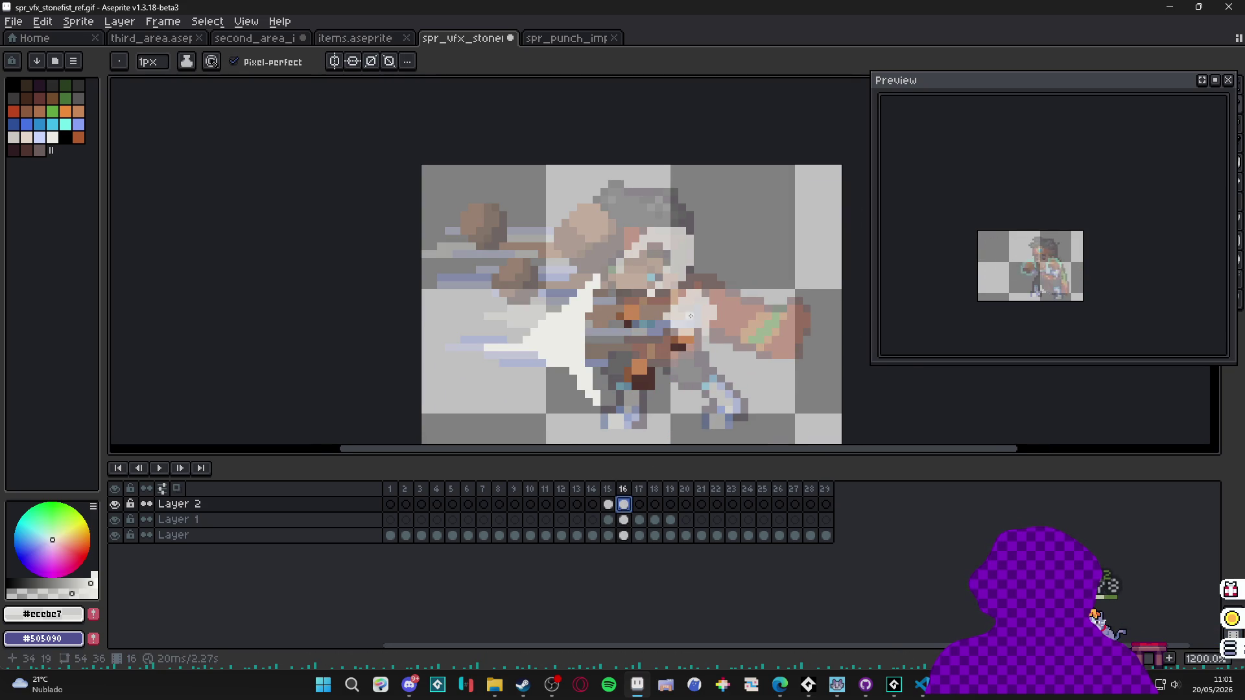
{"action": "key", "text": "e"}
{"action": "key", "text": "plus"}
{"action": "key", "text": "plus"}
{"action": "key", "text": "plus"}
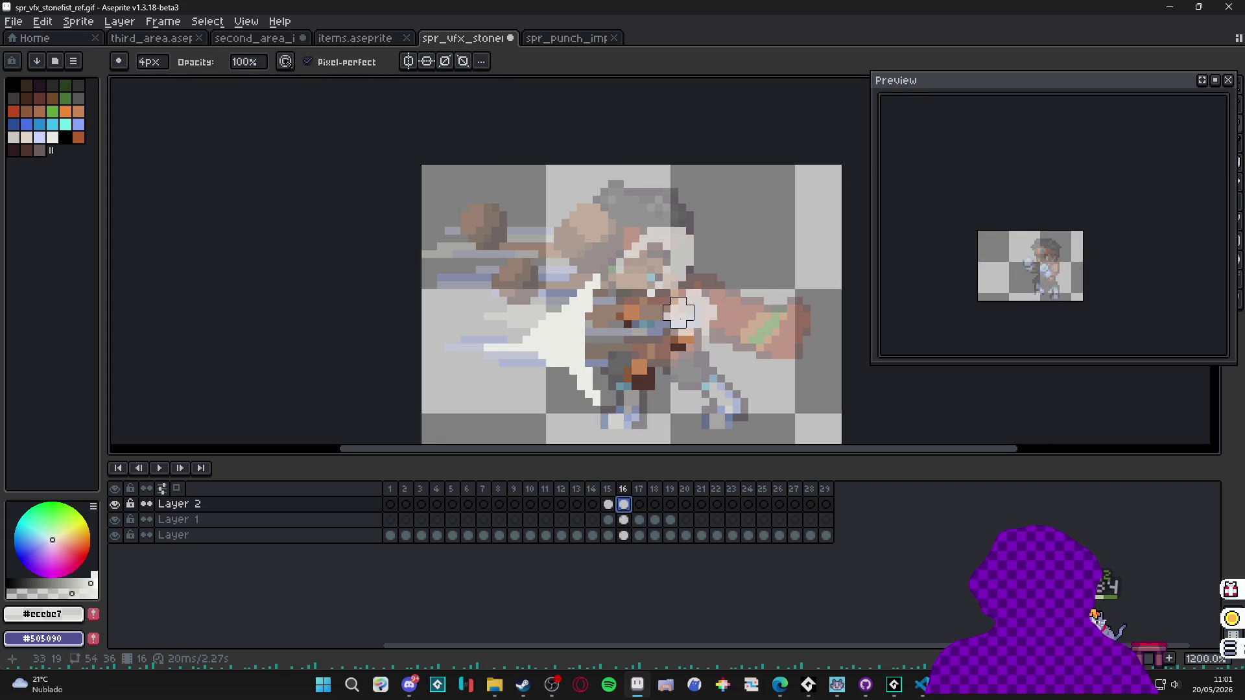
{"action": "key", "text": "b"}
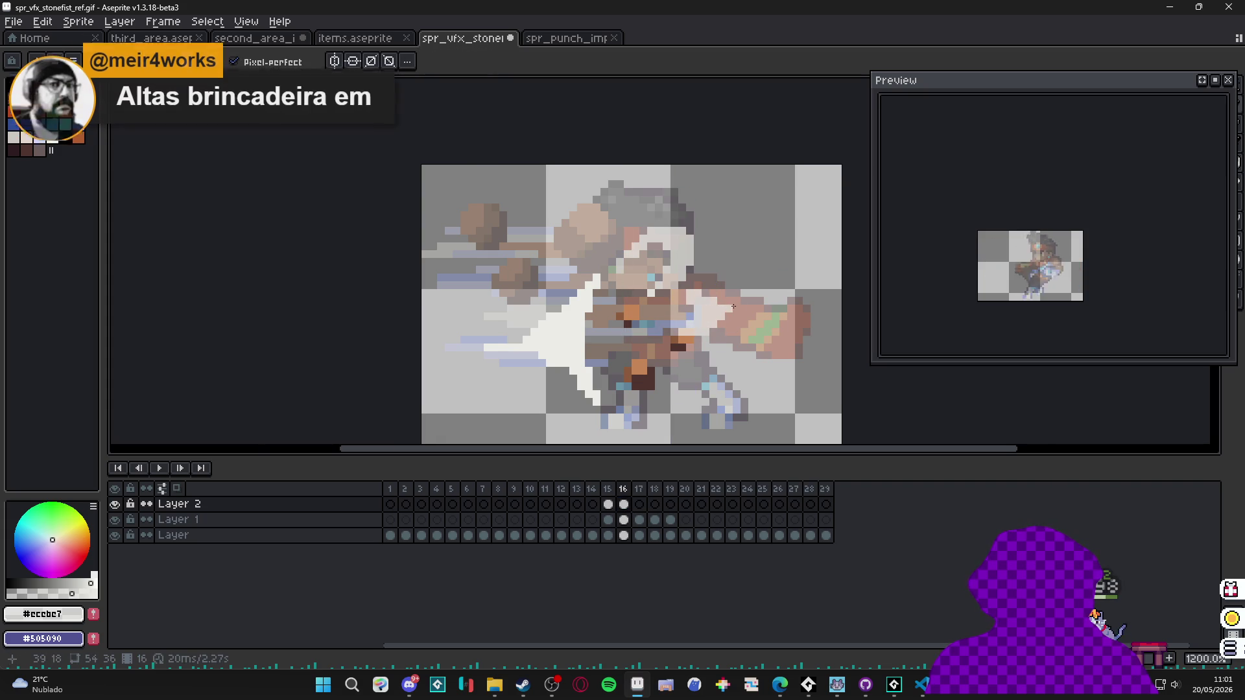
Recheck against frame 15, then Magic Wand-select a light region of the frame-16 effect.
{"action": "key", "text": "m"}
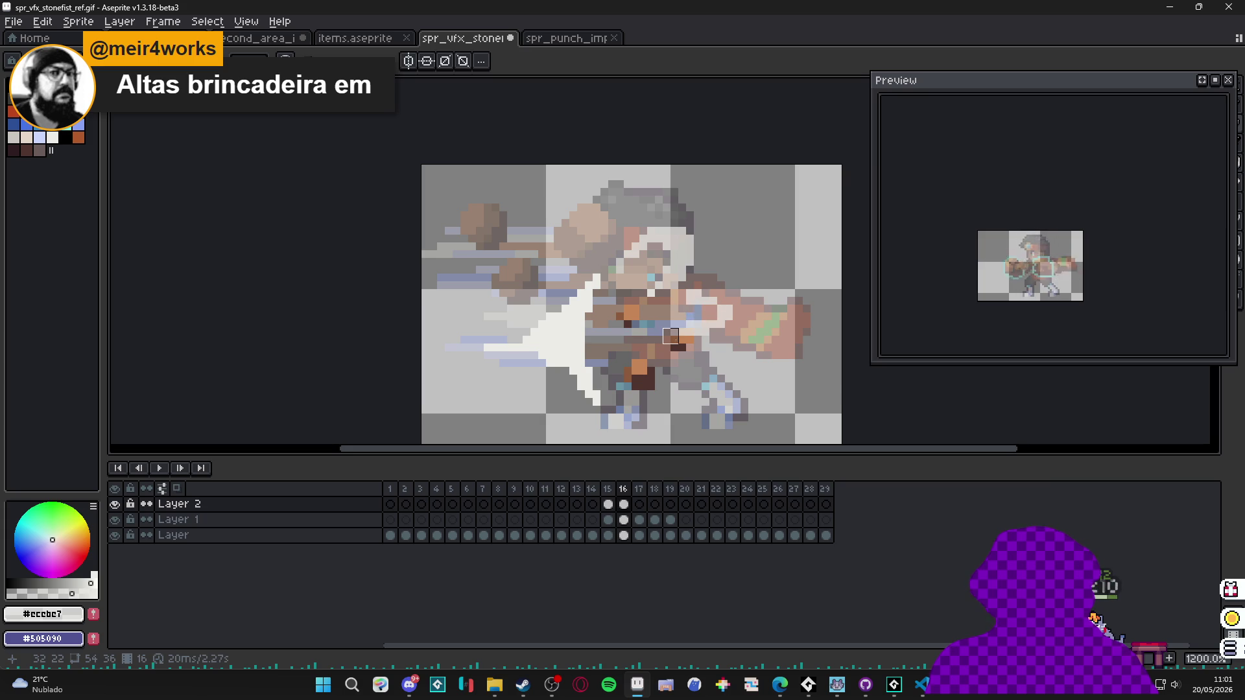
{"action": "left_click", "coordinate": [608, 505]}
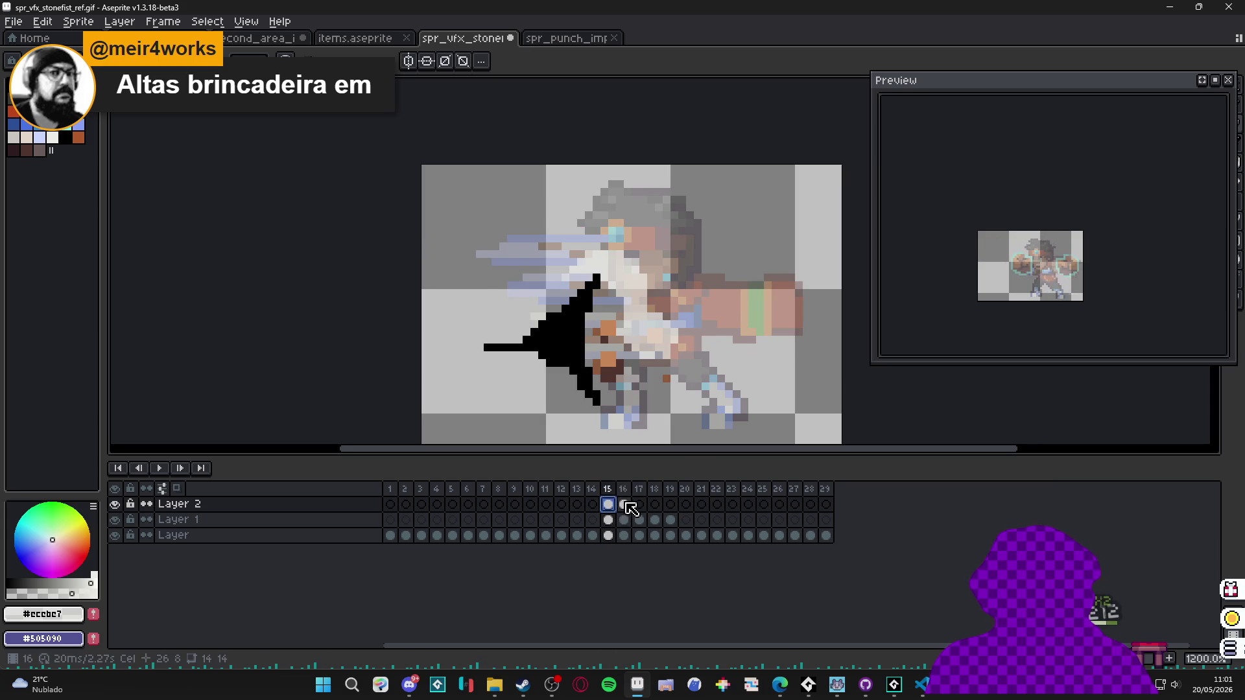
{"action": "left_click", "coordinate": [625, 505]}
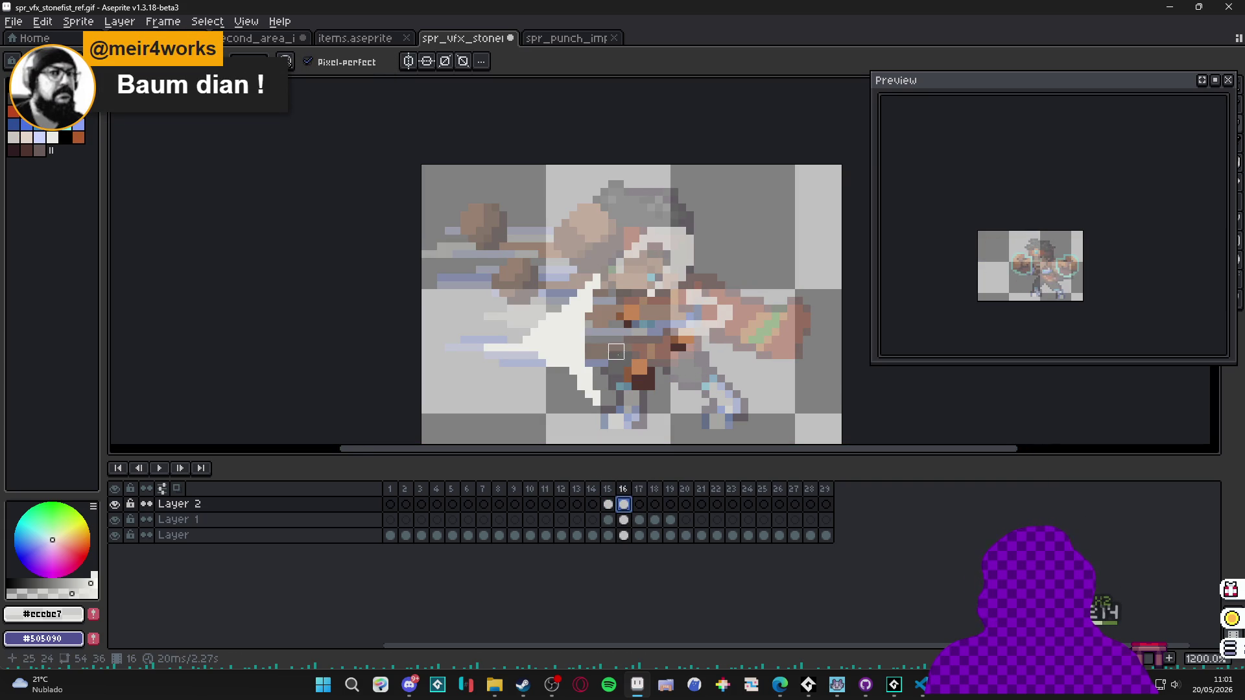
{"action": "scroll", "coordinate": [616, 344], "scroll_direction": "right", "scroll_amount": 1}
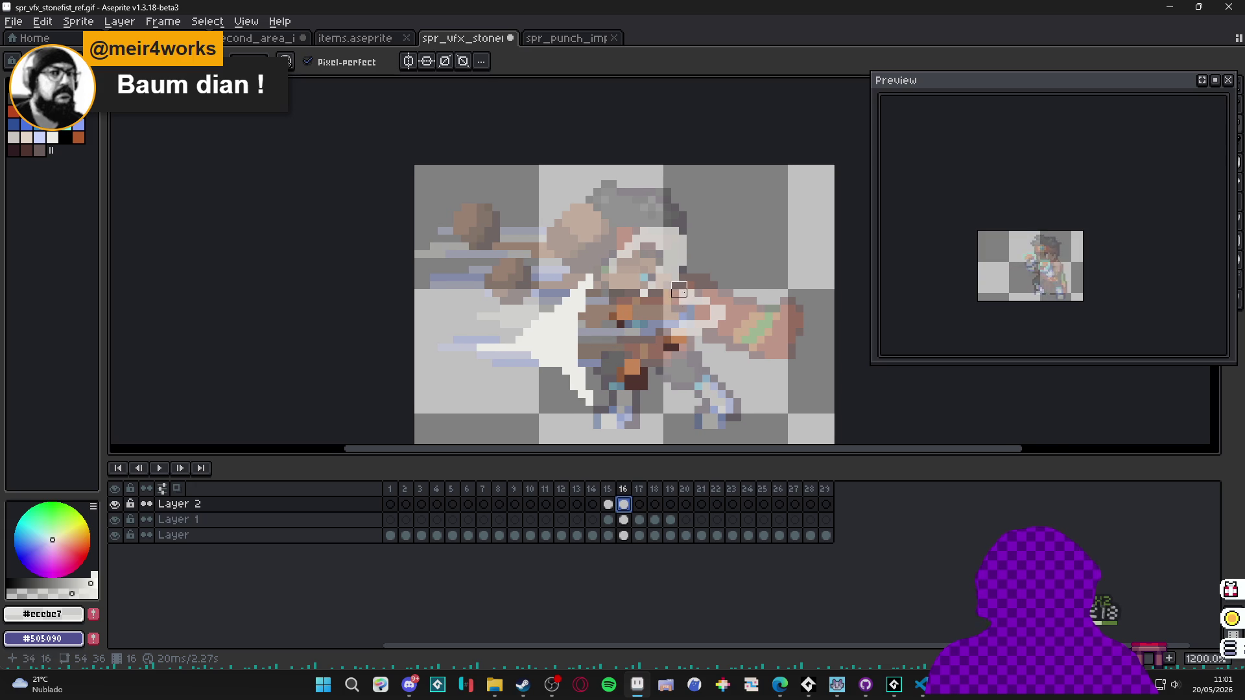
{"action": "key", "text": "w"}
{"action": "left_click", "coordinate": [677, 263]}
{"action": "scroll", "coordinate": [642, 302], "scroll_direction": "up", "scroll_amount": 1}
{"action": "scroll", "coordinate": [640, 308], "scroll_direction": "up", "scroll_amount": 1}
Add two more light regions, copy them, and paste onto frame 17 shifted one pixel right.
{"action": "left_click", "coordinate": [688, 292], "text": "shift"}
{"action": "left_click", "coordinate": [752, 344], "text": "shift"}
{"action": "scroll", "coordinate": [714, 324], "scroll_direction": "down", "scroll_amount": 3}
{"action": "key", "text": "ctrl+c"}
{"action": "key", "text": "Right"}
{"action": "key", "text": "ctrl+v"}
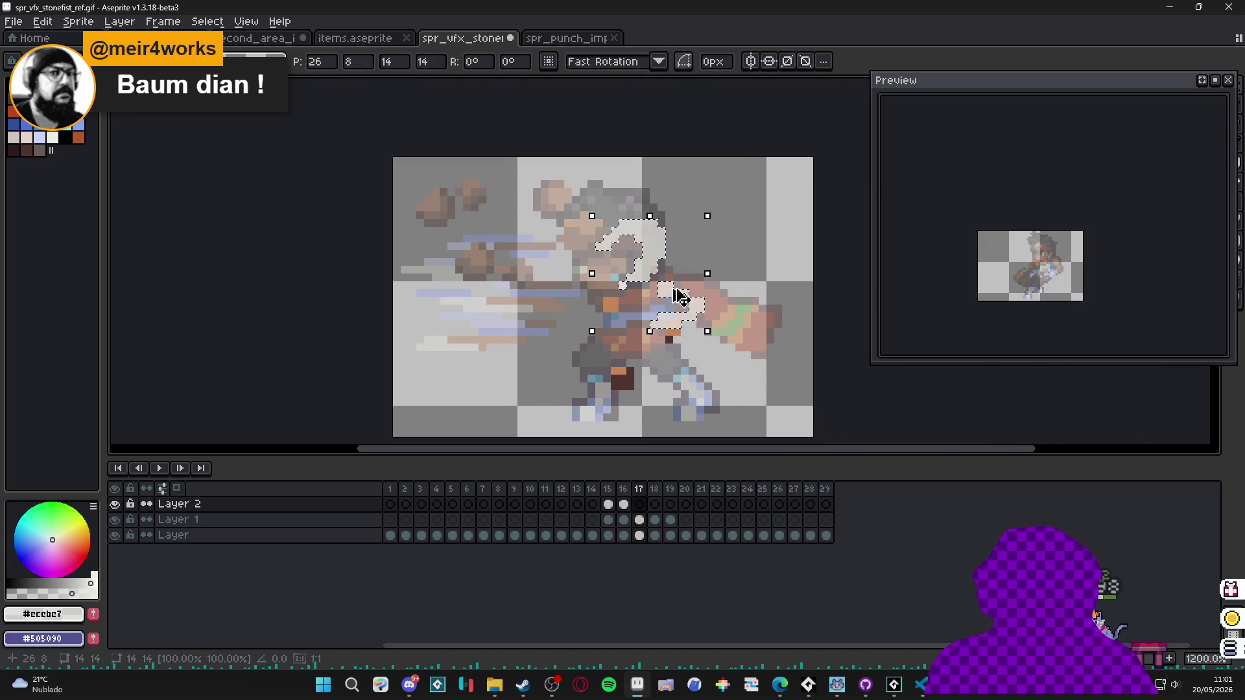
{"action": "left_click_drag", "start_coordinate": [703, 320], "coordinate": [710, 315]}
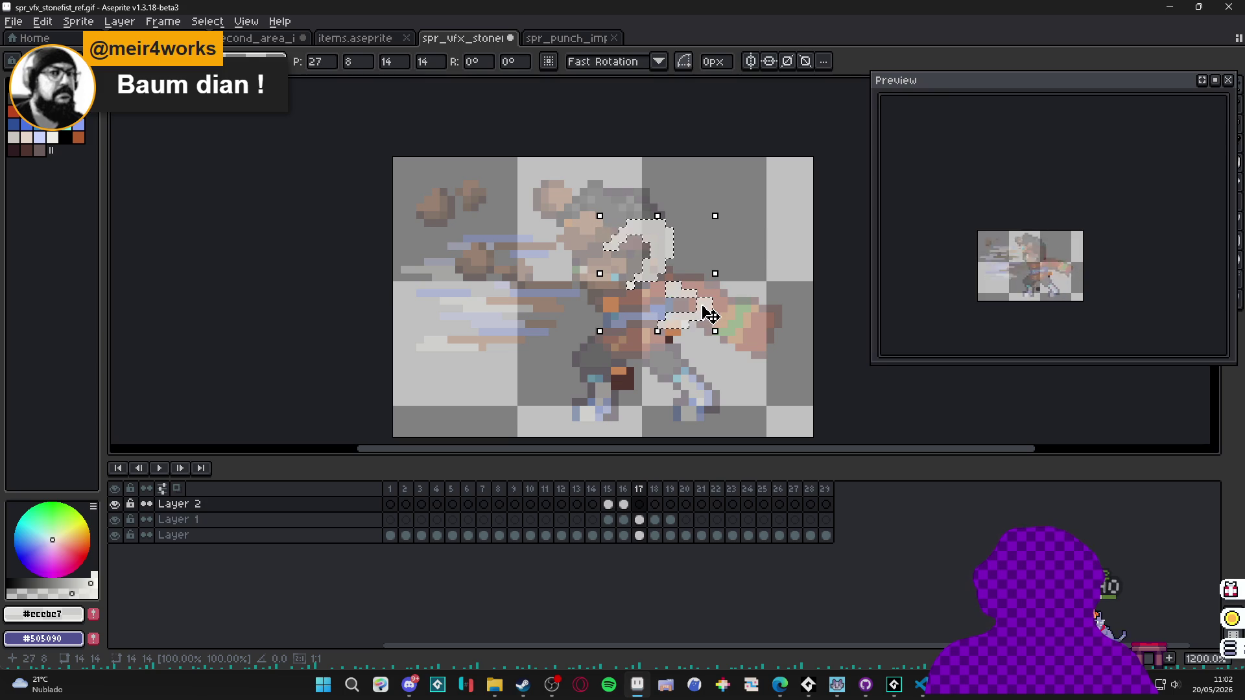
{"action": "key", "text": "Return"}
Touch up the frame-17 light arc with the Pencil, then view frame 15.
{"action": "key", "text": "b"}
{"action": "scroll", "coordinate": [645, 237], "scroll_direction": "up", "scroll_amount": 2}
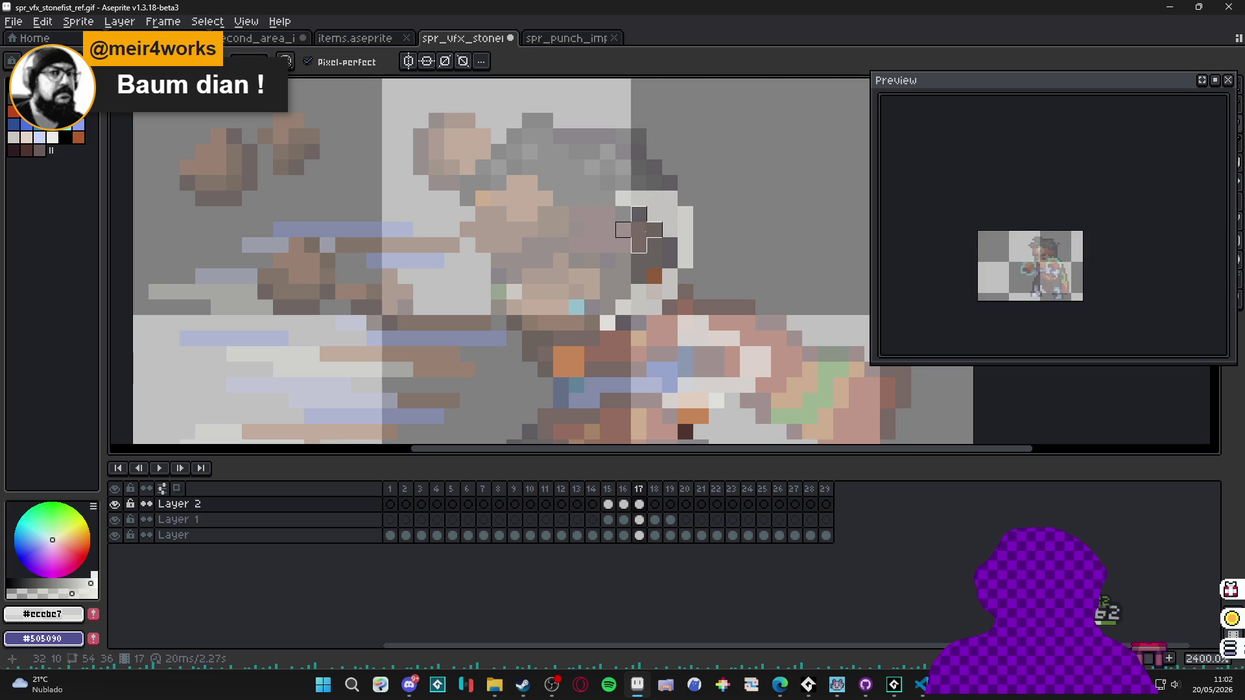
{"action": "key", "text": "b"}
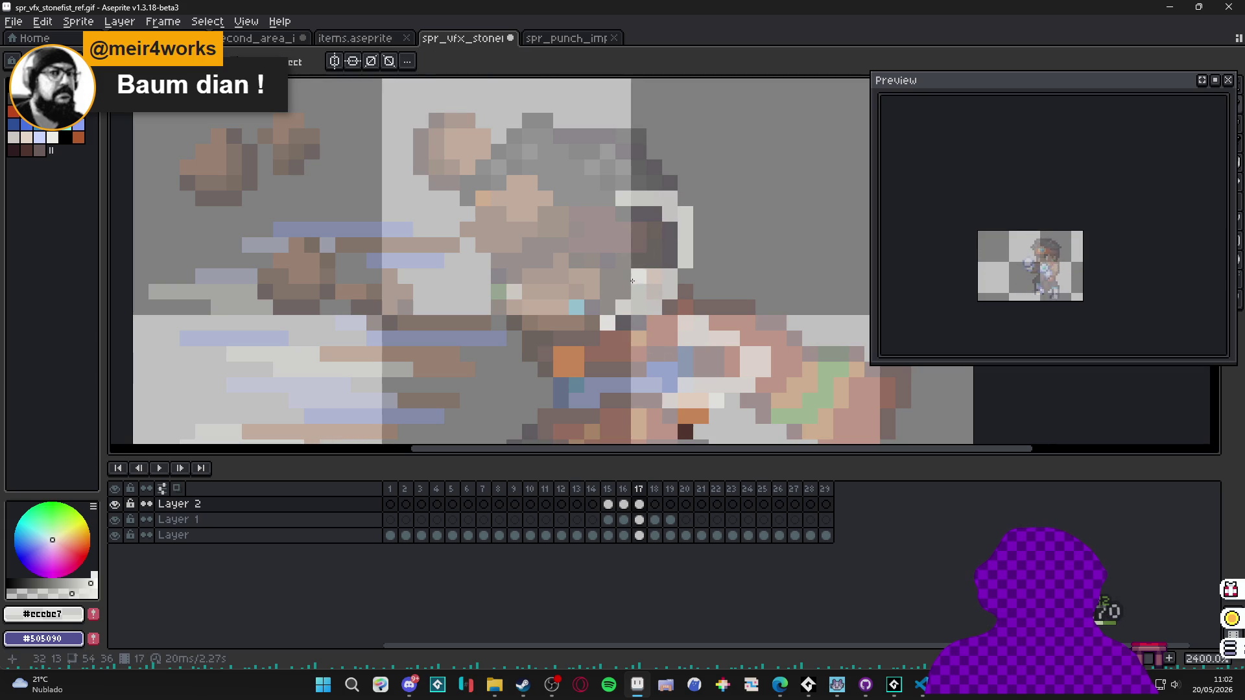
{"action": "key", "text": "b"}
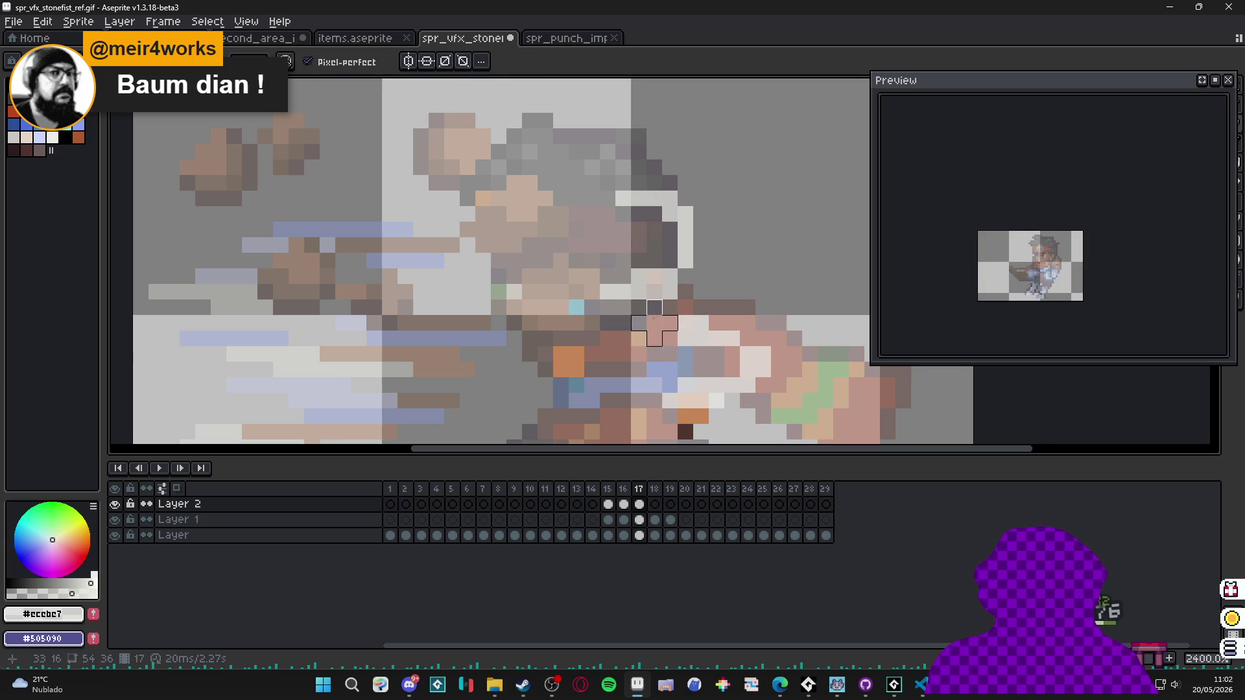
{"action": "scroll", "coordinate": [654, 314], "scroll_direction": "down", "scroll_amount": 3}
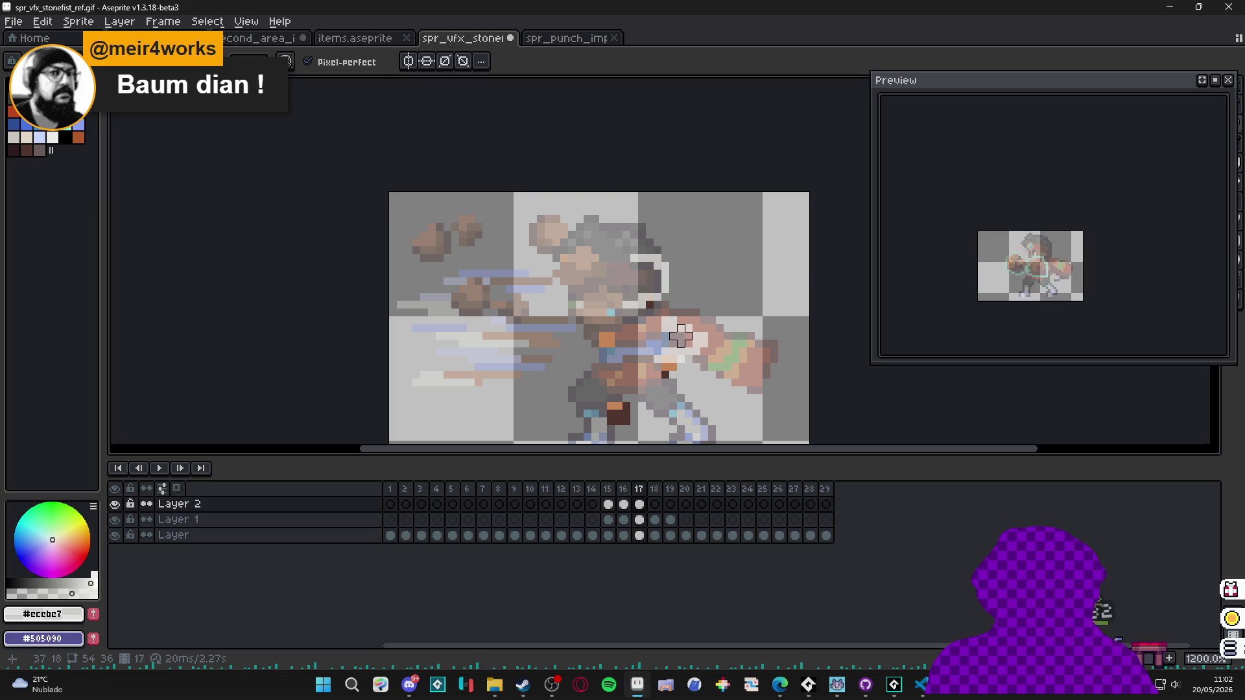
{"action": "left_click", "coordinate": [607, 493]}
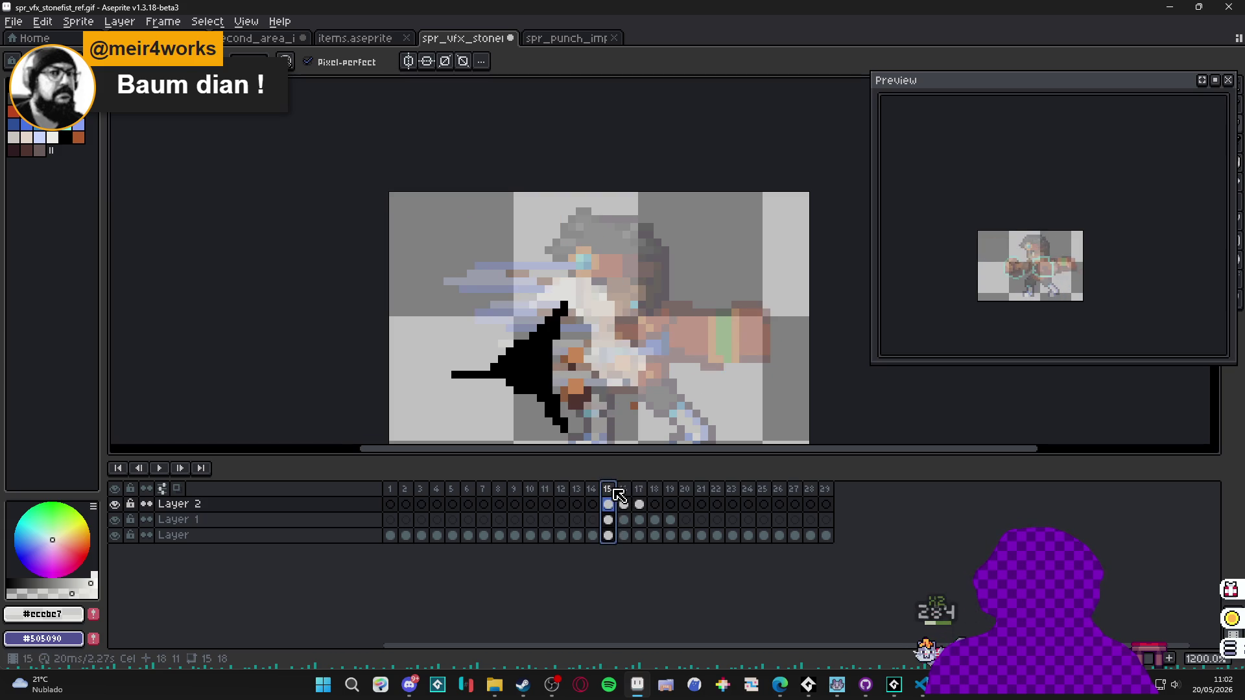
{"action": "left_click", "coordinate": [624, 500]}
{"action": "left_click", "coordinate": [639, 504]}
{"action": "left_click", "coordinate": [654, 504]}
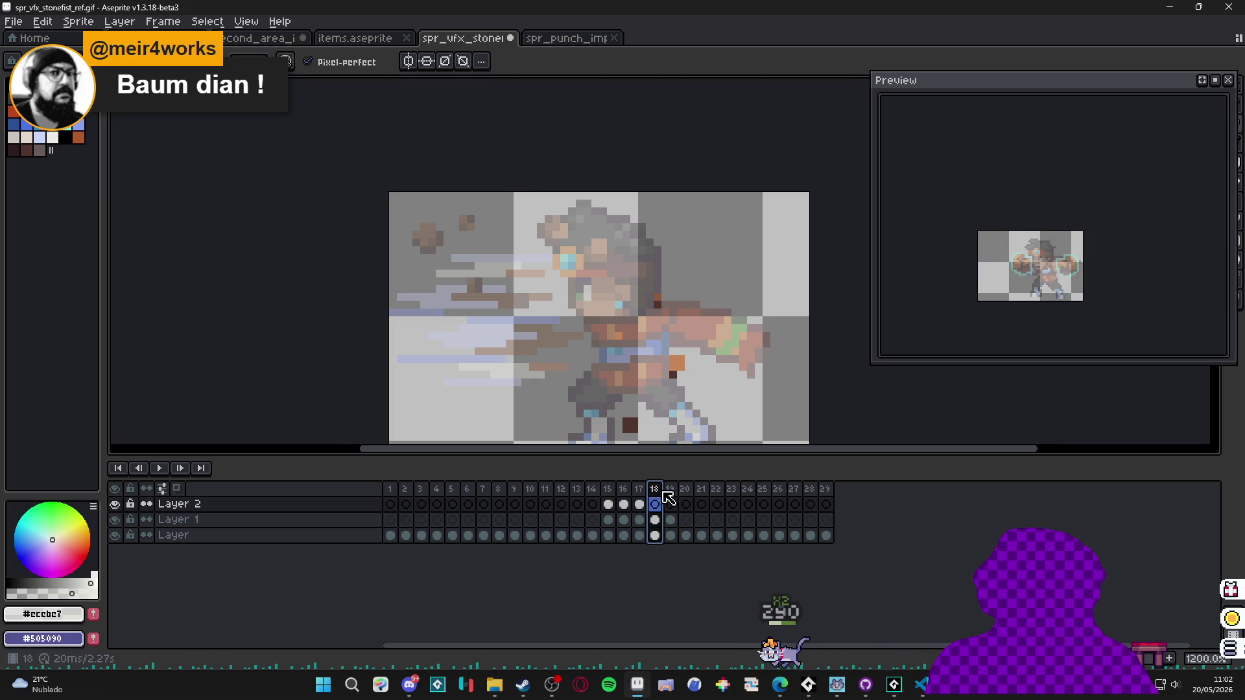
{"action": "left_click", "coordinate": [624, 498]}
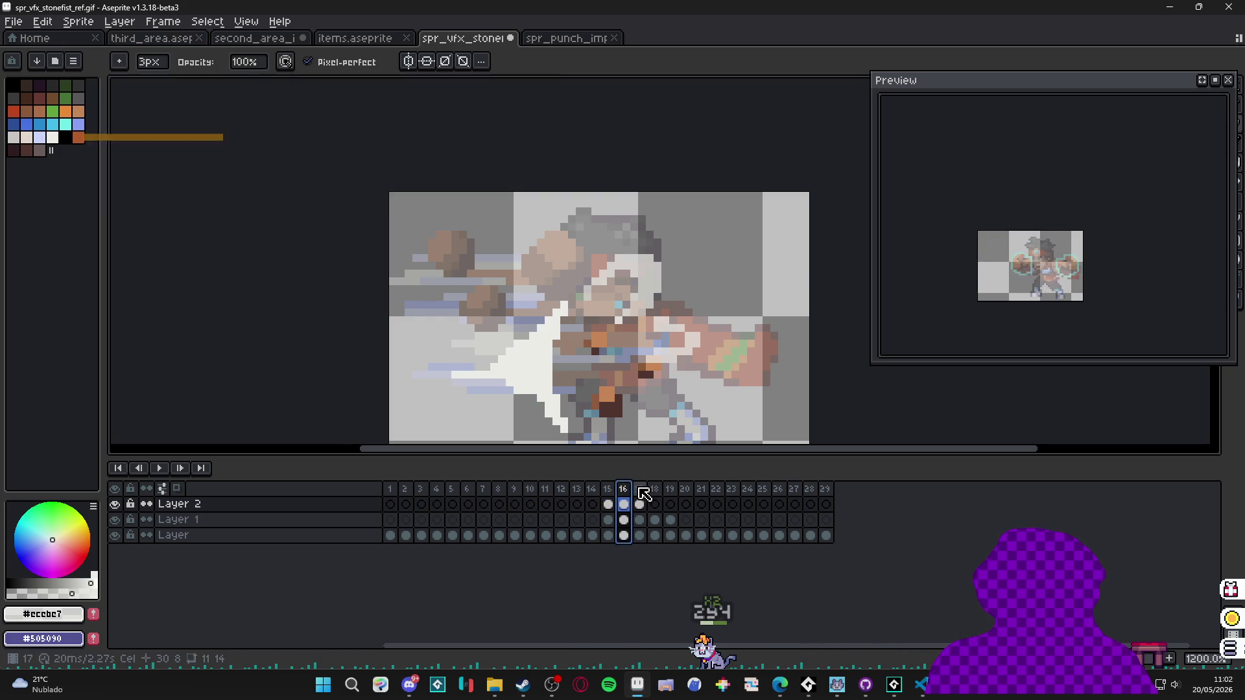
{"action": "left_click", "coordinate": [640, 499]}
{"action": "left_click", "coordinate": [654, 503]}
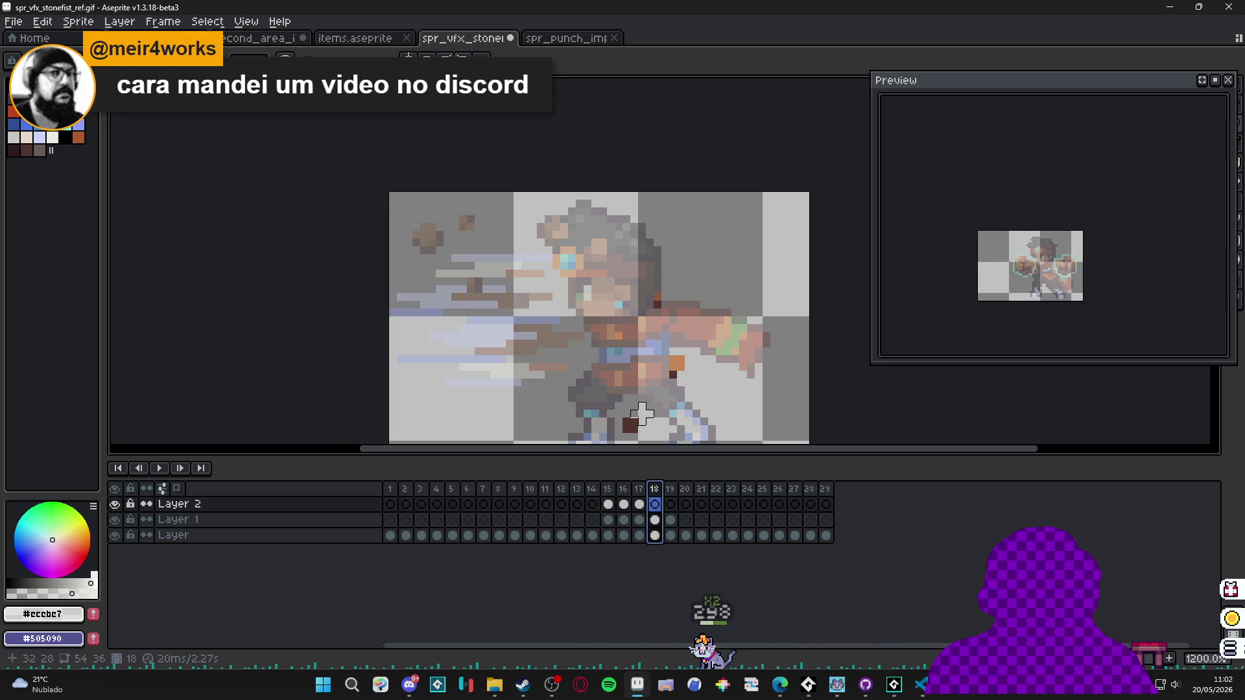
{"action": "left_click", "coordinate": [639, 488]}
{"action": "scroll", "coordinate": [647, 301], "scroll_direction": "up", "scroll_amount": 1}
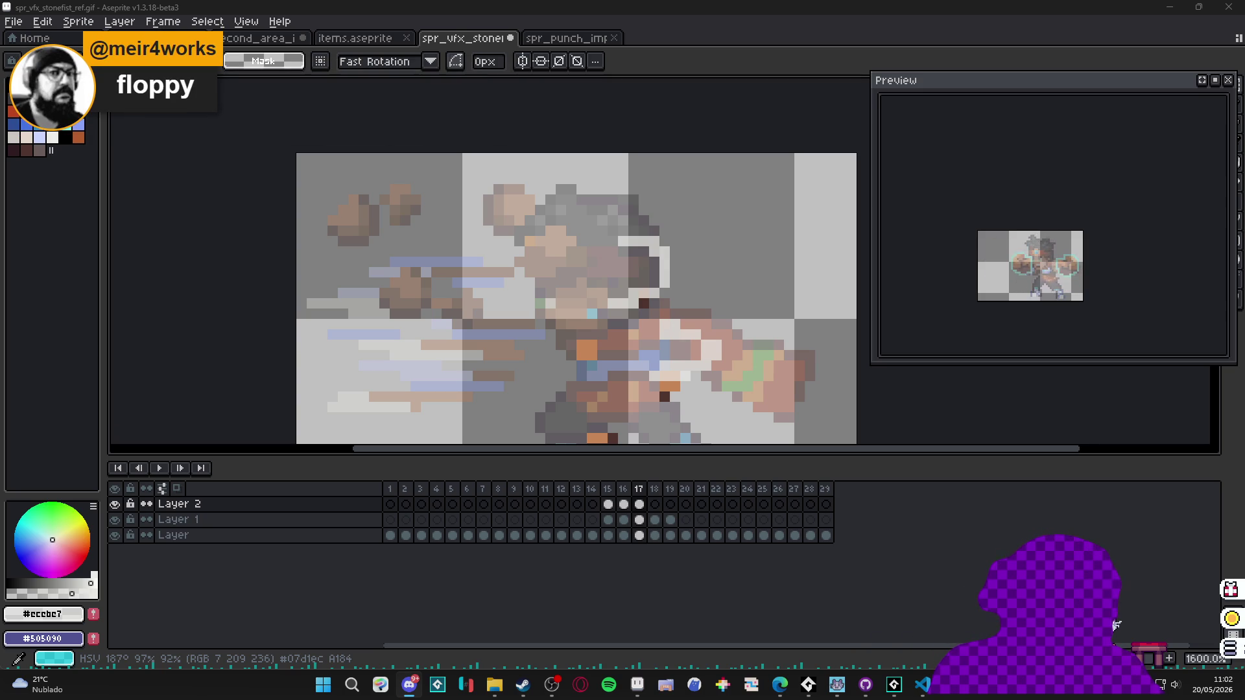
{"action": "left_click", "coordinate": [624, 505]}
{"action": "left_click", "coordinate": [640, 505]}
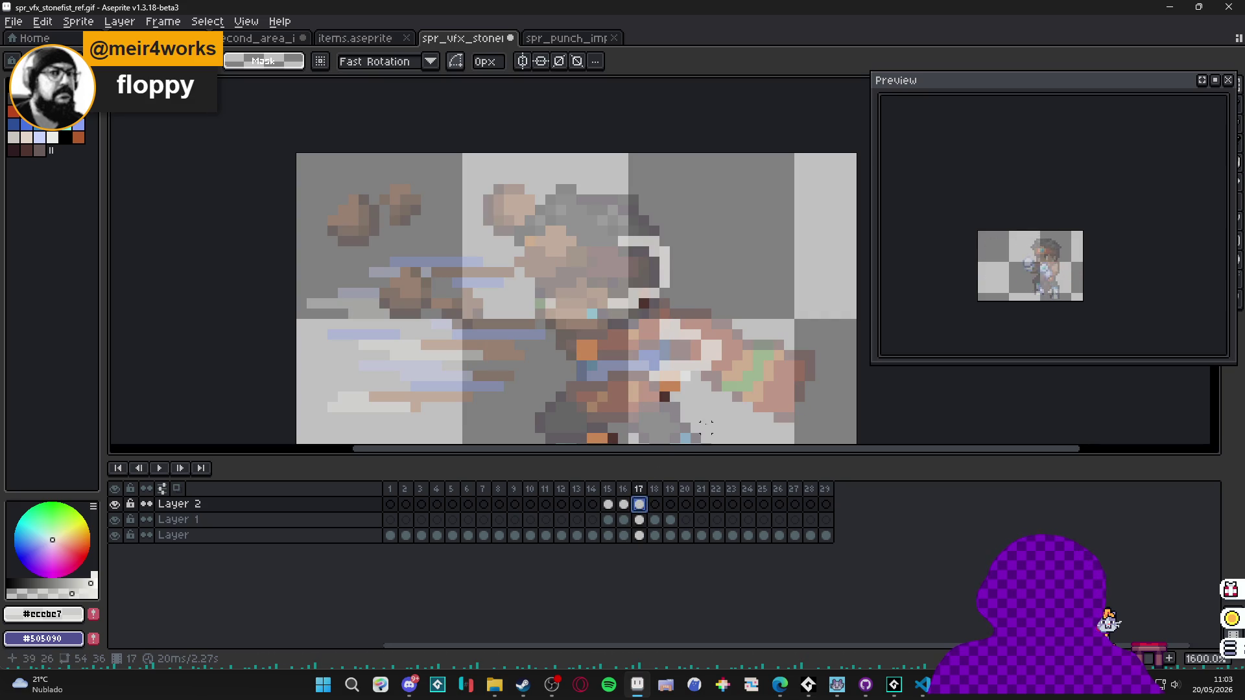
Marquee-select the lower effect and upper swirl on frame 17, comparing with frame 16, then view frame 18.
{"action": "left_click", "coordinate": [624, 505]}
{"action": "left_click", "coordinate": [640, 504]}
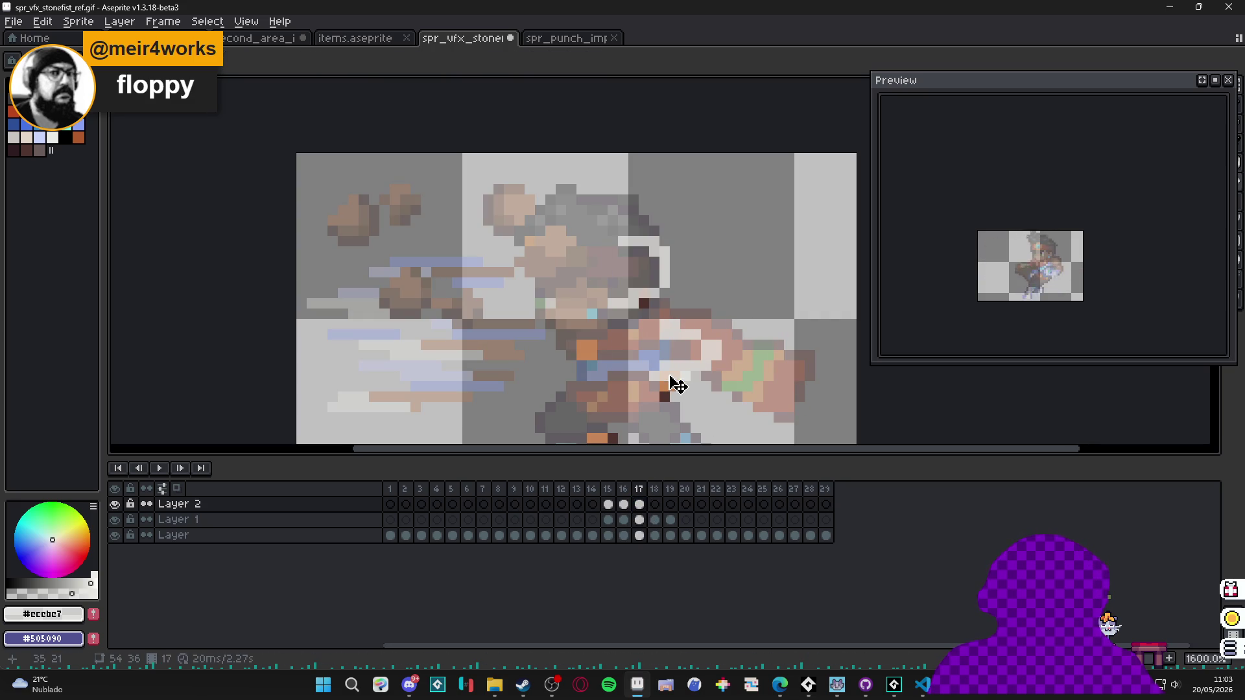
{"action": "key", "text": "m"}
{"action": "left_click_drag", "start_coordinate": [737, 322], "coordinate": [625, 393]}
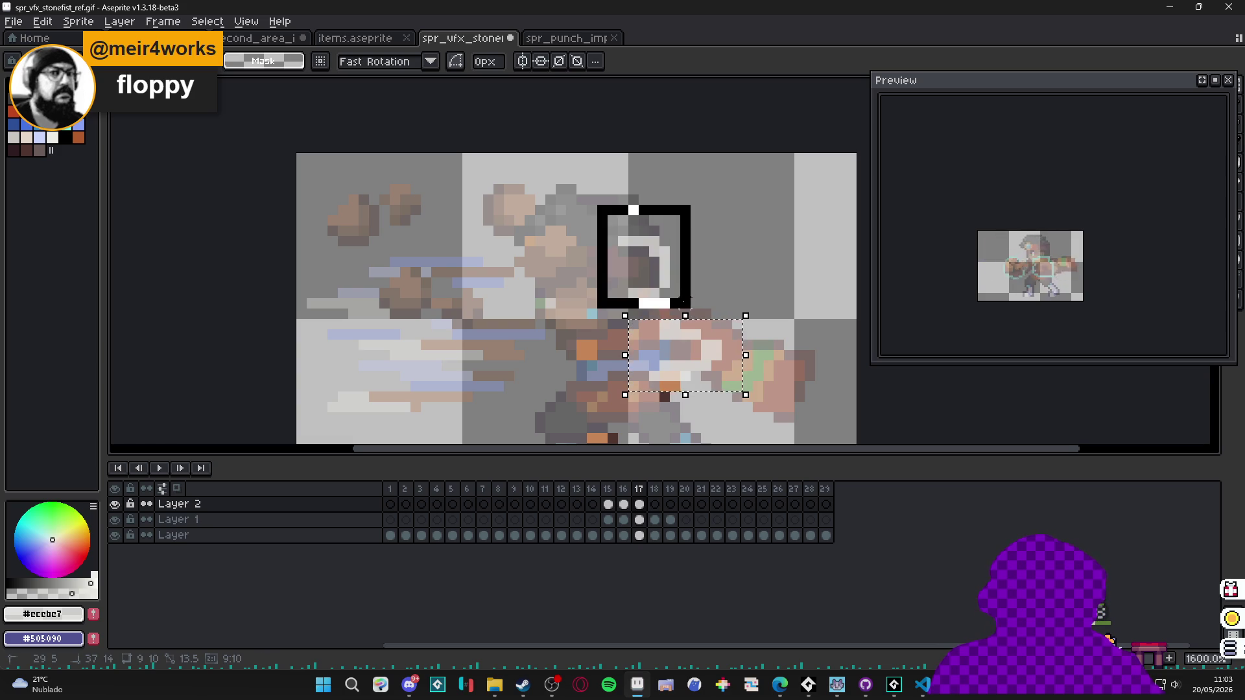
{"action": "left_click_drag", "start_coordinate": [685, 302], "coordinate": [689, 307]}
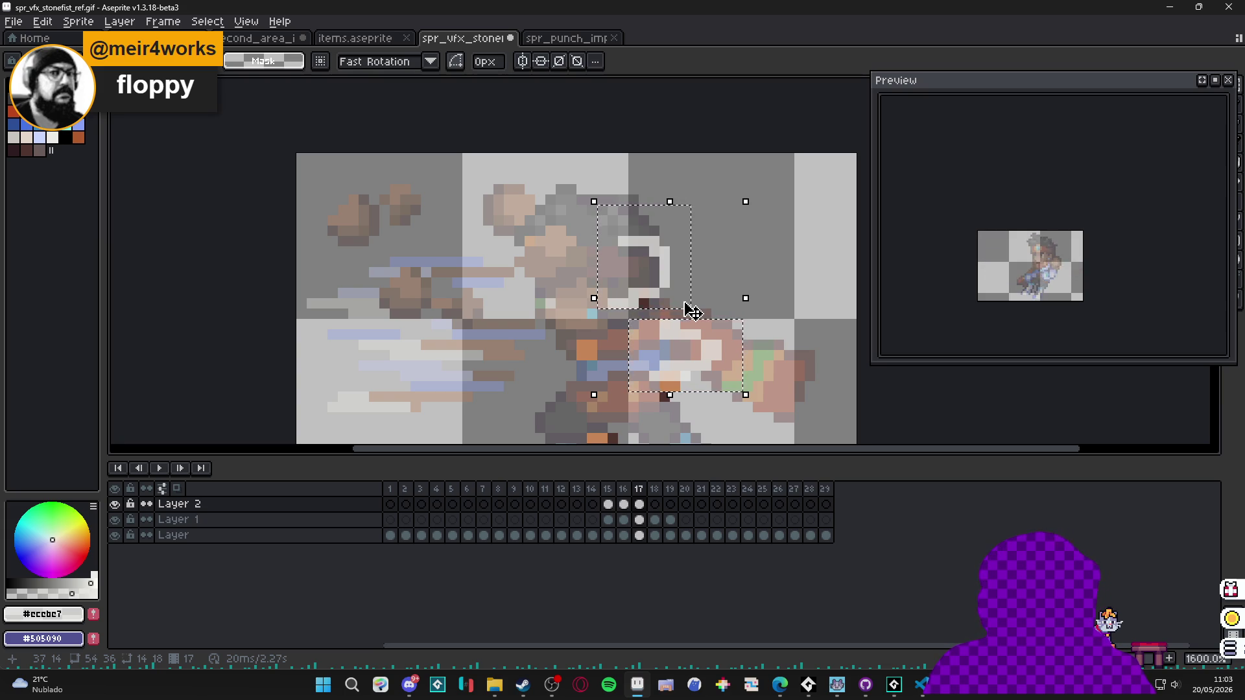
{"action": "left_click", "coordinate": [623, 505]}
{"action": "left_click", "coordinate": [640, 504]}
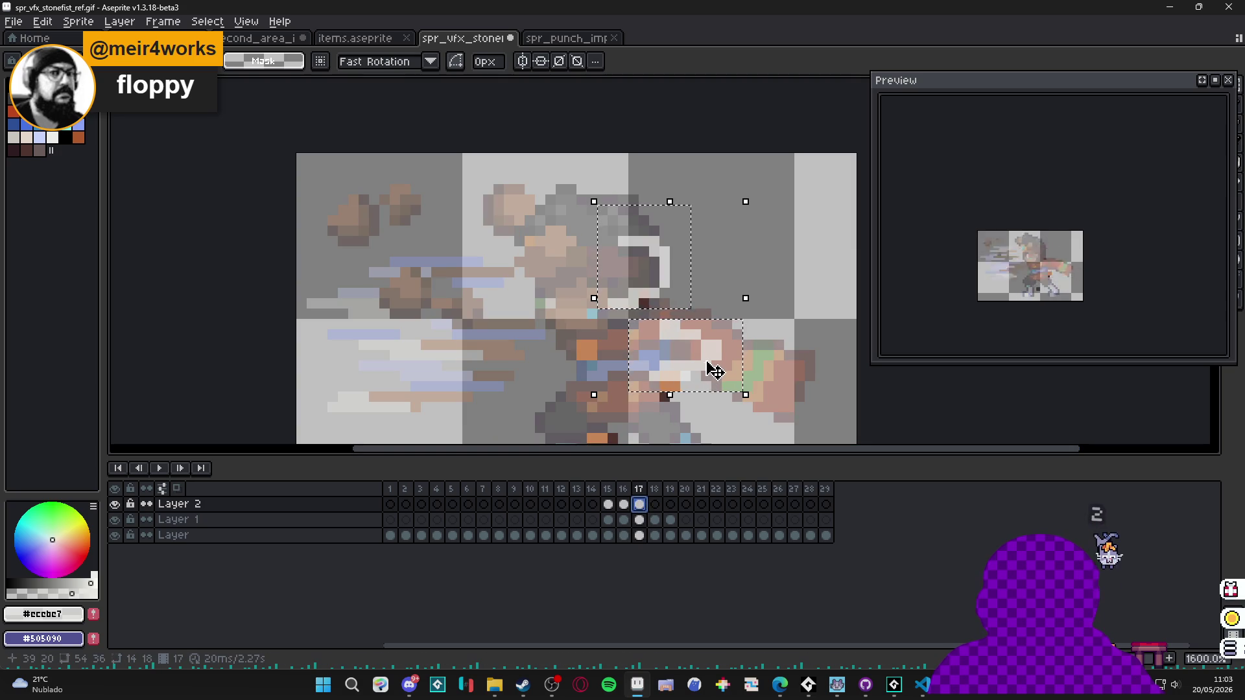
{"action": "left_click", "coordinate": [655, 504]}
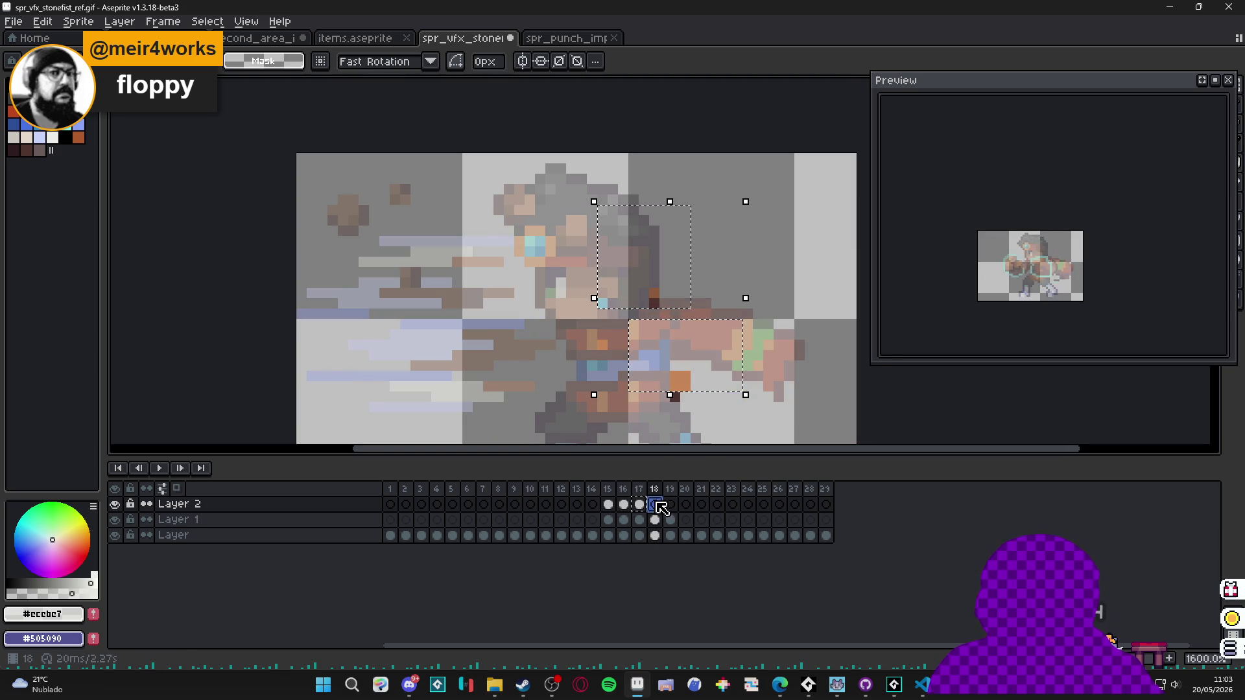
On frame 18, nudge the selection one pixel right, extend the streak leftward, and erase strays below the fist.
{"action": "left_click_drag", "start_coordinate": [696, 356], "coordinate": [724, 359]}
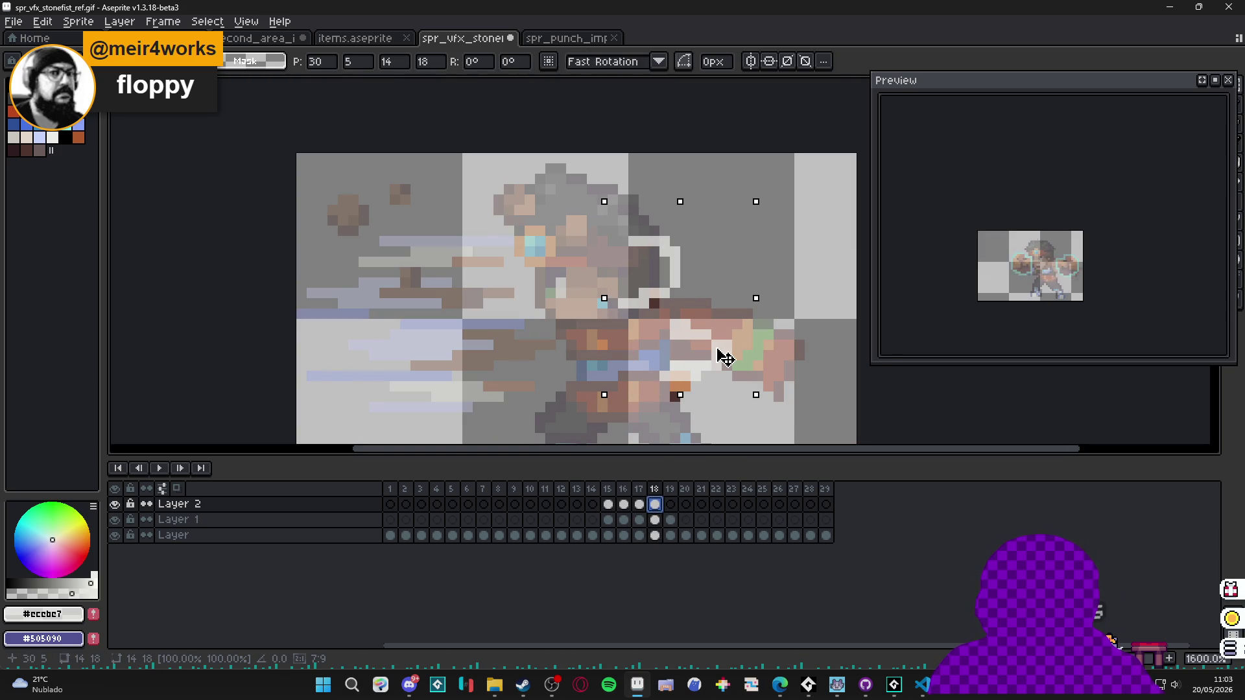
{"action": "key", "text": "ctrl+d"}
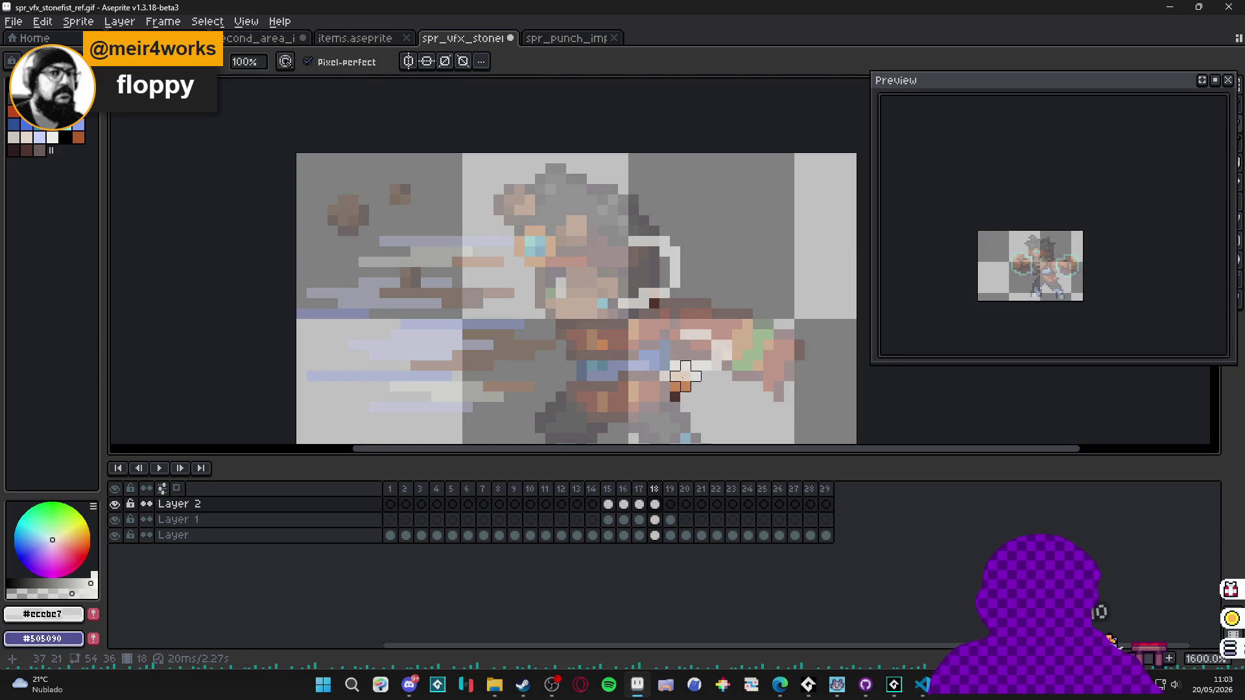
{"action": "key", "text": "b"}
{"action": "left_click_drag", "start_coordinate": [669, 271], "coordinate": [628, 262]}
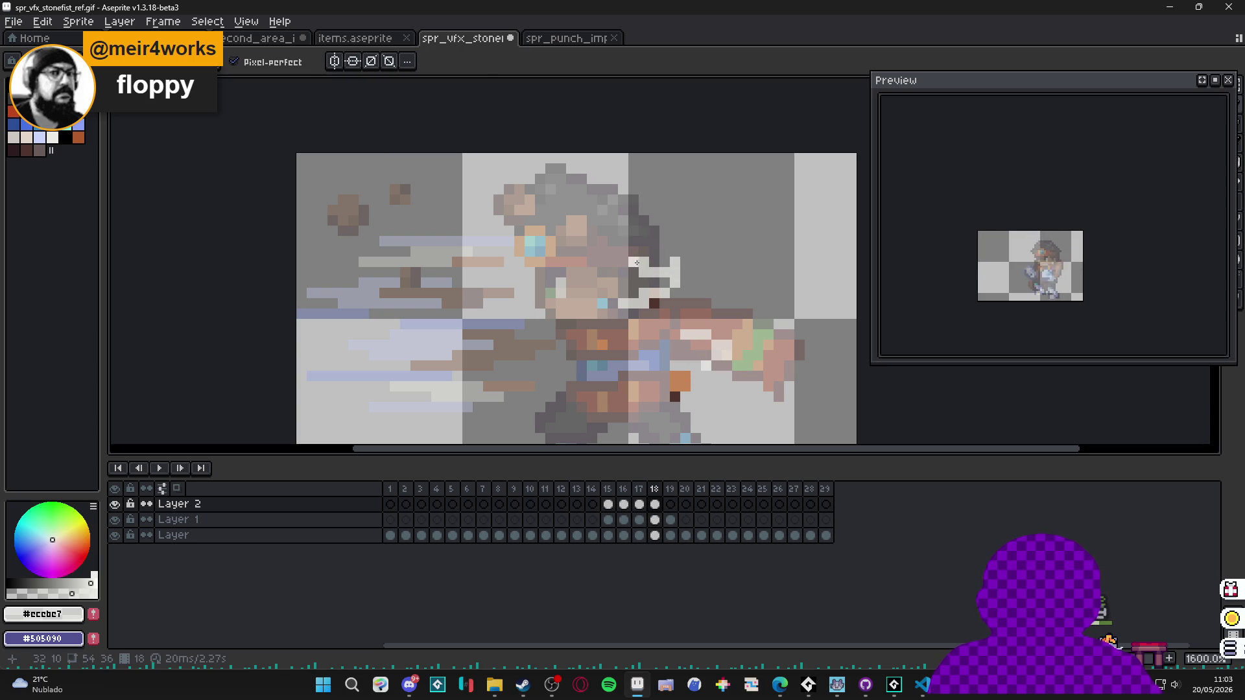
{"action": "key", "text": "e"}
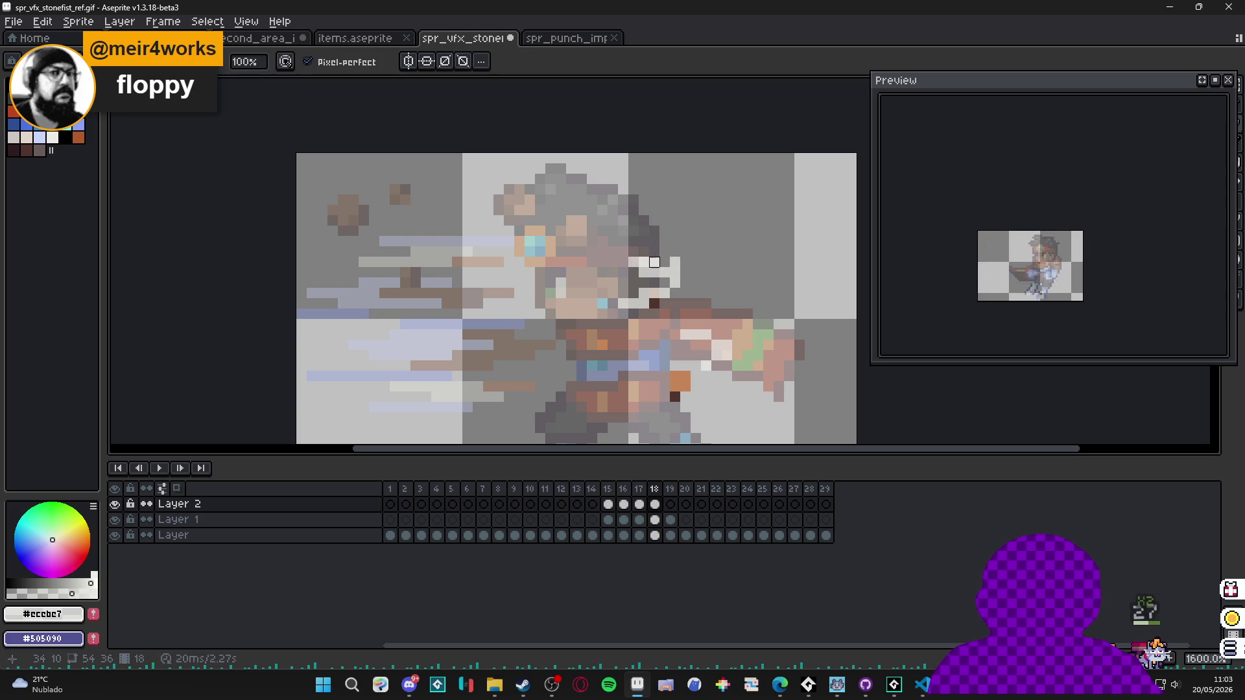
{"action": "key", "text": "b"}
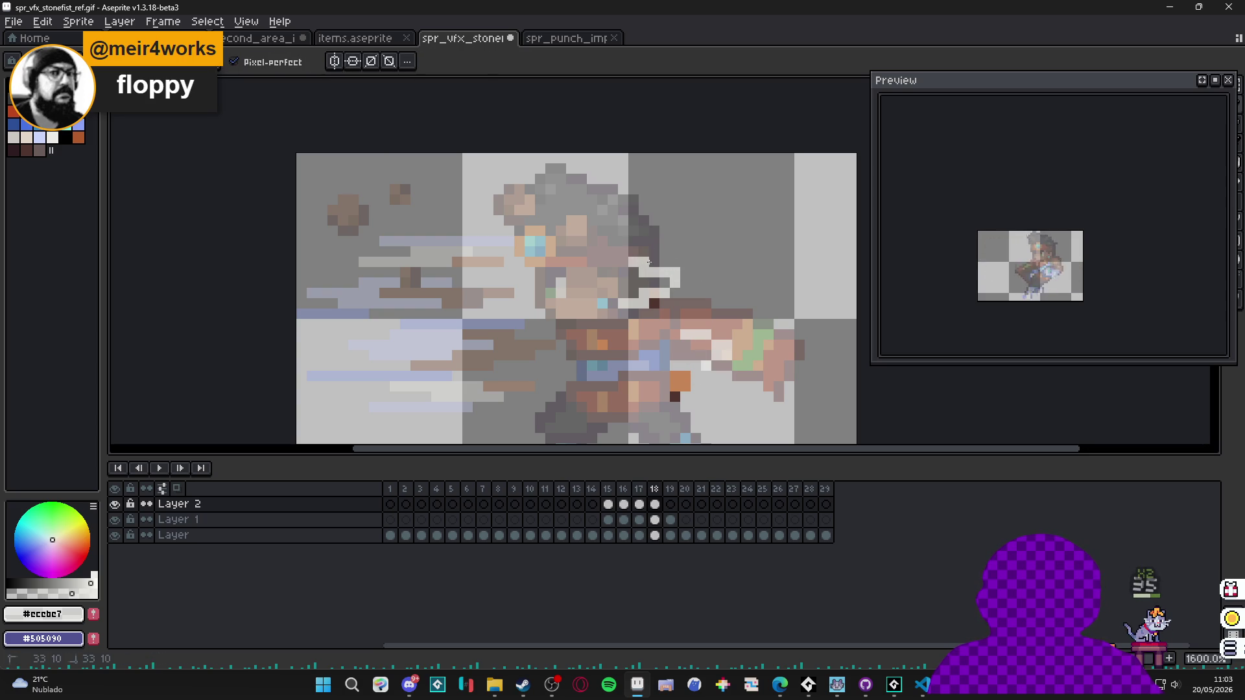
{"action": "key", "text": "e"}
{"action": "left_click_drag", "start_coordinate": [655, 303], "coordinate": [622, 304]}
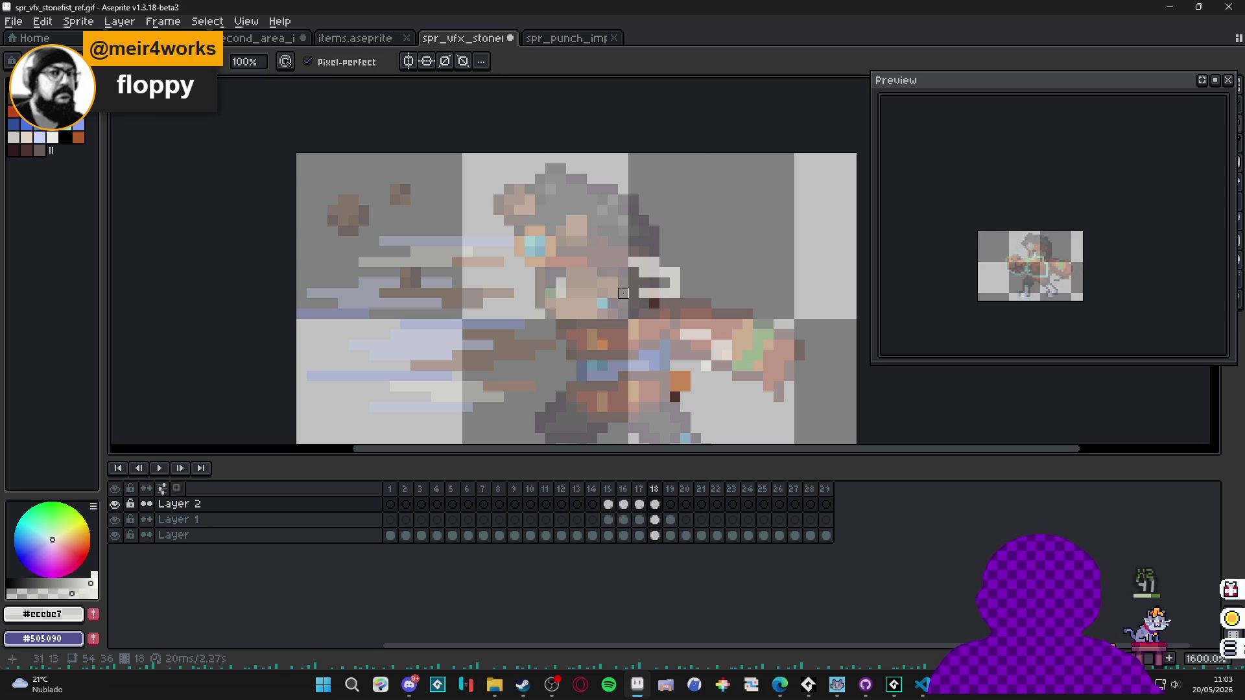
{"action": "key", "text": "b"}
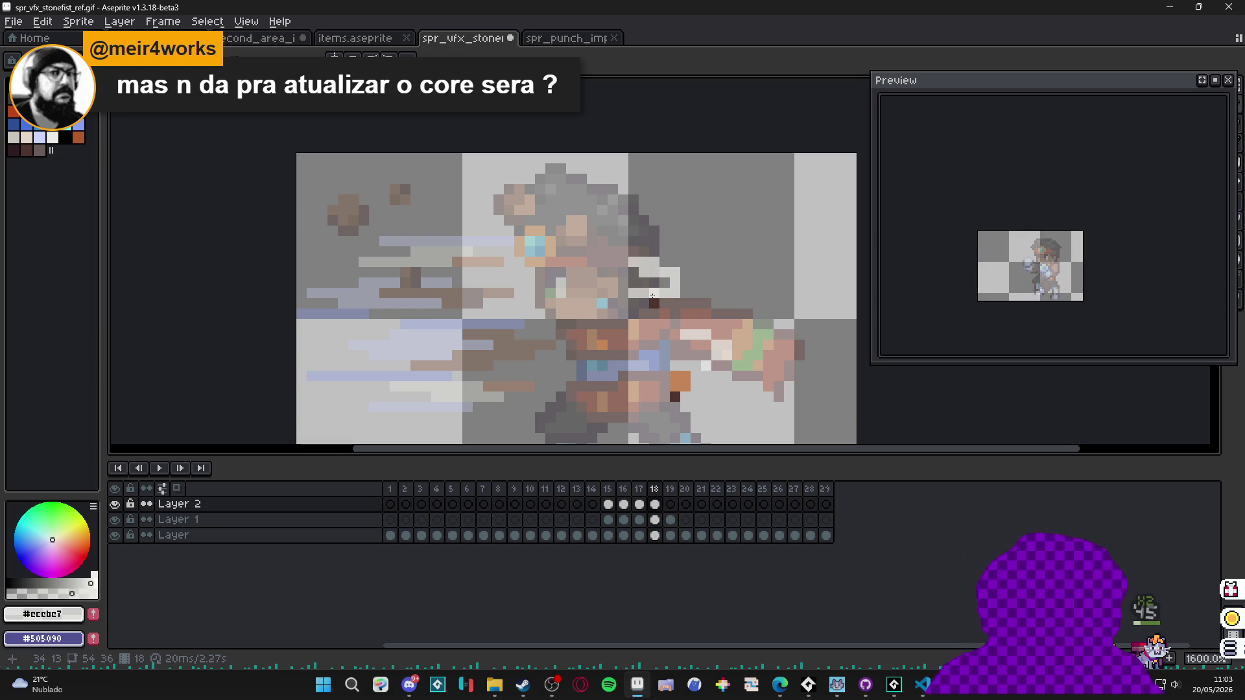
{"action": "scroll", "coordinate": [684, 339], "scroll_direction": "down", "scroll_amount": 1}
{"action": "scroll", "coordinate": [698, 347], "scroll_direction": "up", "scroll_amount": 2}
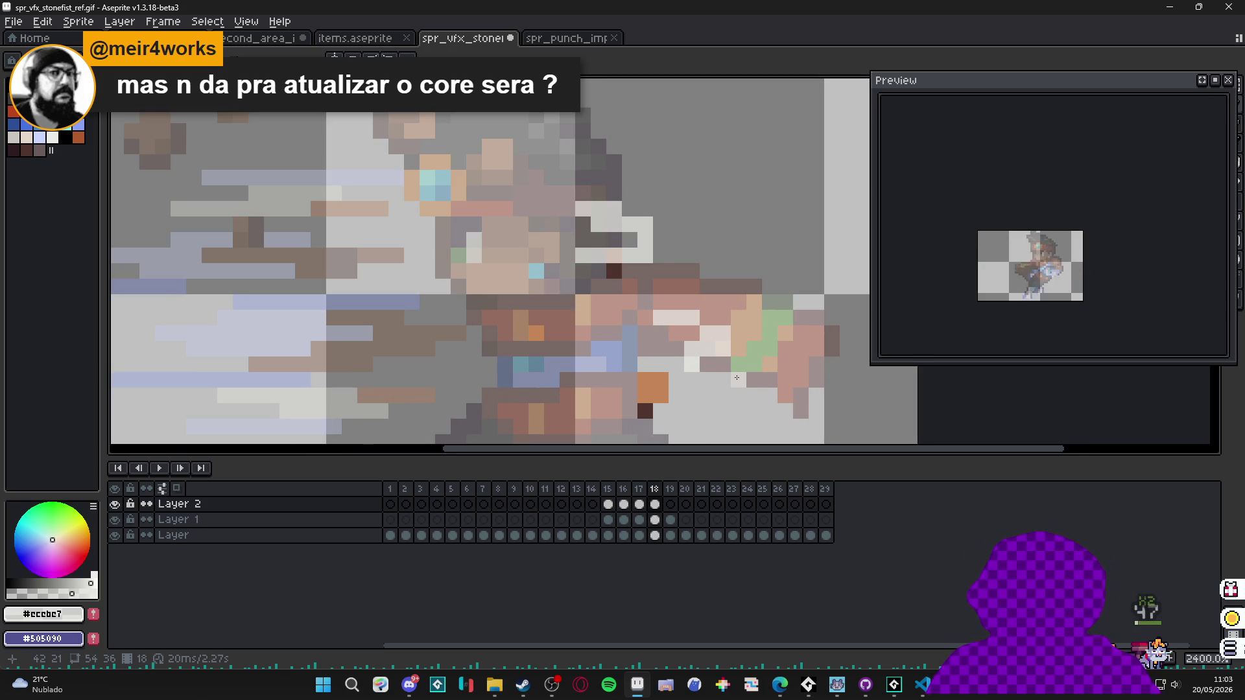
{"action": "scroll", "coordinate": [736, 378], "scroll_direction": "down", "scroll_amount": 2}
On frame 19, erase the light Layer 2 pixels near the hair and face.
{"action": "left_click", "coordinate": [645, 505]}
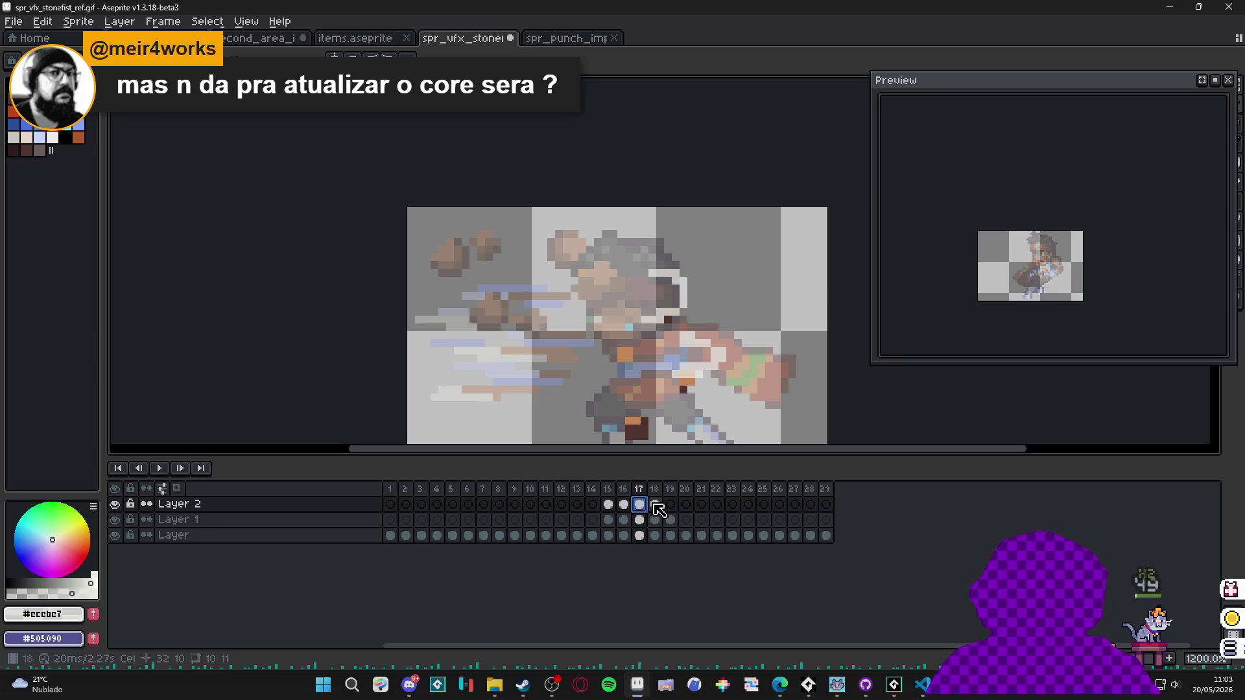
{"action": "left_click", "coordinate": [655, 506]}
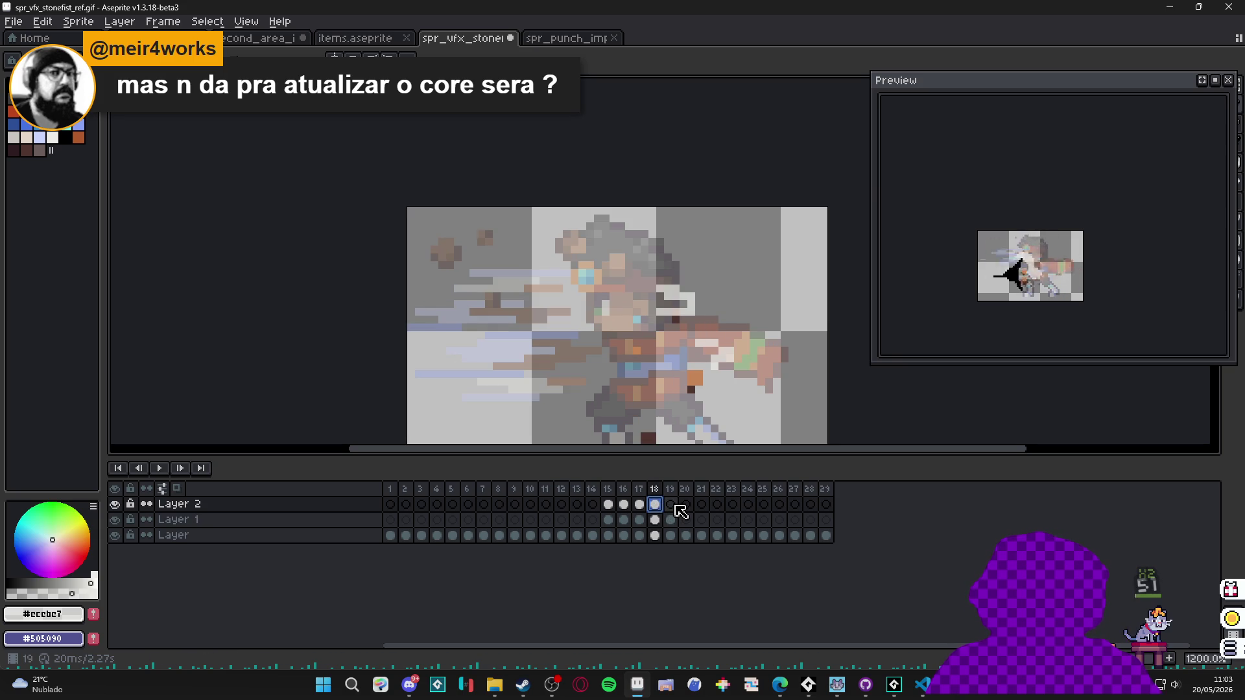
{"action": "left_click", "coordinate": [671, 506]}
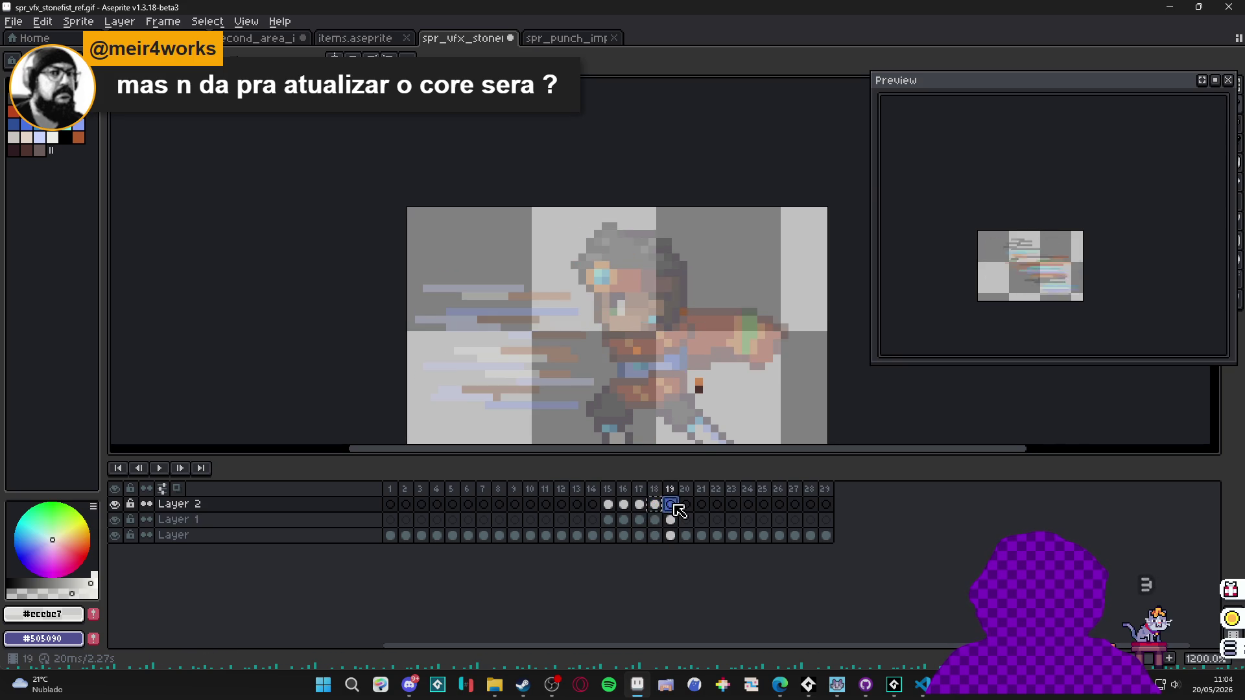
{"action": "scroll", "coordinate": [696, 317], "scroll_direction": "up", "scroll_amount": 1}
{"action": "key", "text": "e"}
{"action": "left_click_drag", "start_coordinate": [680, 299], "coordinate": [625, 294]}
{"action": "left_click", "coordinate": [657, 315]}
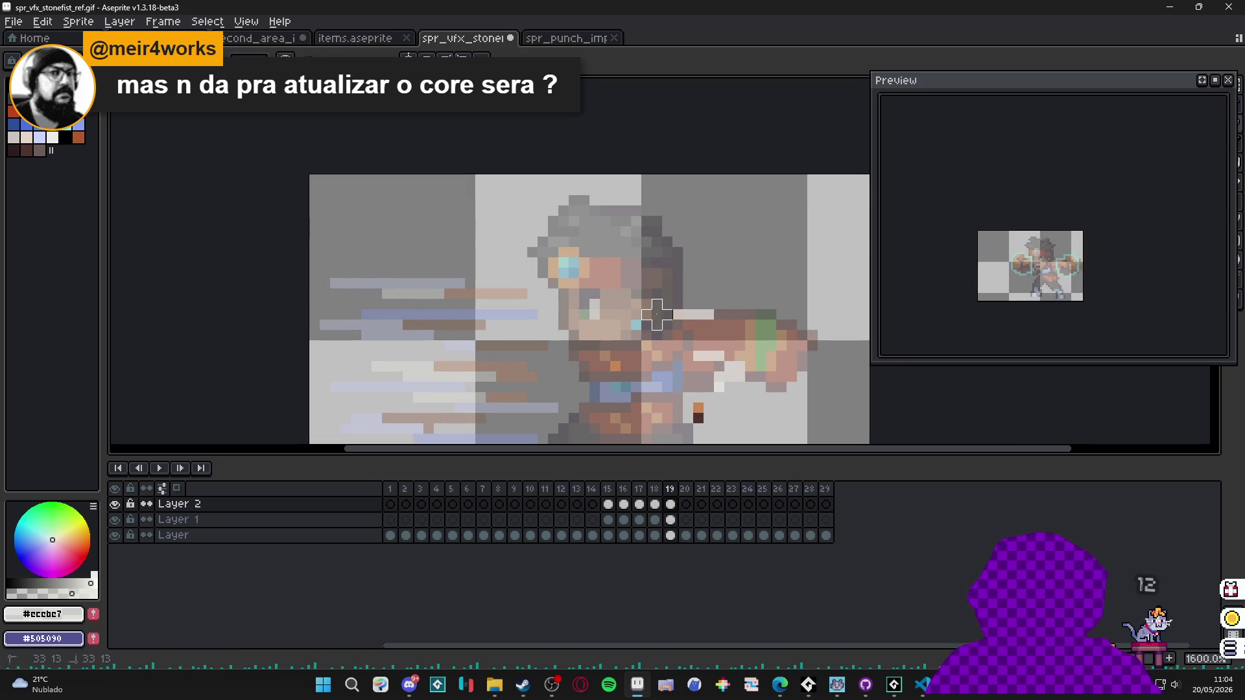
{"action": "key", "text": "b"}
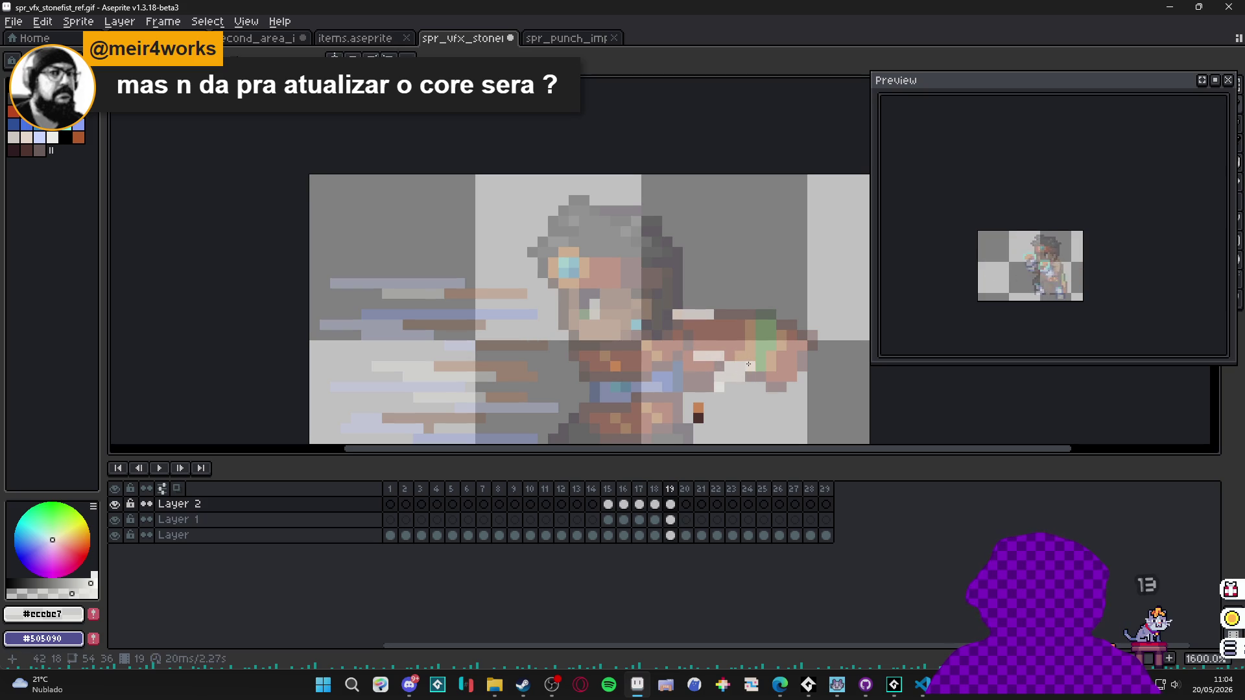
{"action": "key", "text": "e"}
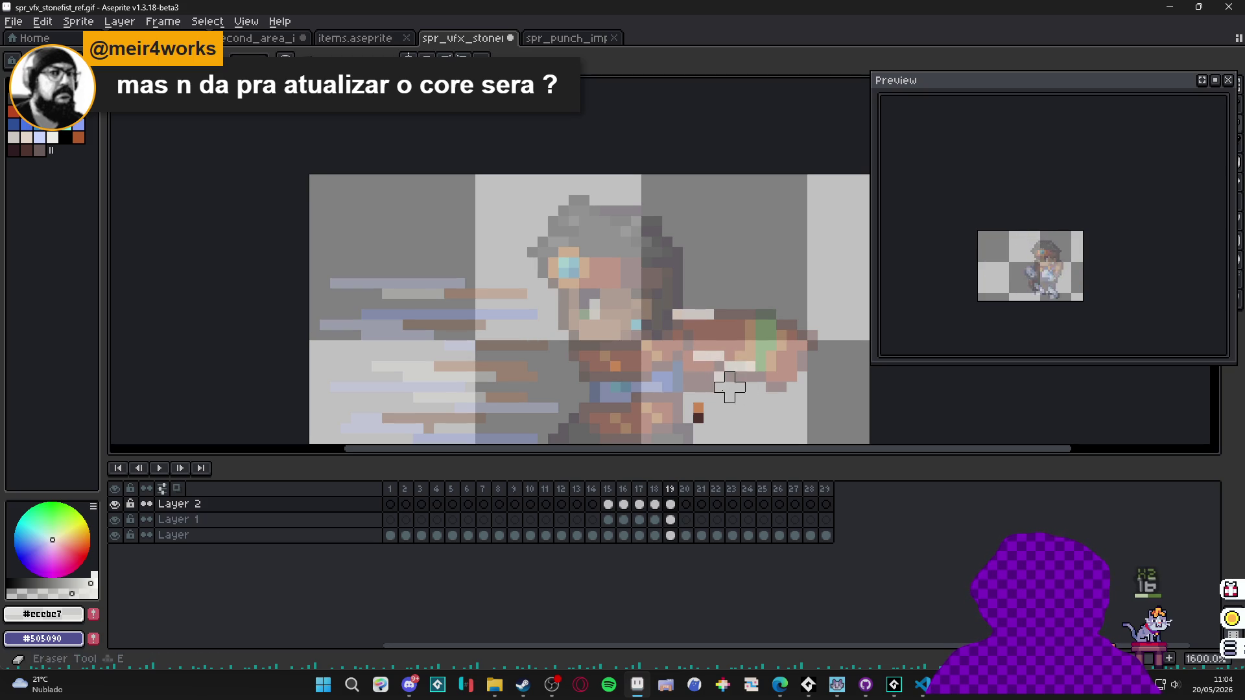
{"action": "key", "text": "b"}
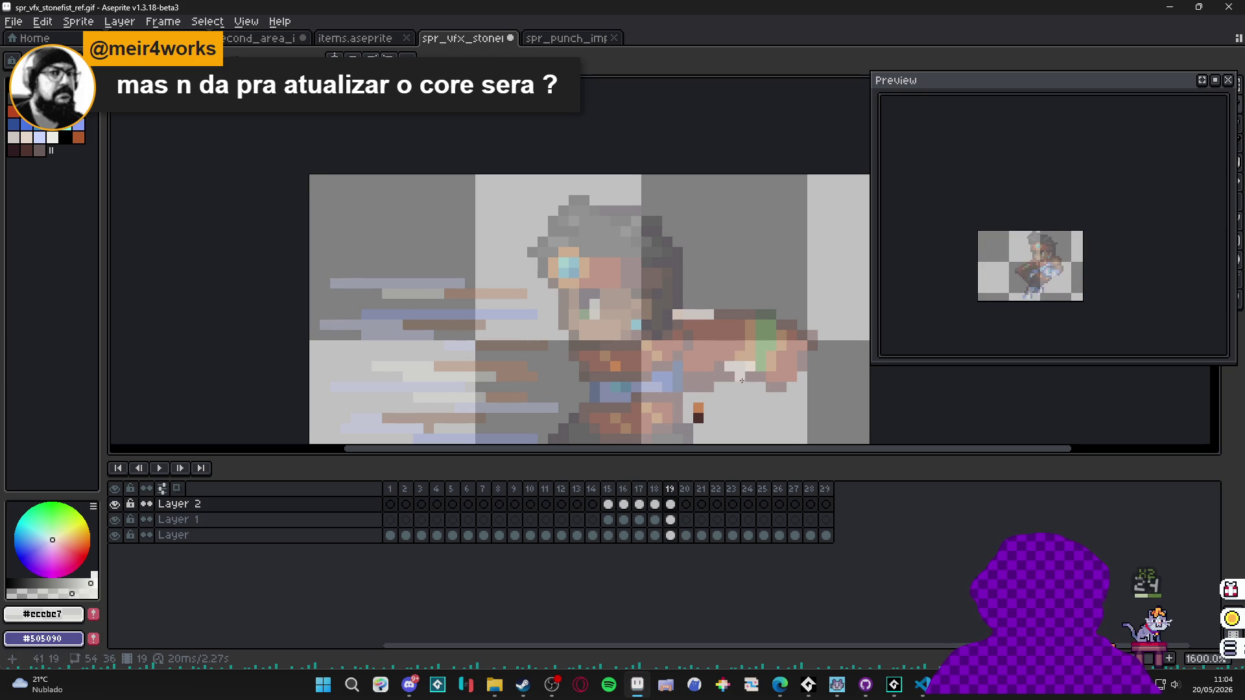
{"action": "scroll", "coordinate": [747, 366], "scroll_direction": "down", "scroll_amount": 4}
{"action": "left_click", "coordinate": [685, 504]}
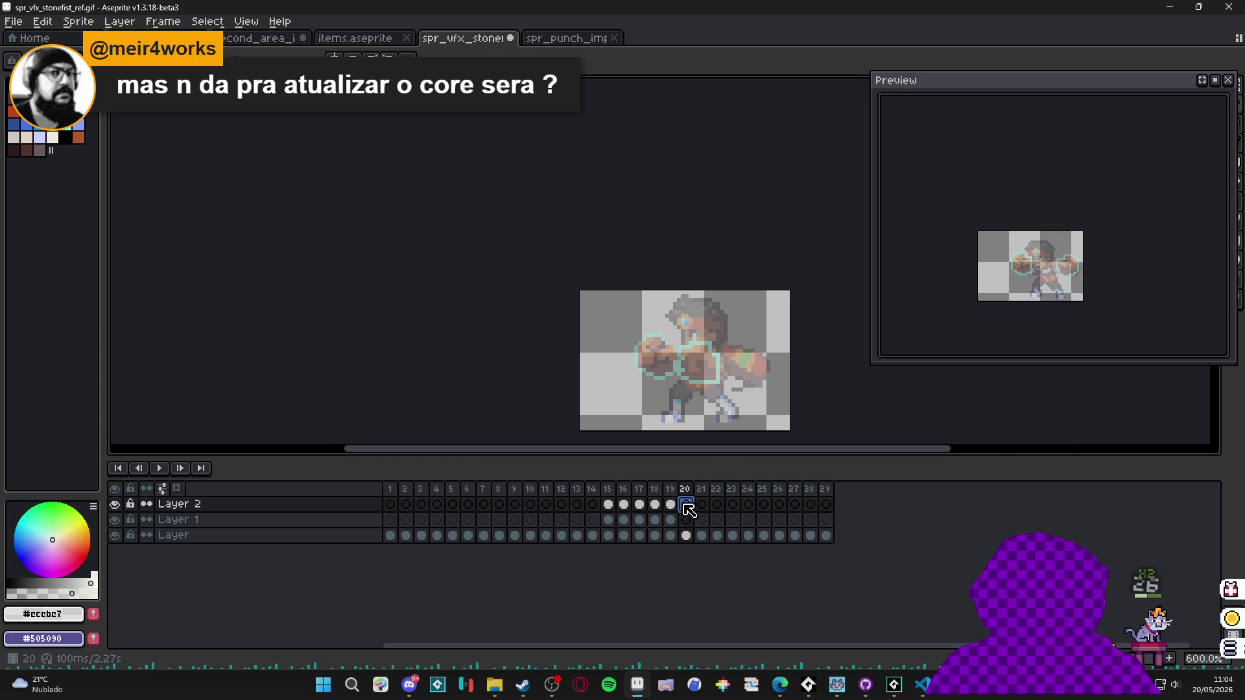
Select frames 15–17 on Layer 2 and hide the bottom layer to view the effect alone.
{"action": "left_click", "coordinate": [610, 503]}
{"action": "mouse_move", "coordinate": [619, 508]}
{"action": "left_mouse_down"}
{"action": "mouse_move", "coordinate": [670, 517]}
{"action": "mouse_move", "coordinate": [603, 509]}
{"action": "mouse_move", "coordinate": [670, 519]}
{"action": "left_mouse_up"}
{"action": "left_click", "coordinate": [115, 535]}
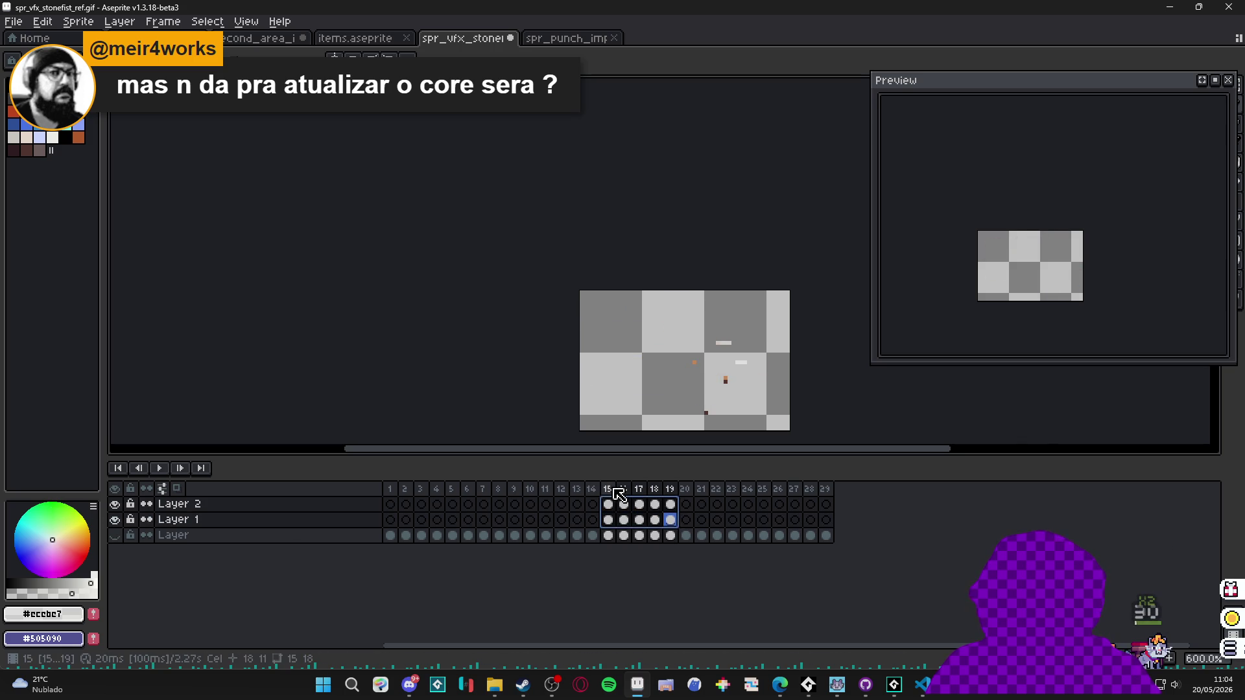
Create a new tag named impact_fx spanning frames 15 to 20.
{"action": "left_click", "coordinate": [608, 519]}
{"action": "left_click_drag", "start_coordinate": [610, 507], "coordinate": [688, 515]}
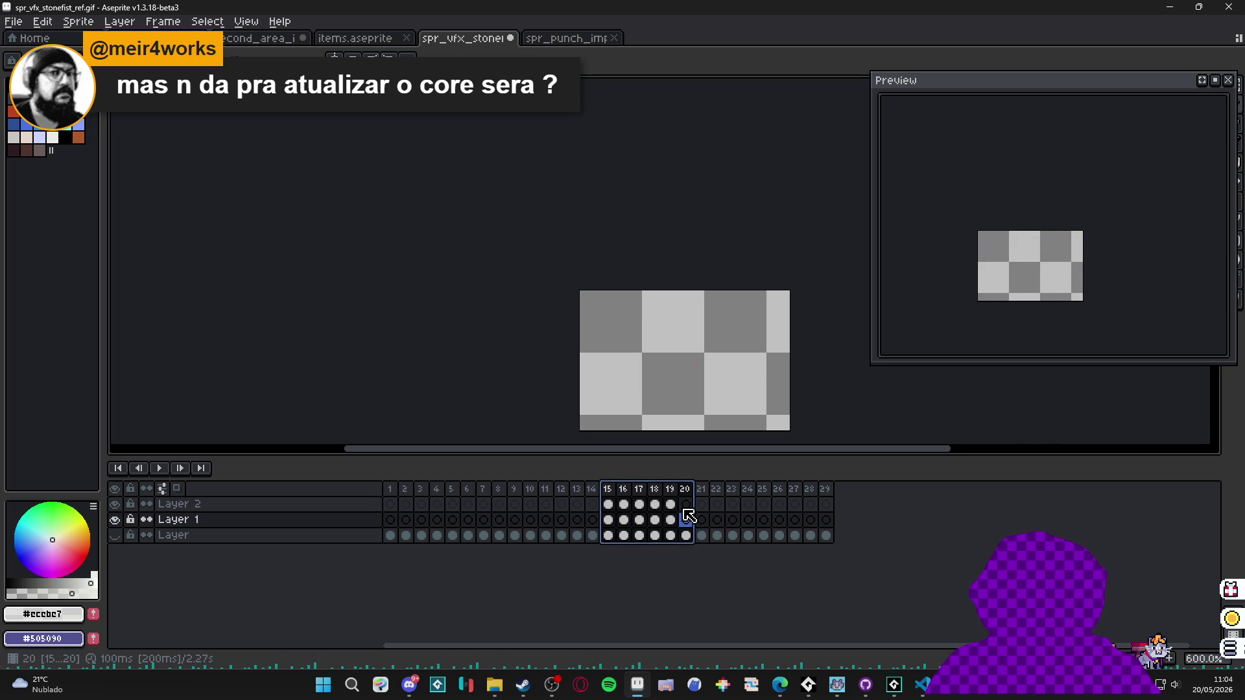
{"action": "right_click", "coordinate": [685, 488]}
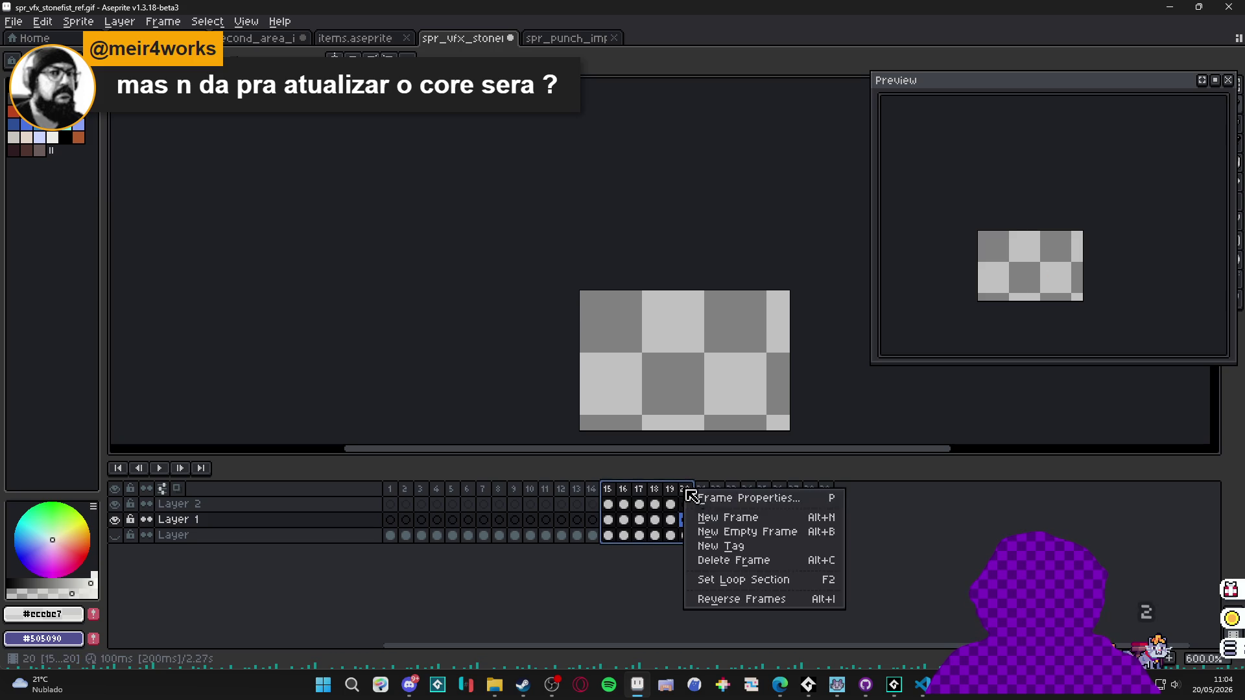
{"action": "left_click", "coordinate": [701, 546]}
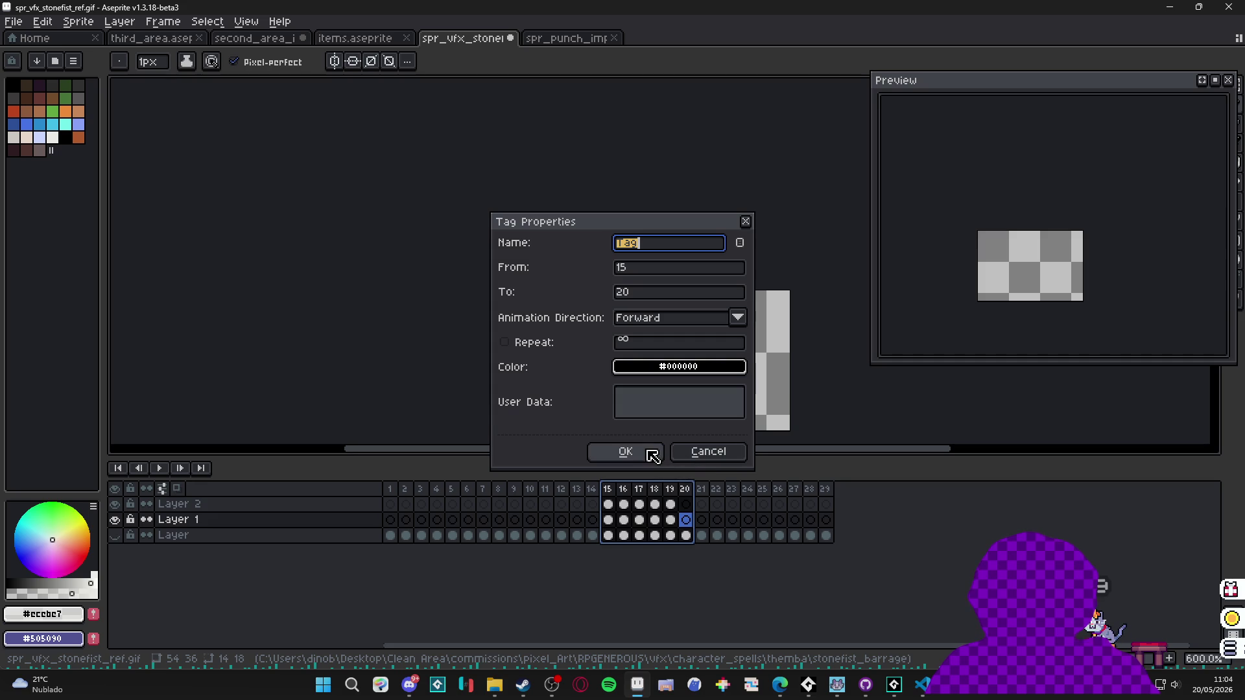
{"action": "type", "text": "impact_fx"}
{"action": "key", "text": "Return"}
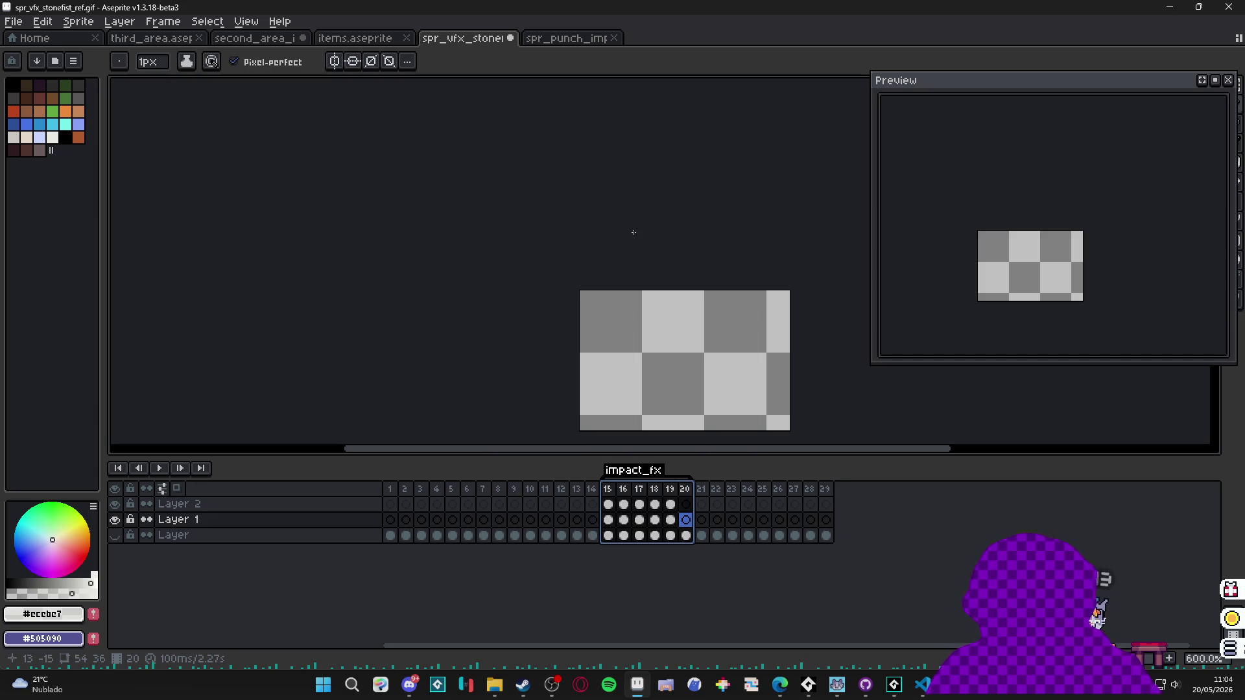
{"action": "scroll", "coordinate": [536, 359], "scroll_direction": "down", "scroll_amount": 2}
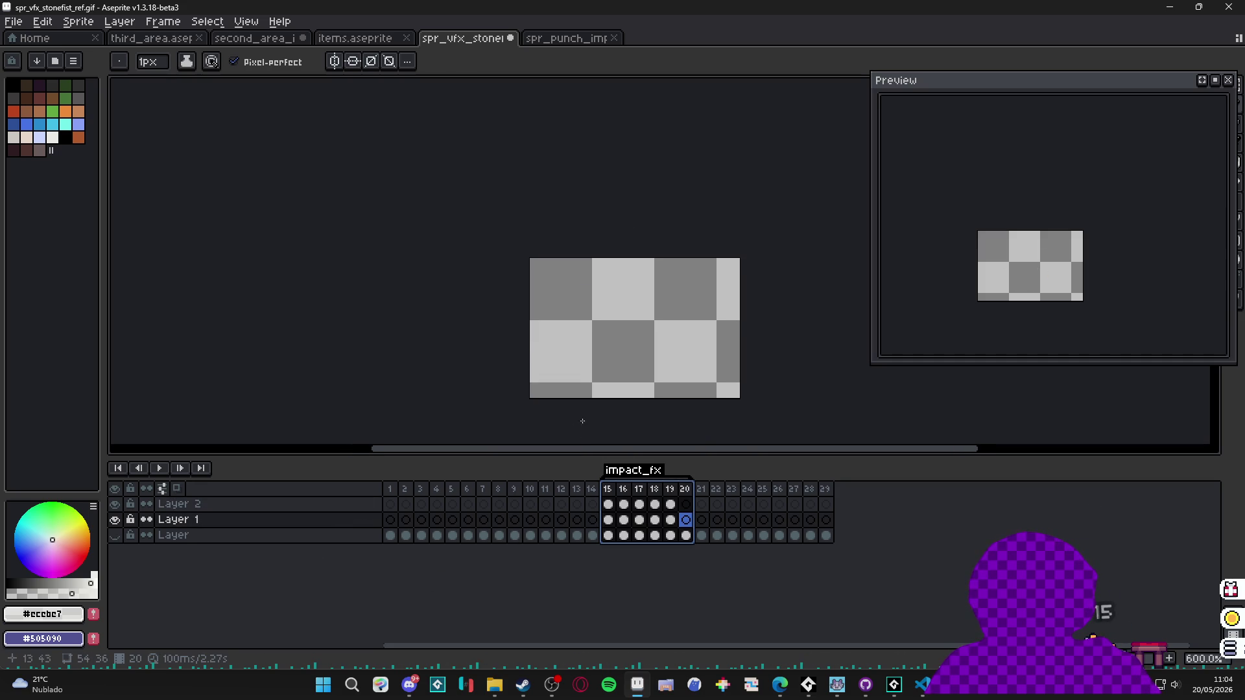
{"action": "key", "text": "ctrl+alt+shift+s"}
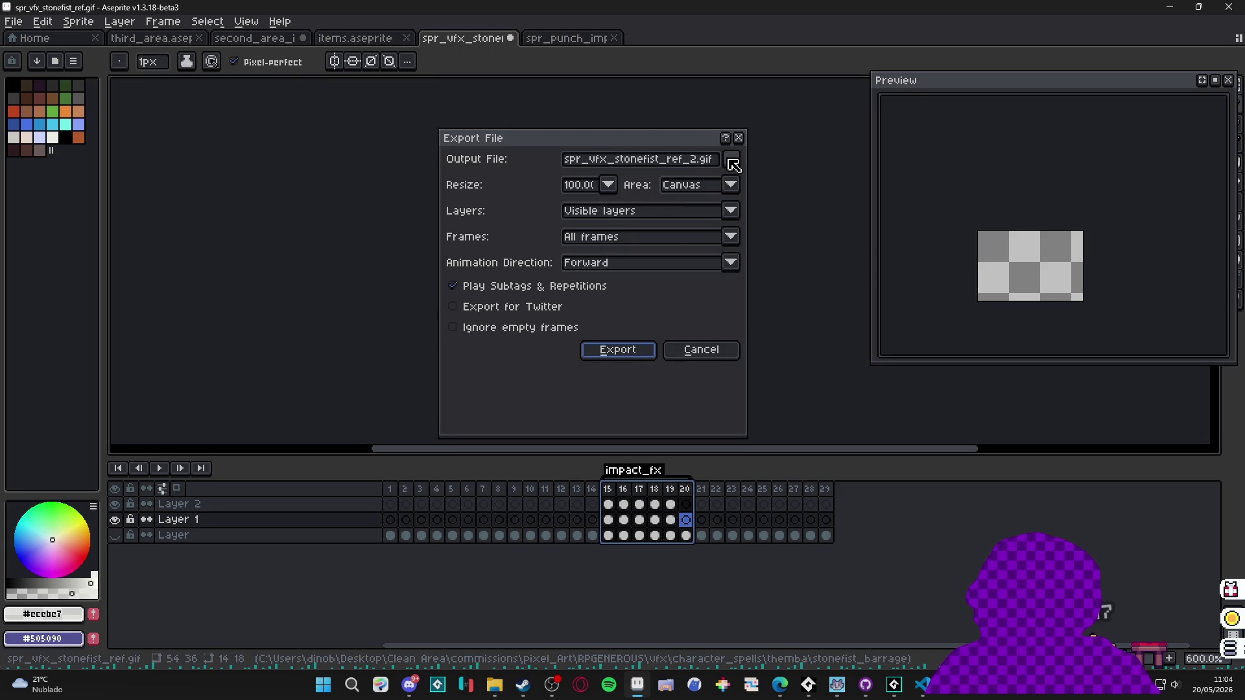
Close Export File, open Export Sprite Sheet, and leave sprite and cel trimming turned off.
{"action": "left_click", "coordinate": [713, 352]}
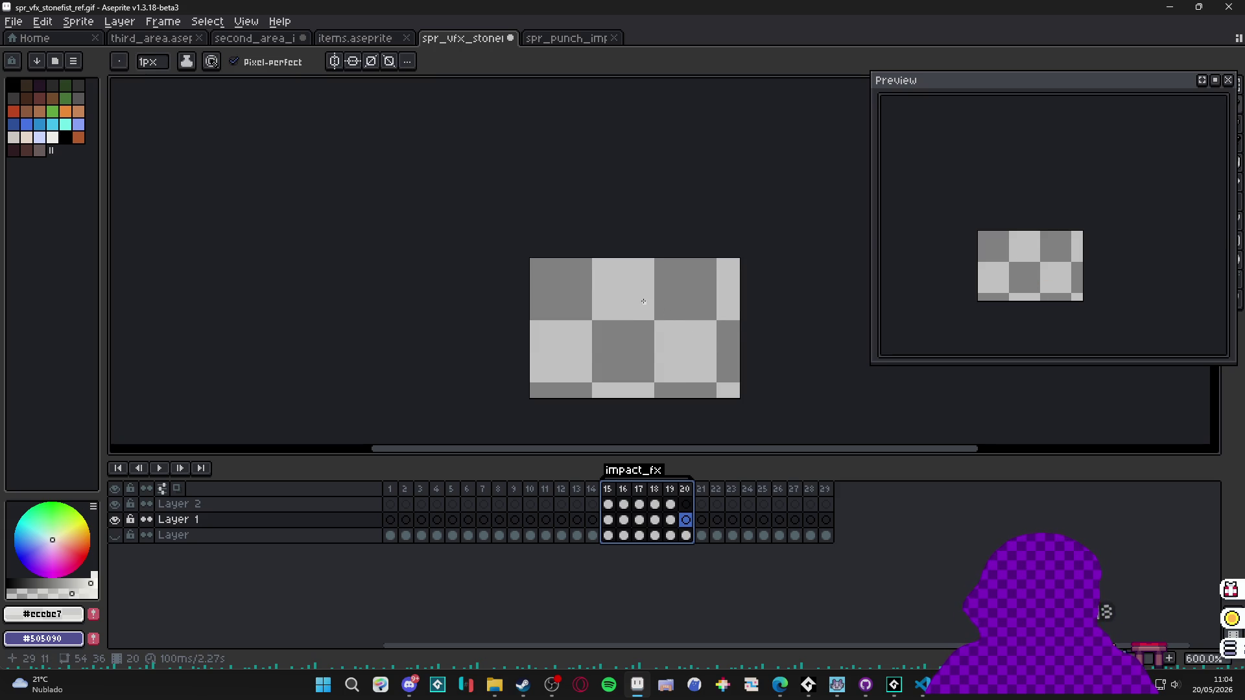
{"action": "key", "text": "ctrl+e"}
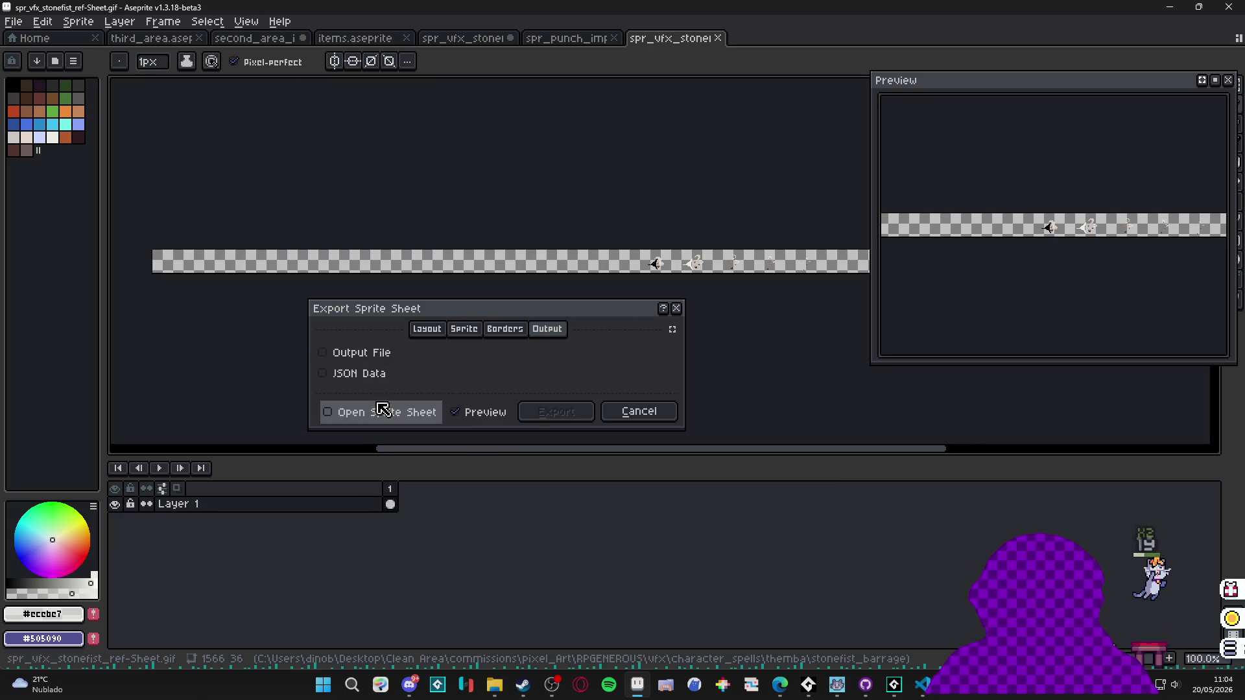
{"action": "left_click", "coordinate": [466, 329]}
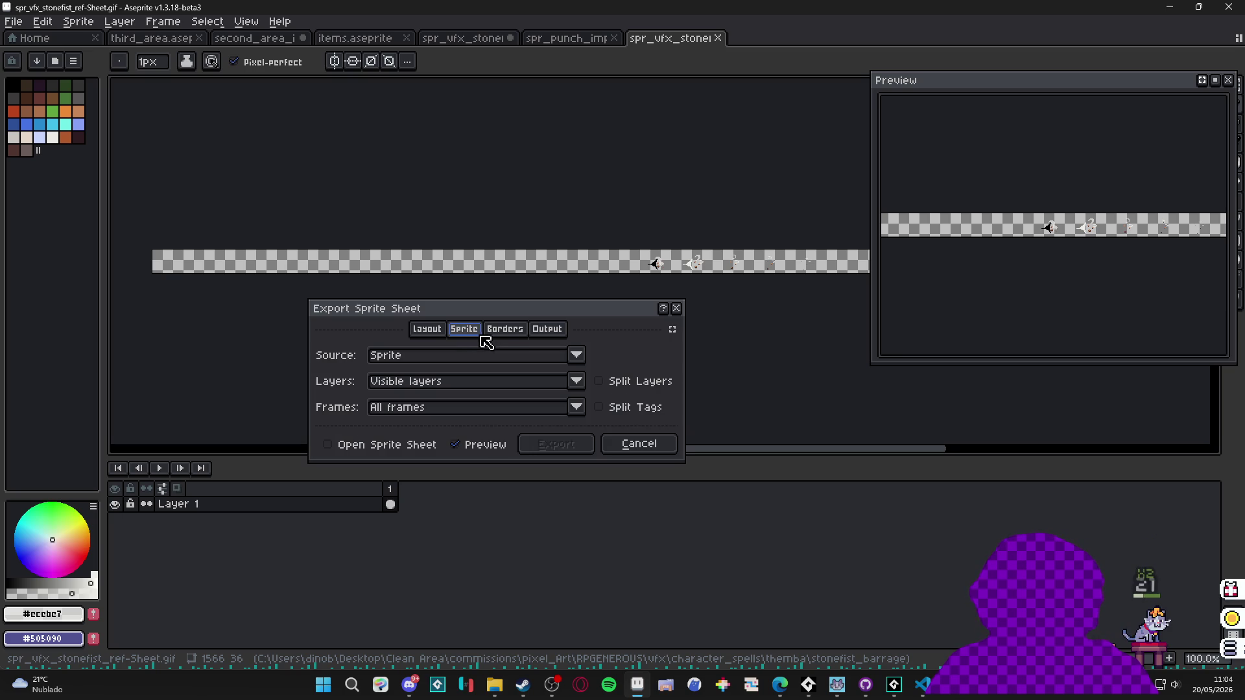
{"action": "left_click", "coordinate": [434, 330]}
{"action": "left_click", "coordinate": [519, 332]}
{"action": "left_click", "coordinate": [518, 353]}
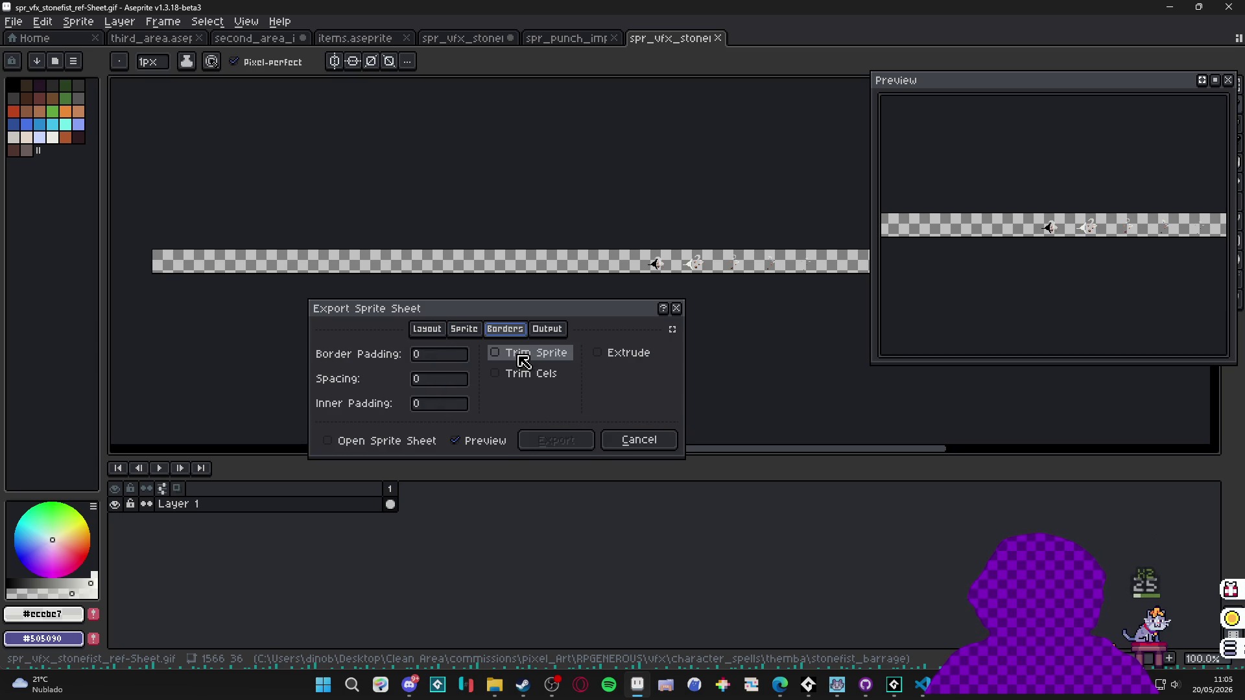
{"action": "left_click", "coordinate": [526, 353]}
{"action": "left_click", "coordinate": [535, 375]}
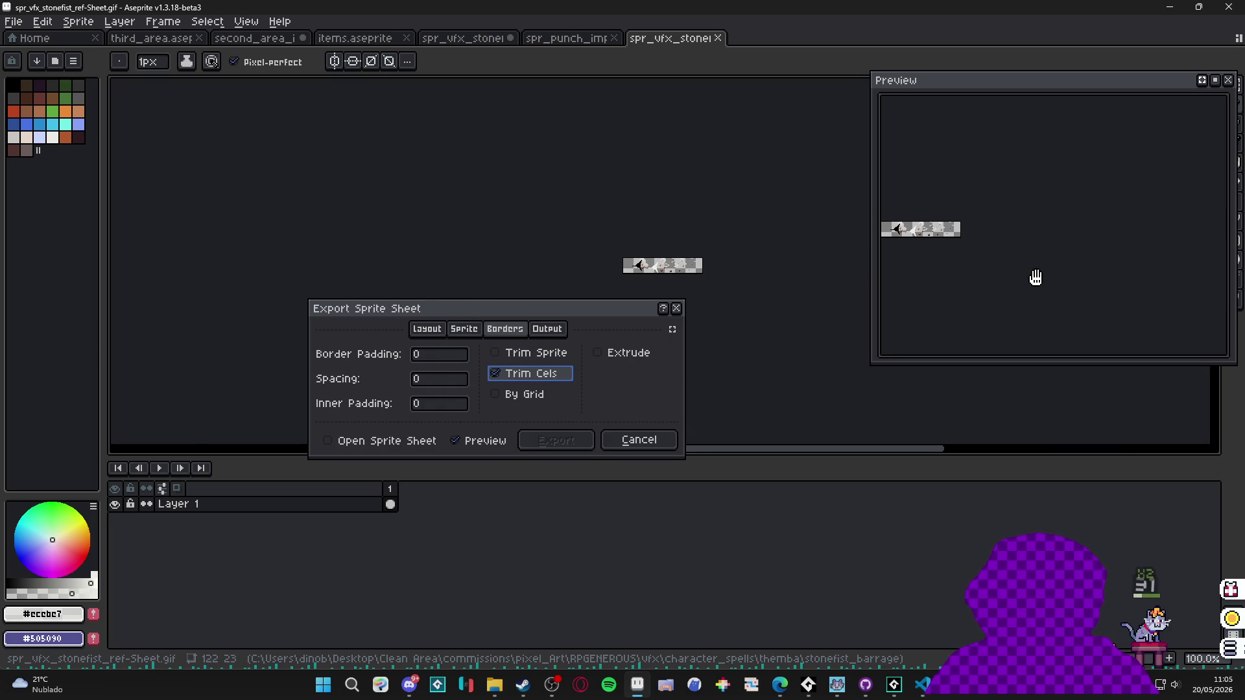
{"action": "scroll", "coordinate": [1057, 253], "scroll_direction": "up", "scroll_amount": 3}
{"action": "scroll", "coordinate": [961, 258], "scroll_direction": "down", "scroll_amount": 1}
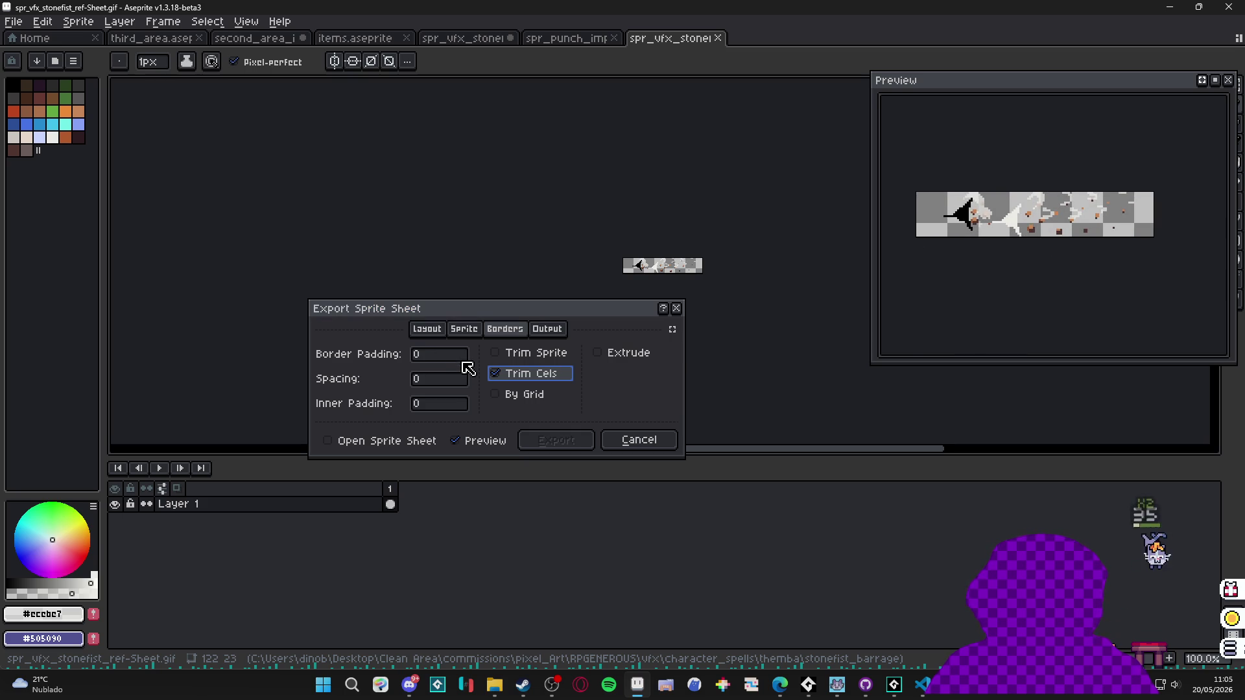
{"action": "left_click", "coordinate": [513, 376]}
{"action": "left_click", "coordinate": [515, 354]}
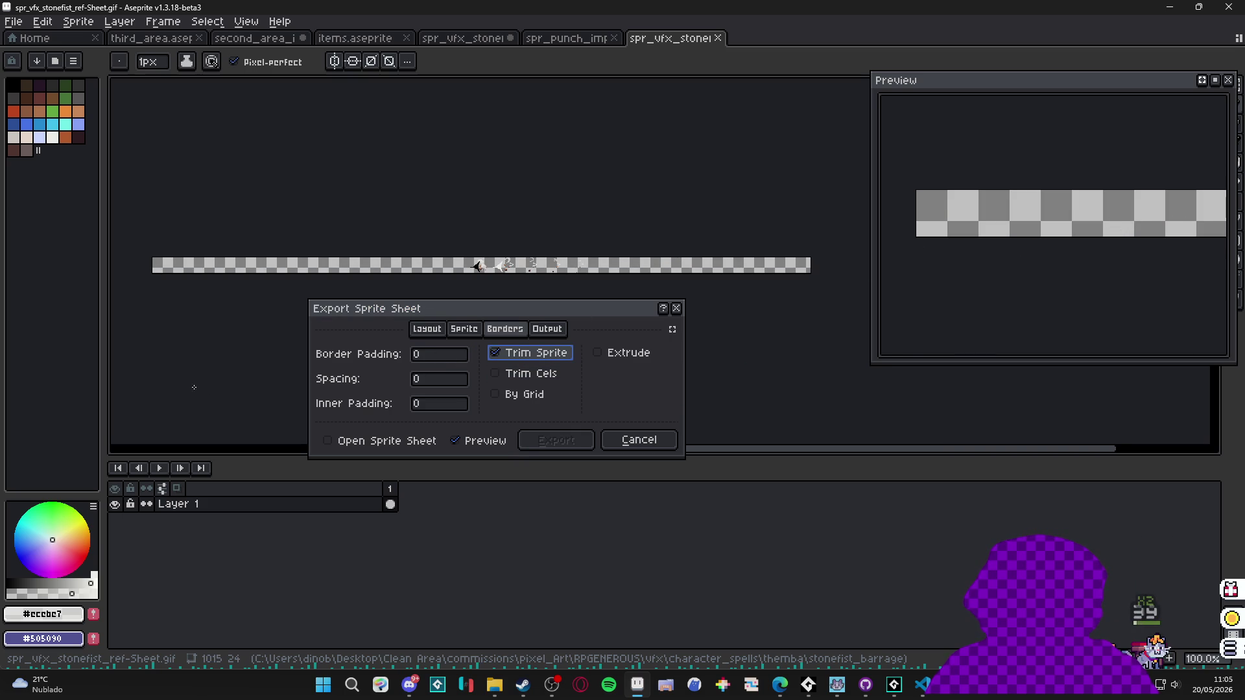
{"action": "left_click", "coordinate": [512, 355]}
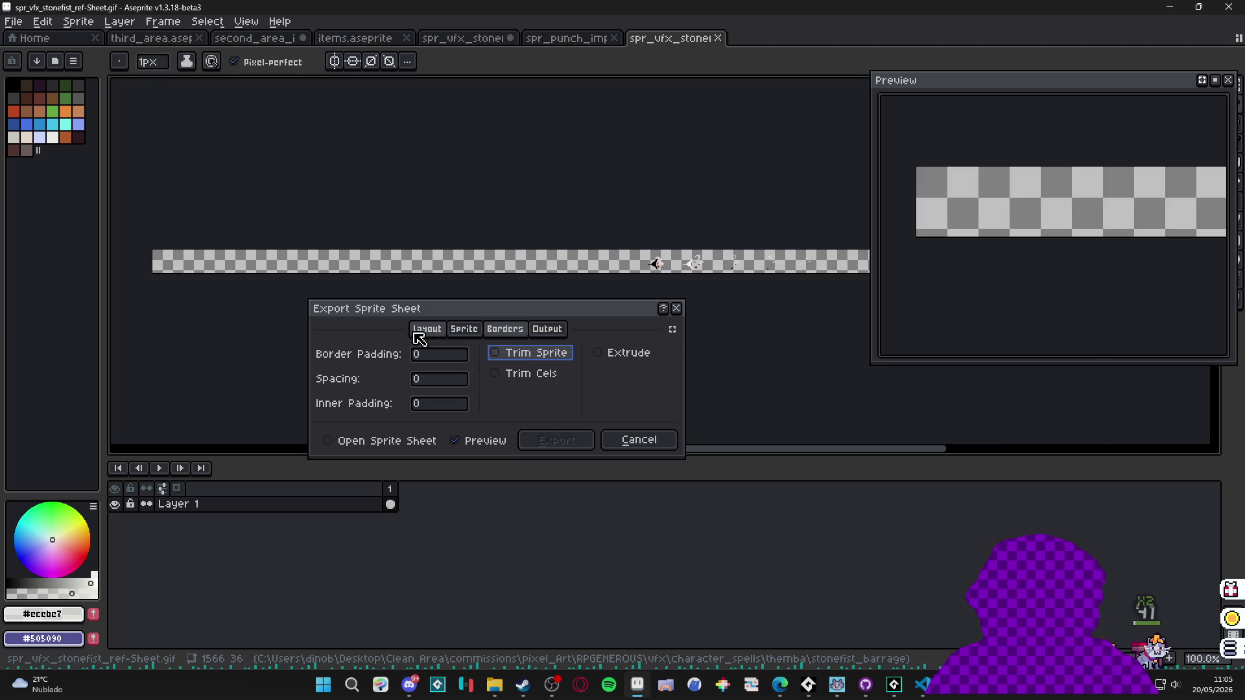
On the Sprite tab, set Layers to Visible layers and Frames to Tag: impact_fx.
{"action": "left_click", "coordinate": [464, 329]}
{"action": "left_click", "coordinate": [576, 381]}
{"action": "left_click", "coordinate": [571, 400]}
{"action": "left_click", "coordinate": [564, 408]}
{"action": "left_click", "coordinate": [562, 409]}
{"action": "left_click", "coordinate": [542, 390]}
{"action": "left_click", "coordinate": [528, 410]}
{"action": "left_click", "coordinate": [462, 450]}
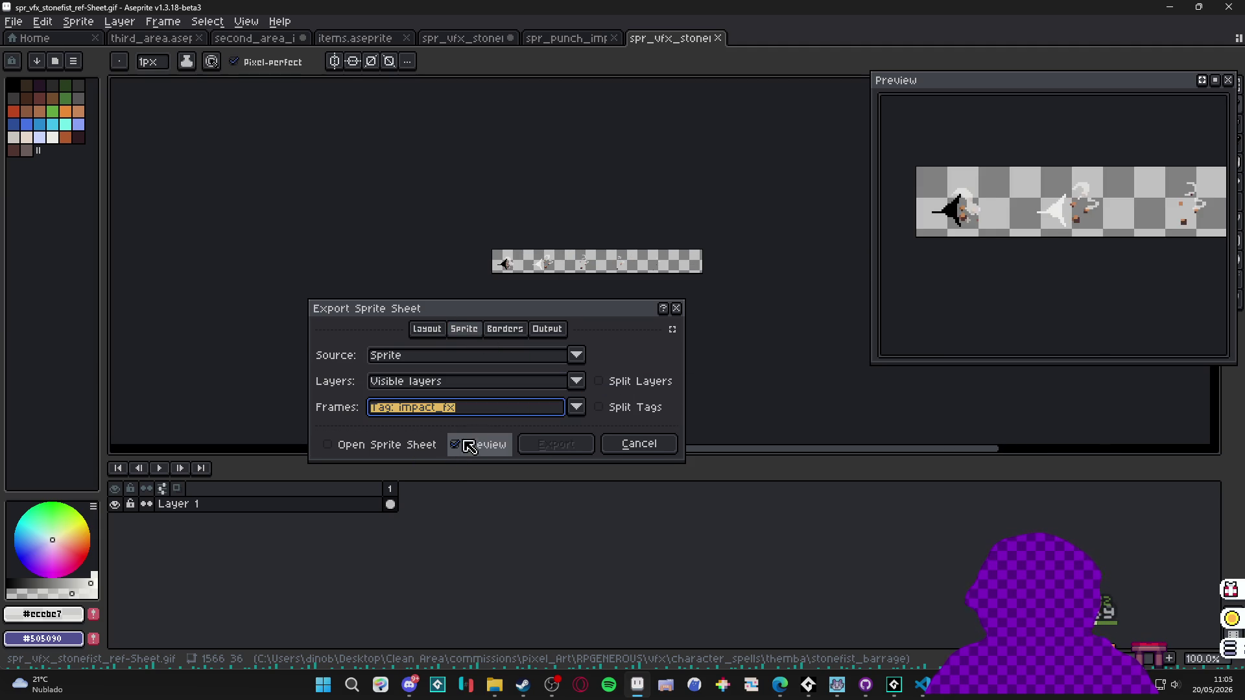
{"action": "scroll", "coordinate": [984, 234], "scroll_direction": "down", "scroll_amount": 1}
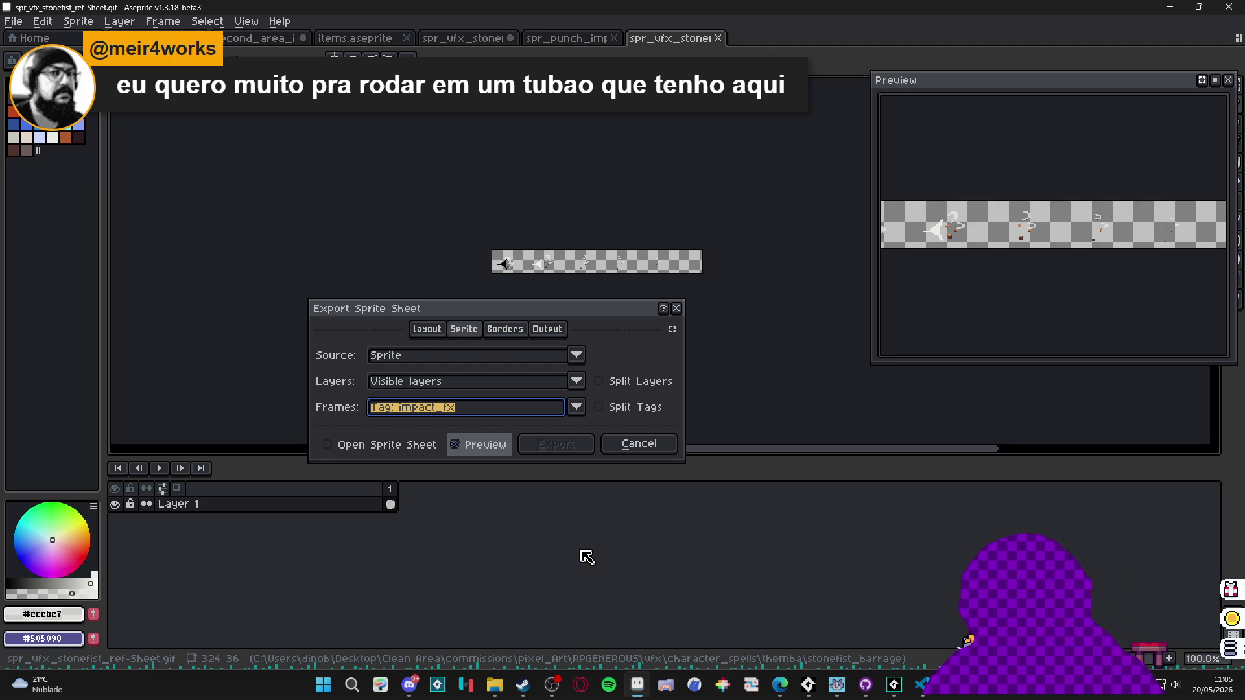
{"action": "left_click", "coordinate": [746, 567]}
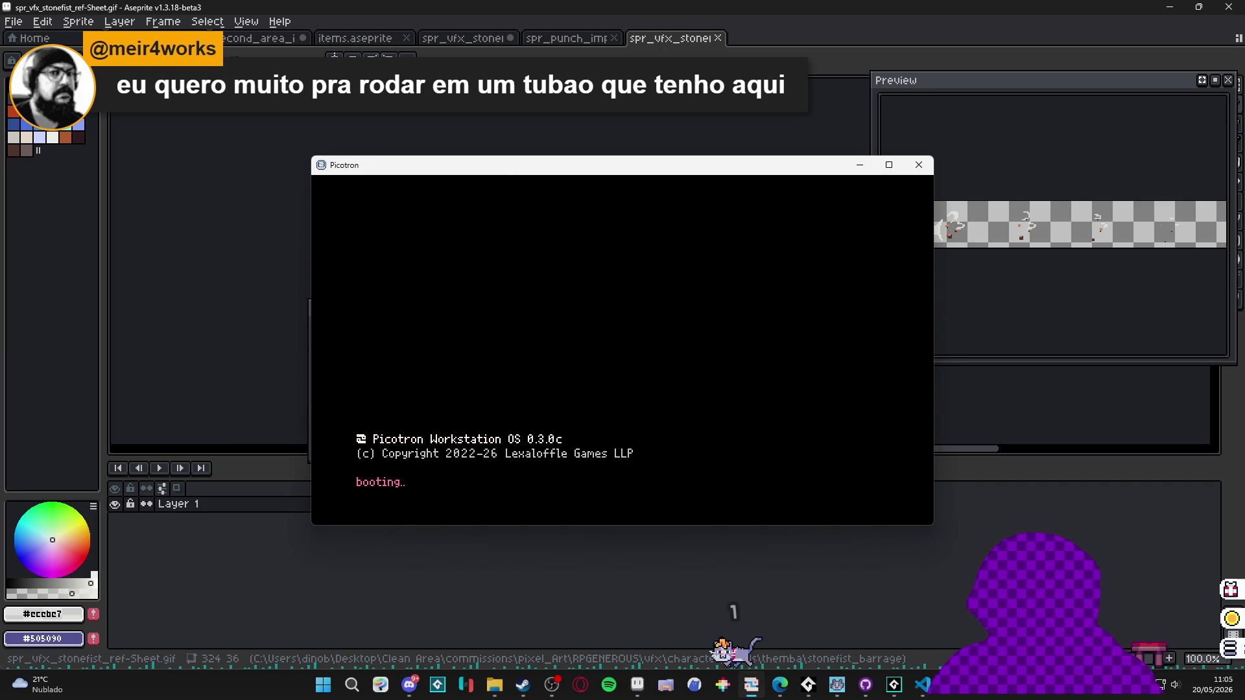
{"action": "key", "text": "Escape"}
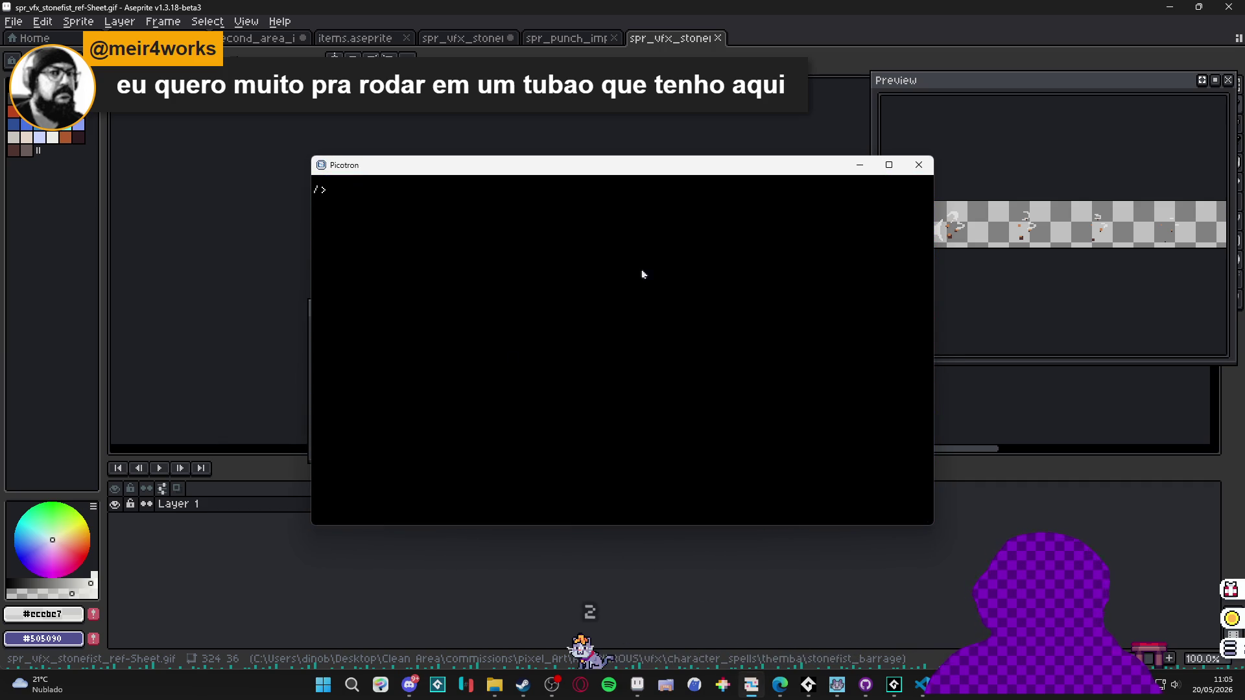
{"action": "type", "text": "splore"}
{"action": "key", "text": "Return"}
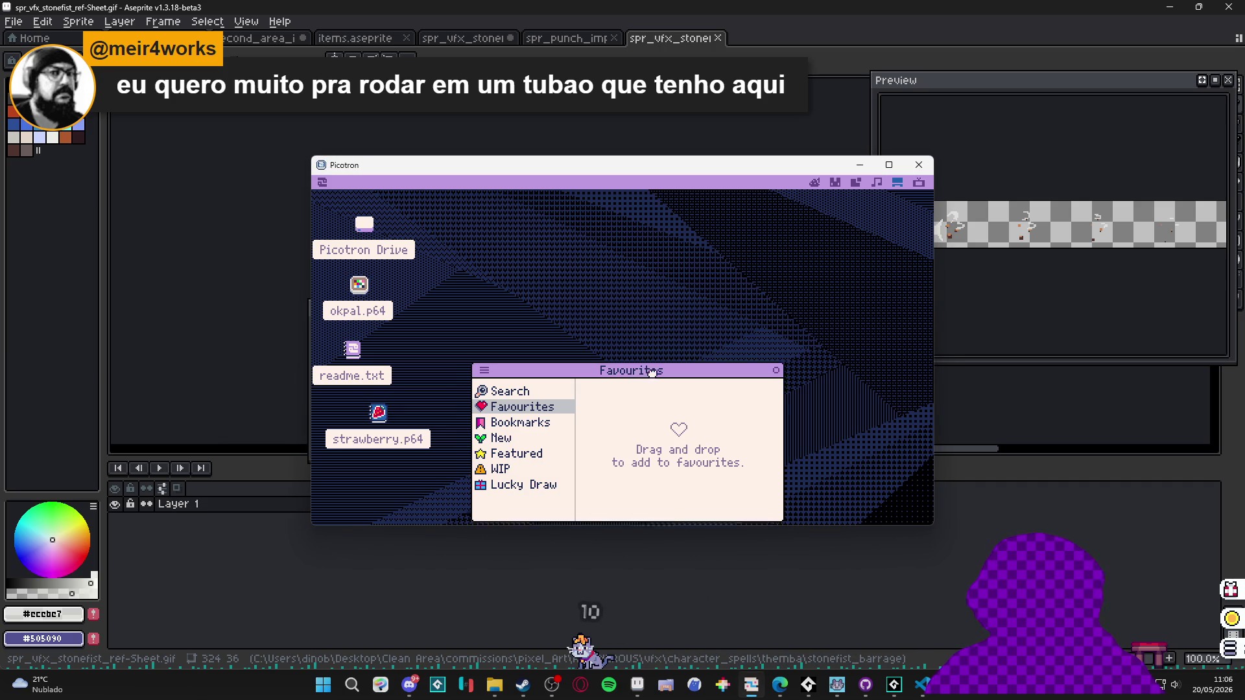
{"action": "left_click_drag", "start_coordinate": [630, 373], "coordinate": [668, 288]}
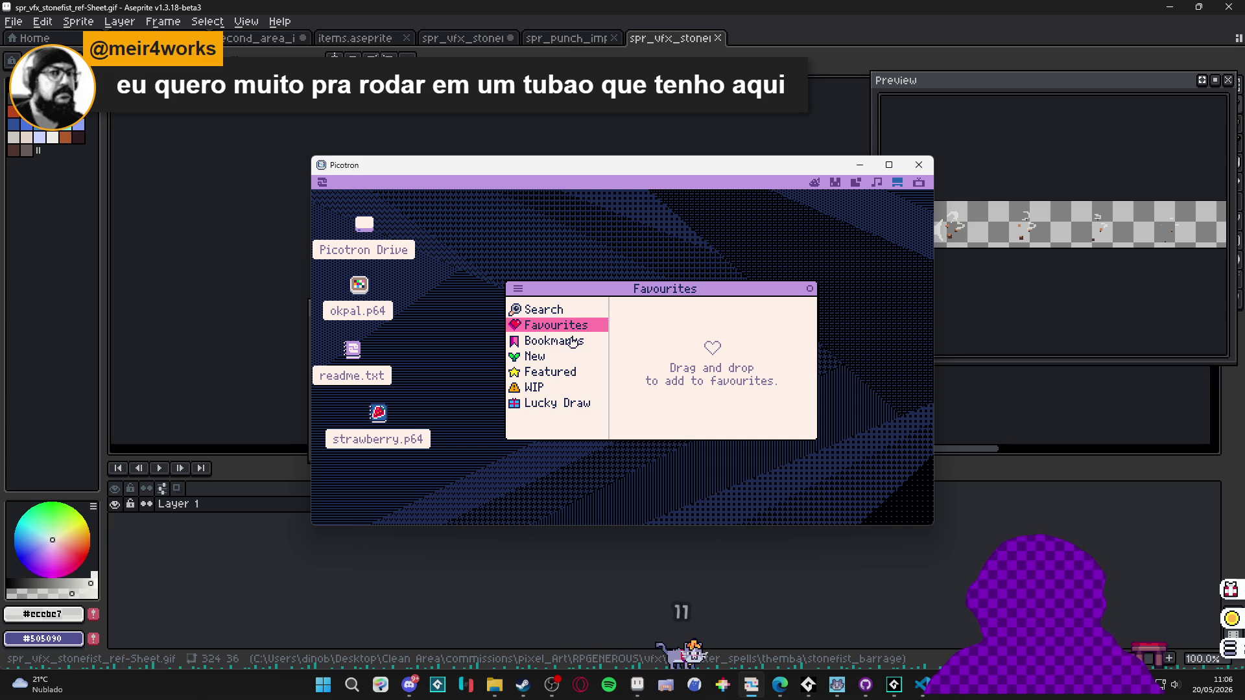
{"action": "left_click", "coordinate": [551, 372]}
{"action": "left_click", "coordinate": [693, 342]}
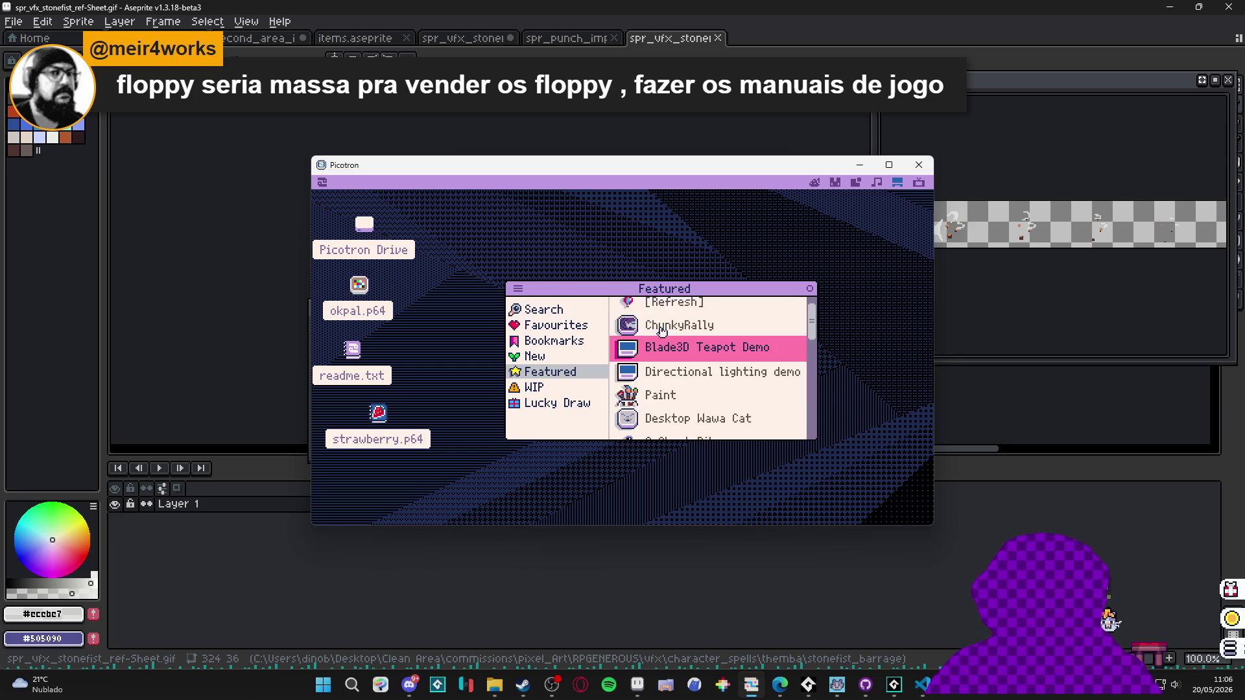
{"action": "scroll", "coordinate": [674, 347], "scroll_direction": "down", "scroll_amount": 3}
{"action": "scroll", "coordinate": [691, 344], "scroll_direction": "up", "scroll_amount": 3}
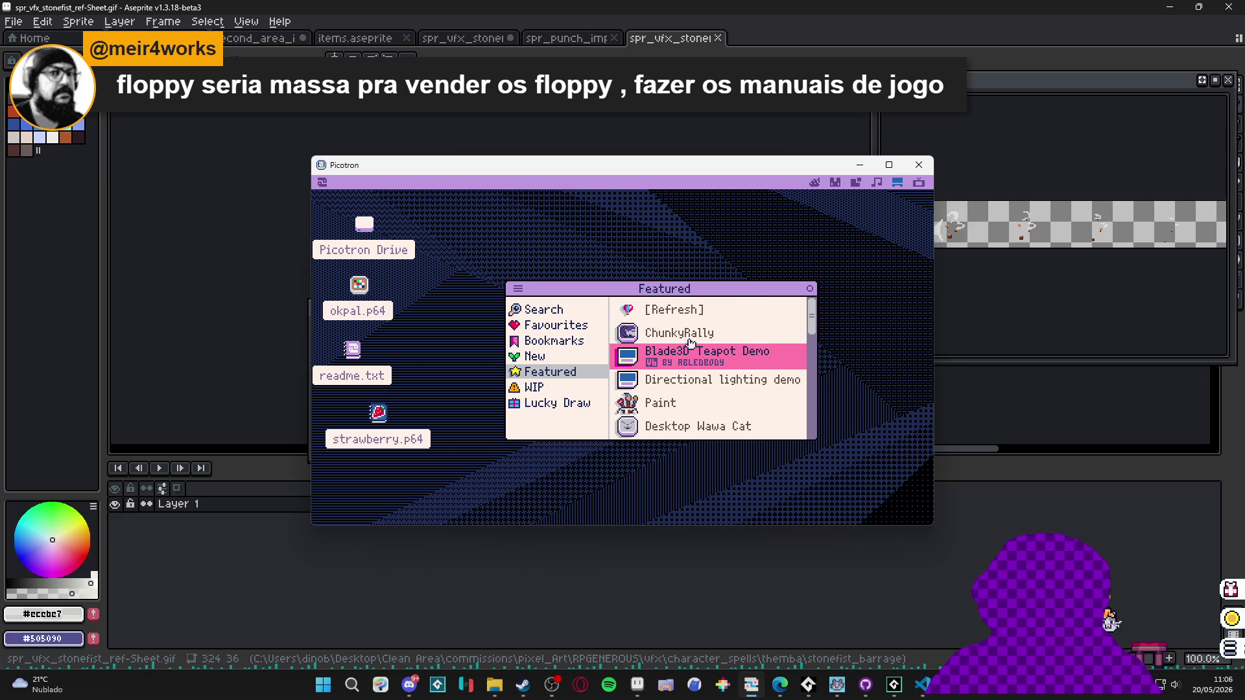
{"action": "left_click", "coordinate": [746, 381]}
{"action": "scroll", "coordinate": [729, 343], "scroll_direction": "down", "scroll_amount": 5}
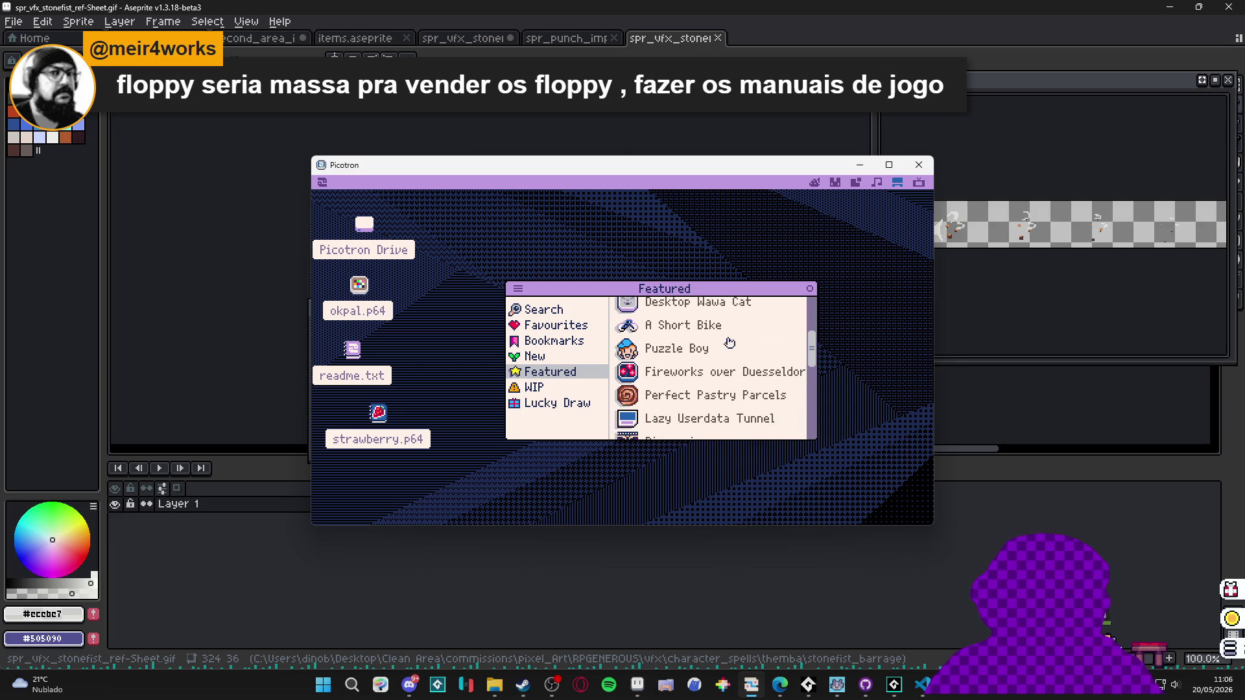
{"action": "left_click", "coordinate": [738, 345]}
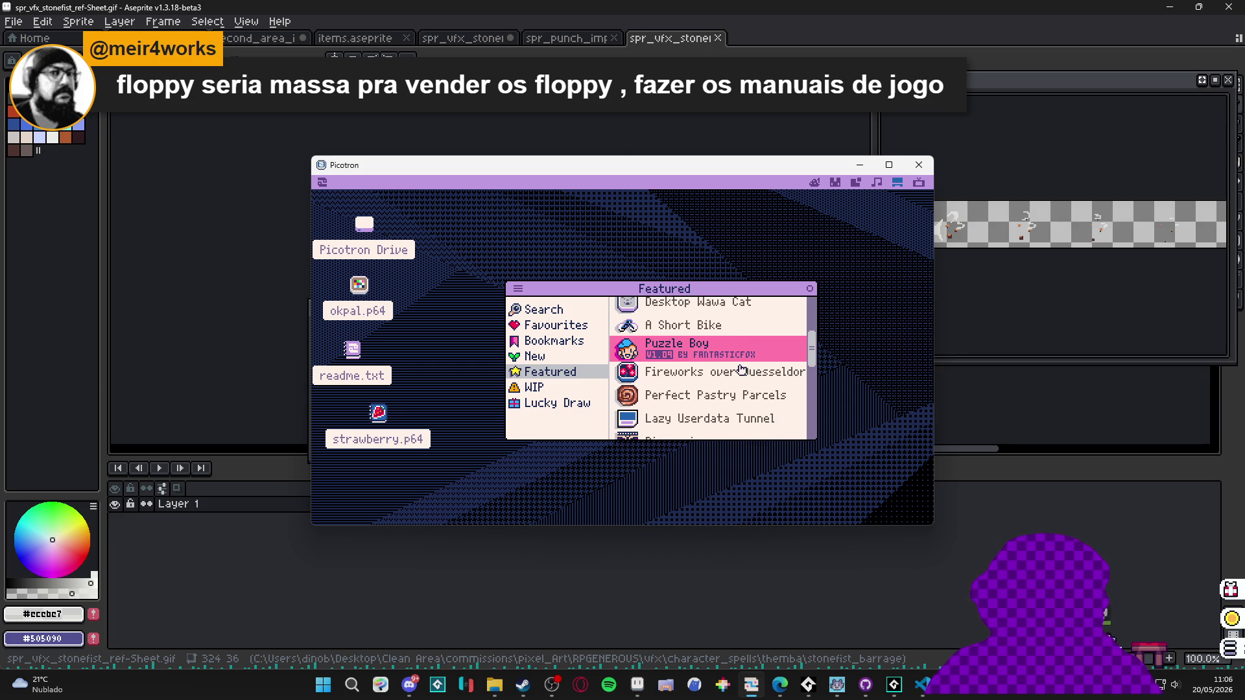
{"action": "scroll", "coordinate": [727, 367], "scroll_direction": "down", "scroll_amount": 2}
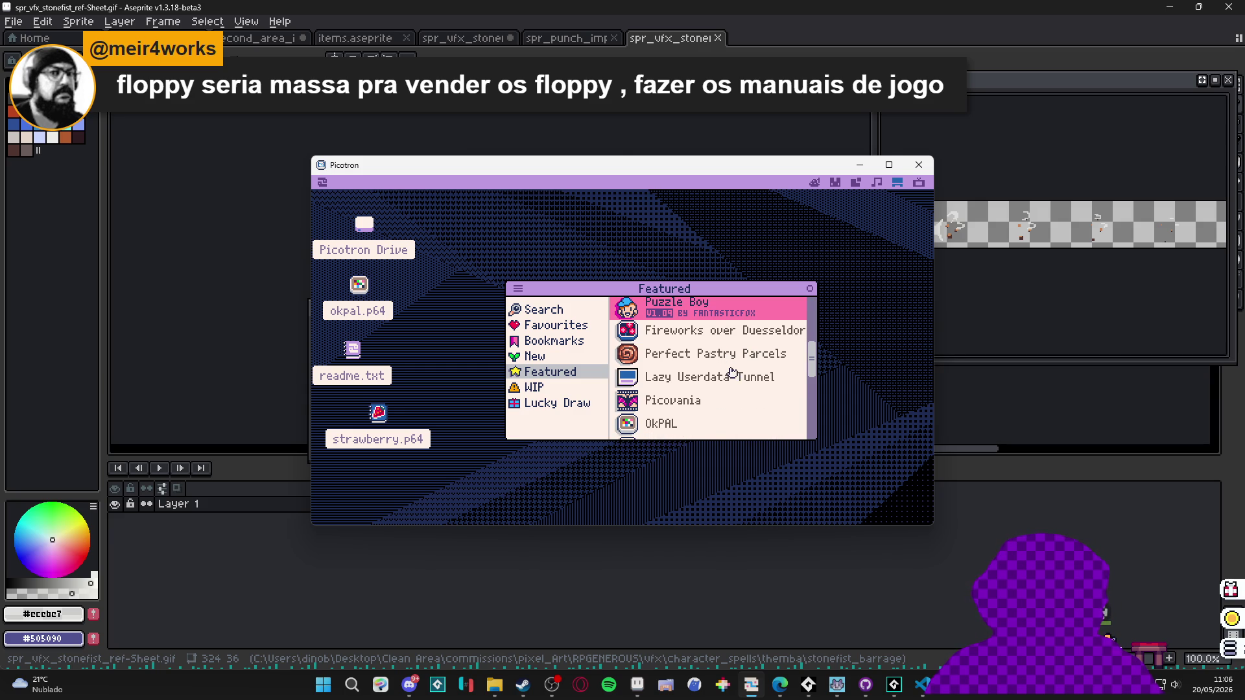
{"action": "scroll", "coordinate": [732, 364], "scroll_direction": "down", "scroll_amount": 2}
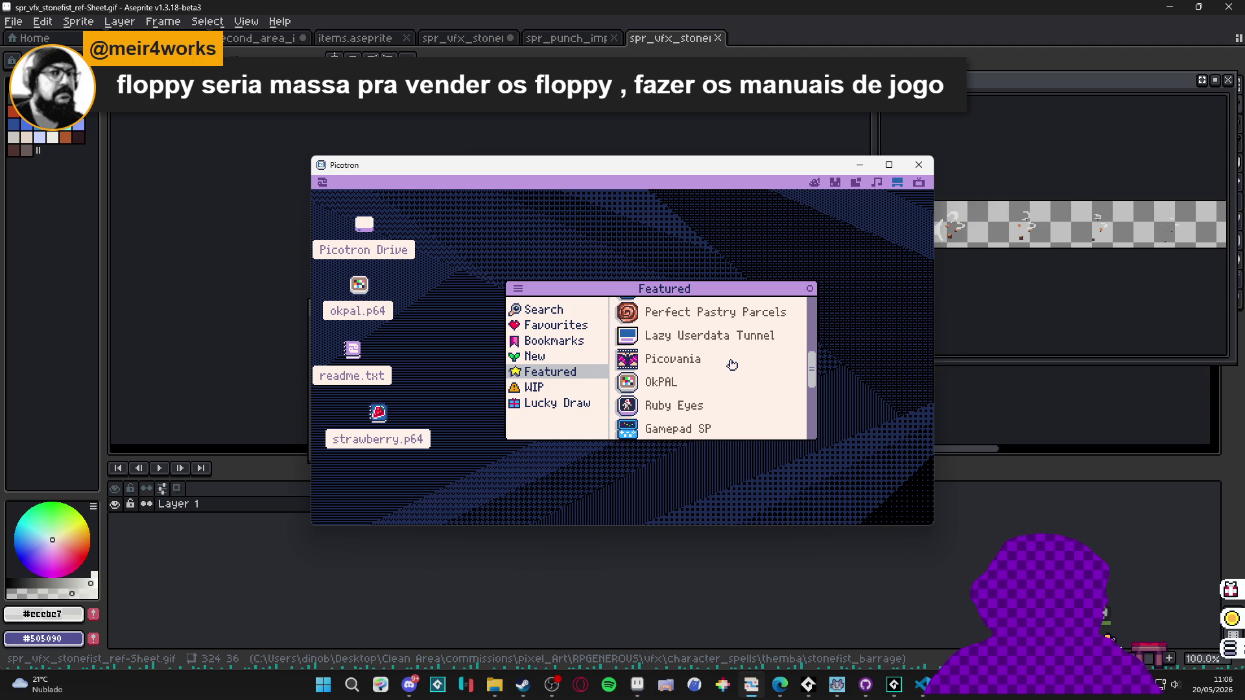
{"action": "scroll", "coordinate": [732, 364], "scroll_direction": "down", "scroll_amount": 8}
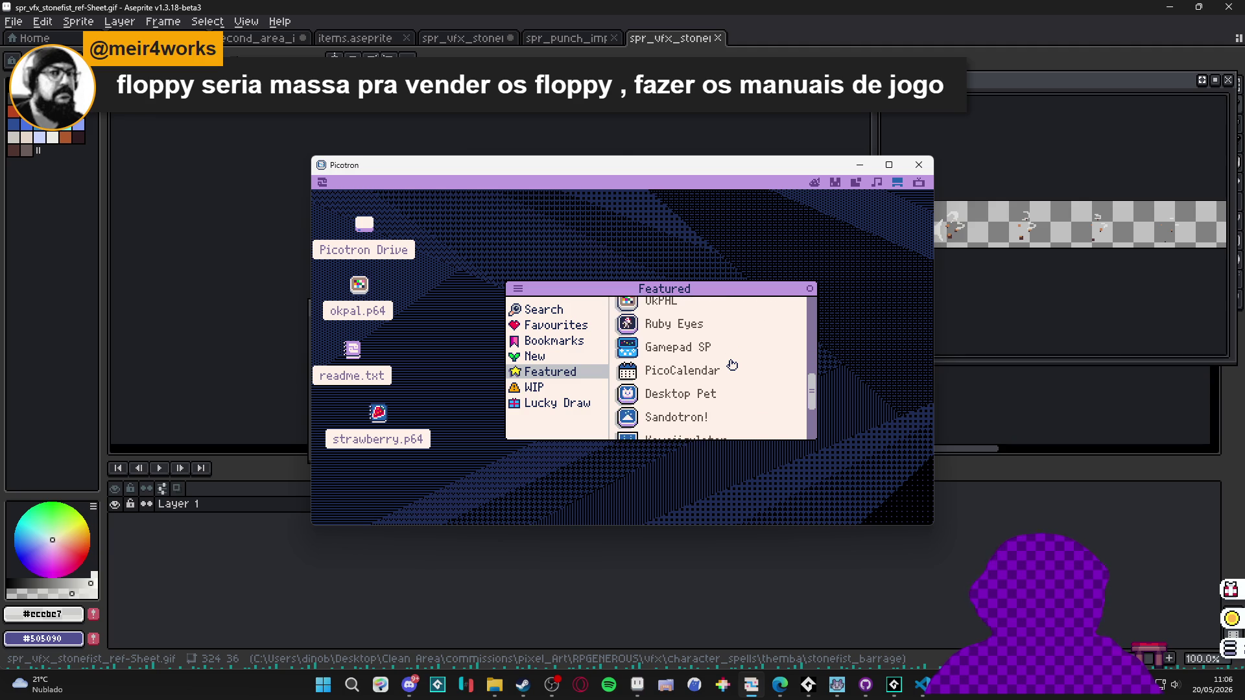
{"action": "scroll", "coordinate": [732, 364], "scroll_direction": "up", "scroll_amount": 12}
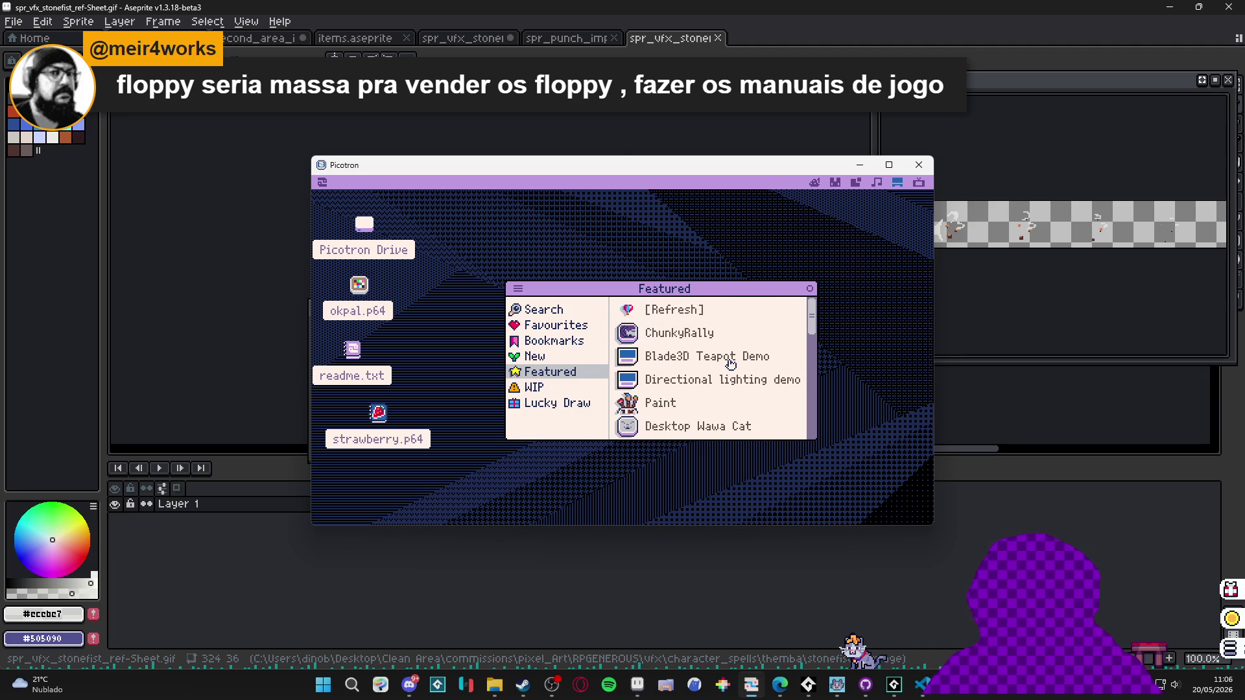
{"action": "scroll", "coordinate": [731, 364], "scroll_direction": "down", "scroll_amount": 10}
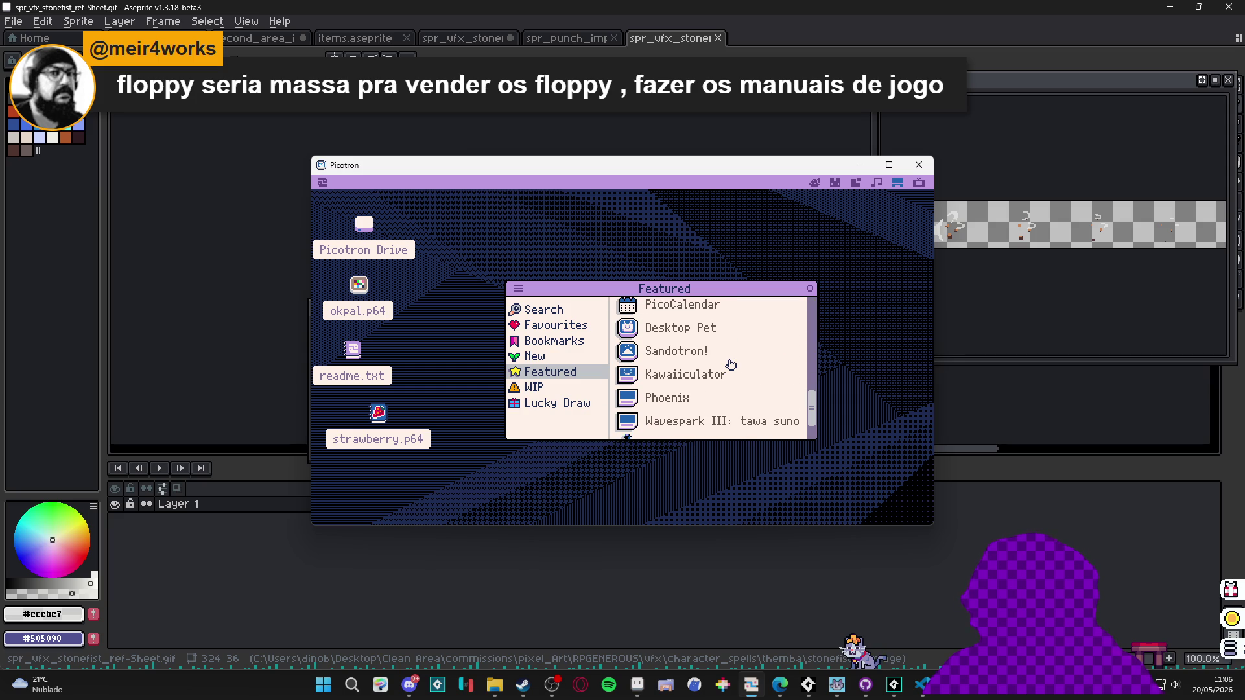
{"action": "scroll", "coordinate": [731, 364], "scroll_direction": "down", "scroll_amount": 2}
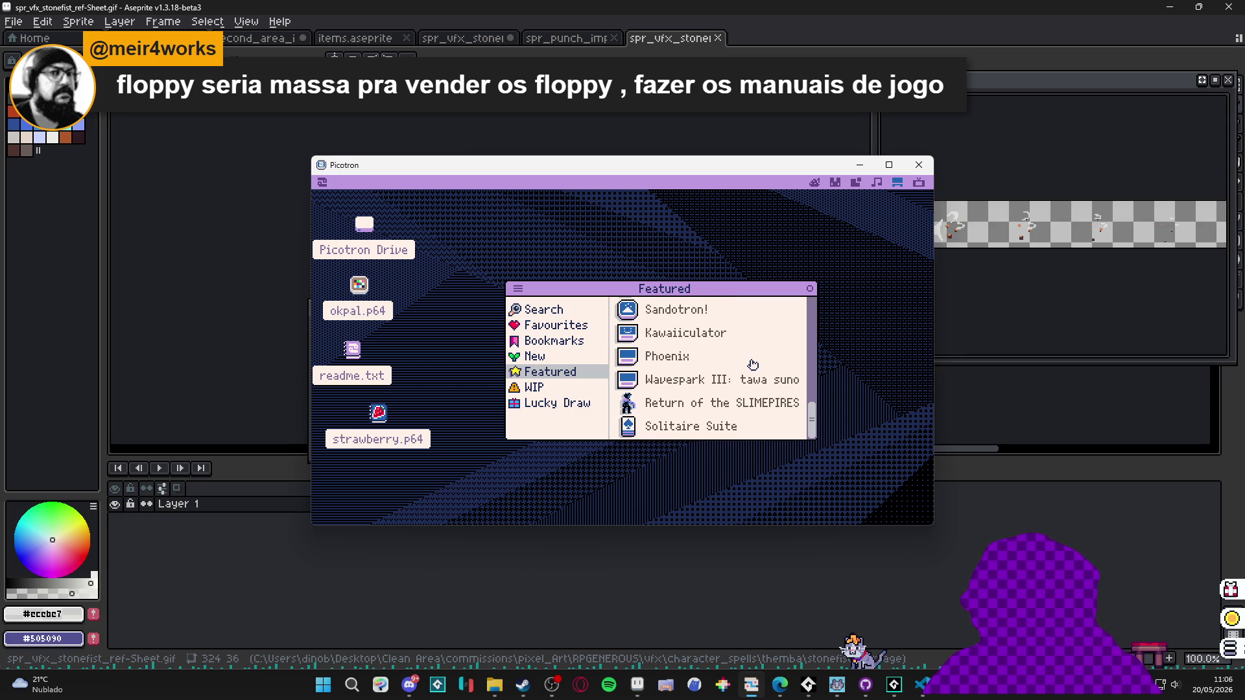
{"action": "scroll", "coordinate": [752, 365], "scroll_direction": "up", "scroll_amount": 12}
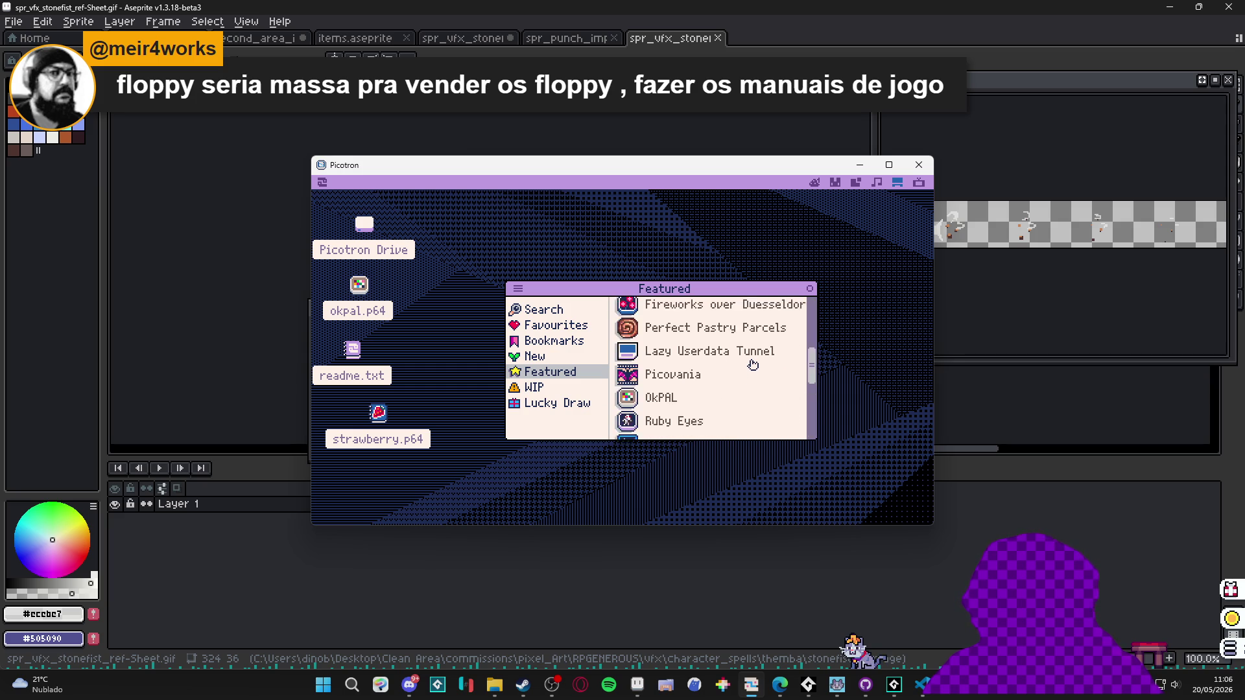
{"action": "left_click", "coordinate": [811, 289]}
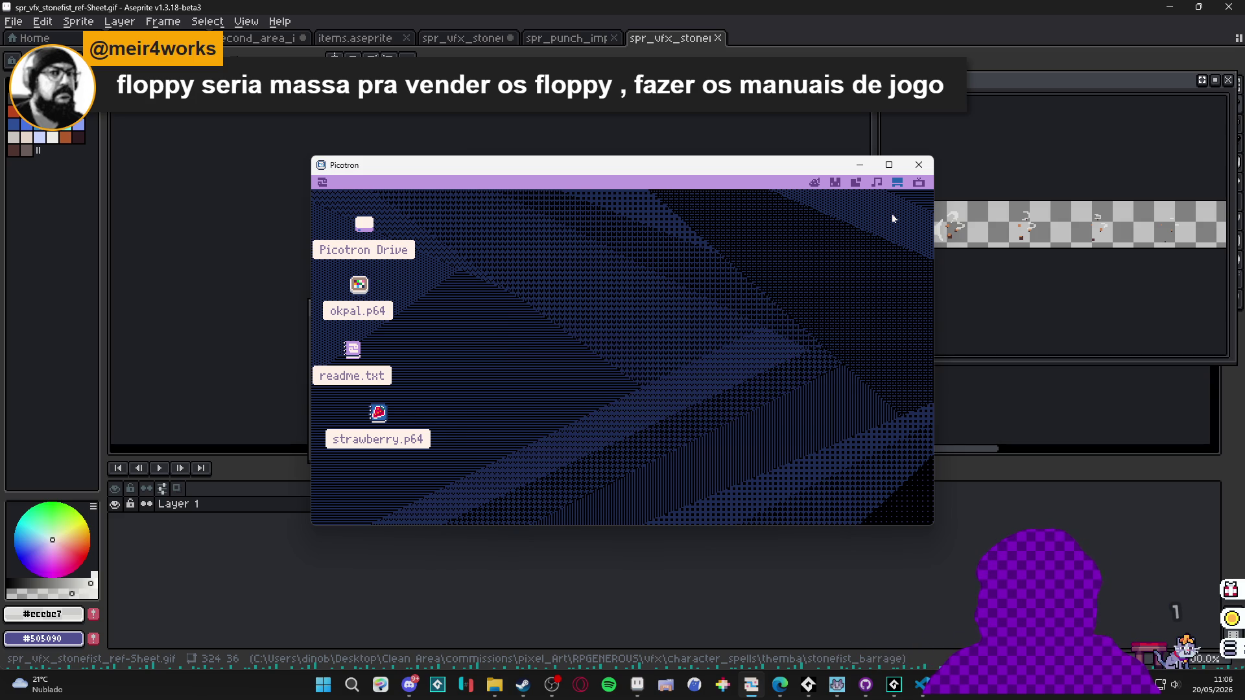
{"action": "left_click", "coordinate": [927, 170]}
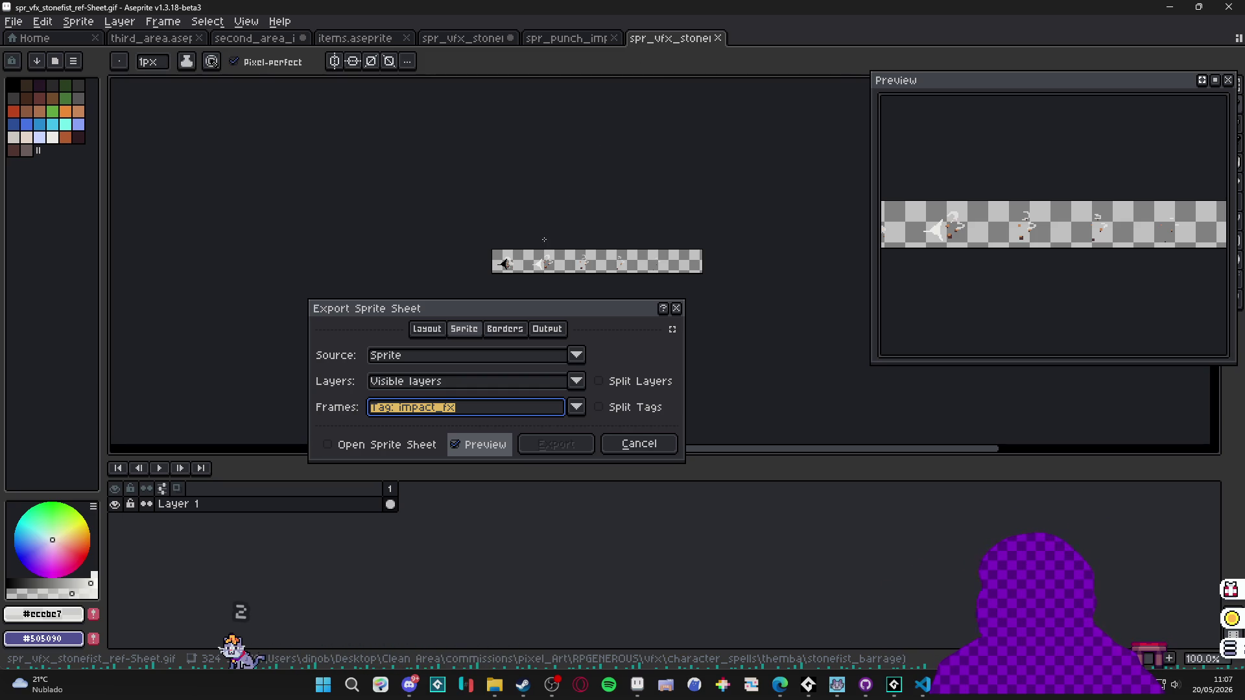
On the Output tab, enable Output File and pick Choose File from the '...' options.
{"action": "left_click", "coordinate": [547, 331]}
{"action": "left_click", "coordinate": [357, 354]}
{"action": "left_click", "coordinate": [665, 356]}
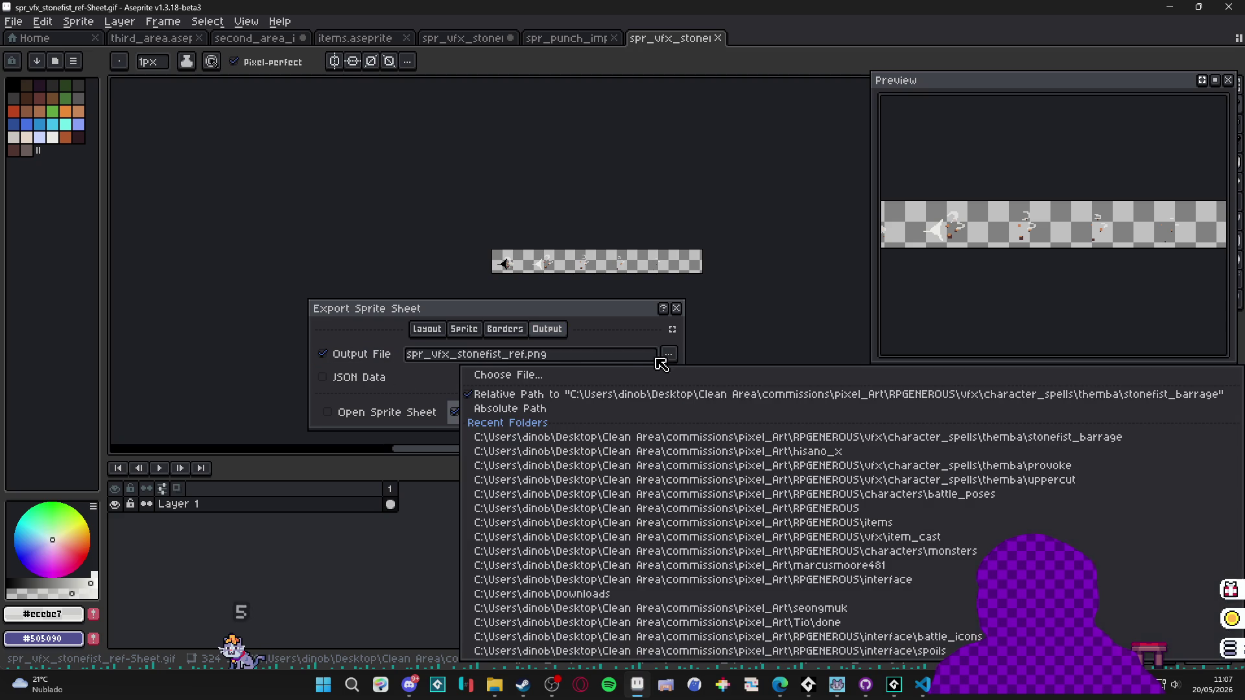
{"action": "left_click", "coordinate": [614, 375]}
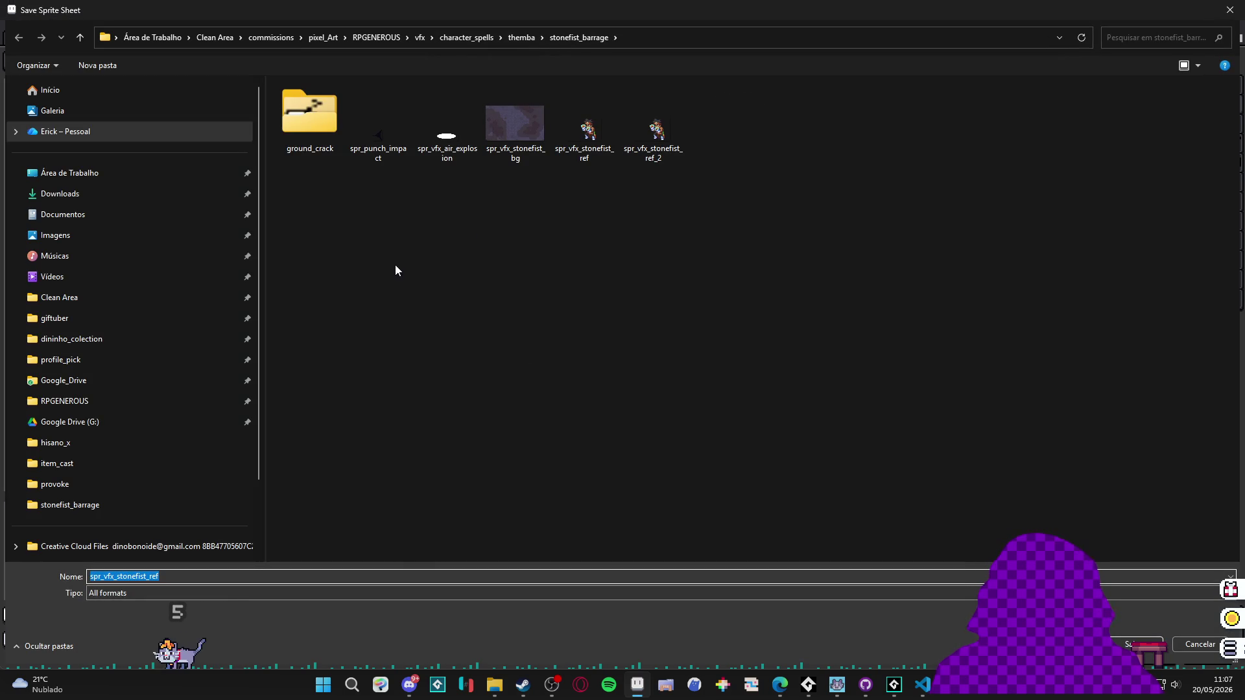
{"action": "key", "text": "alt+Tab"}
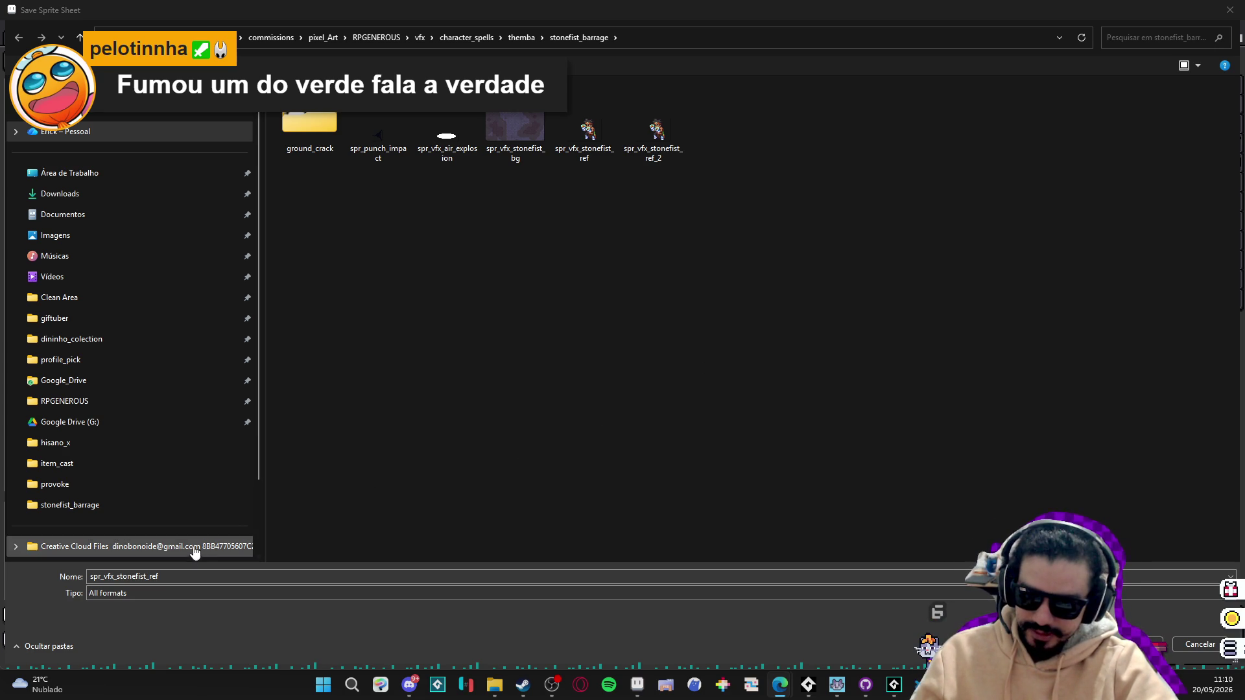
Name the output file spr_stonefist_impact_fx and export the sprite sheet.
{"action": "double_click", "coordinate": [418, 579]}
{"action": "type", "text": "spr_"}
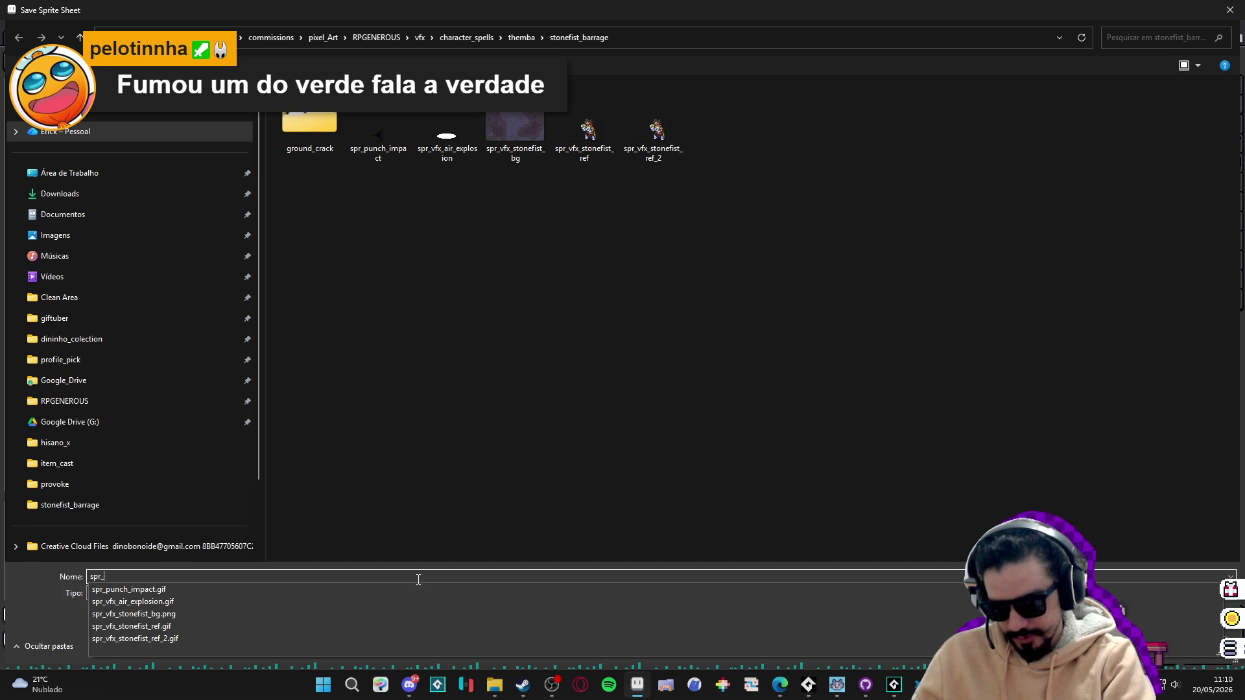
{"action": "type", "text": "stone"}
{"action": "key", "text": "BackSpace"}
{"action": "type", "text": "st_impact"}
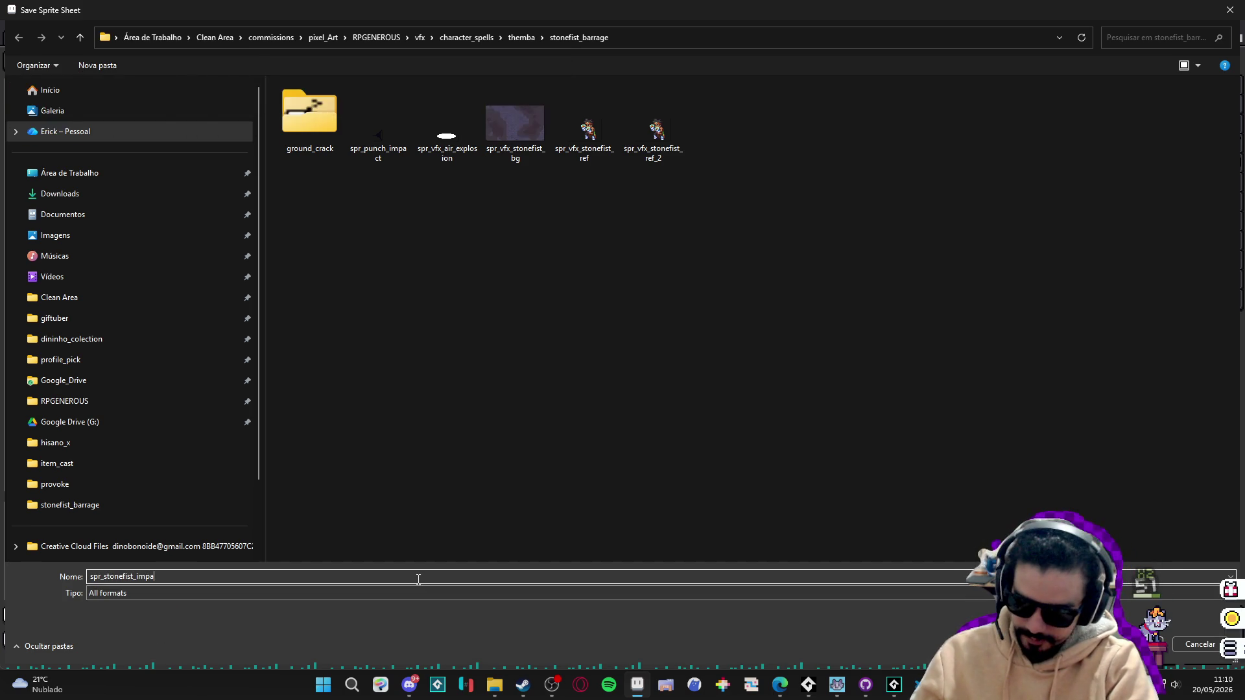
{"action": "type", "text": "_fx"}
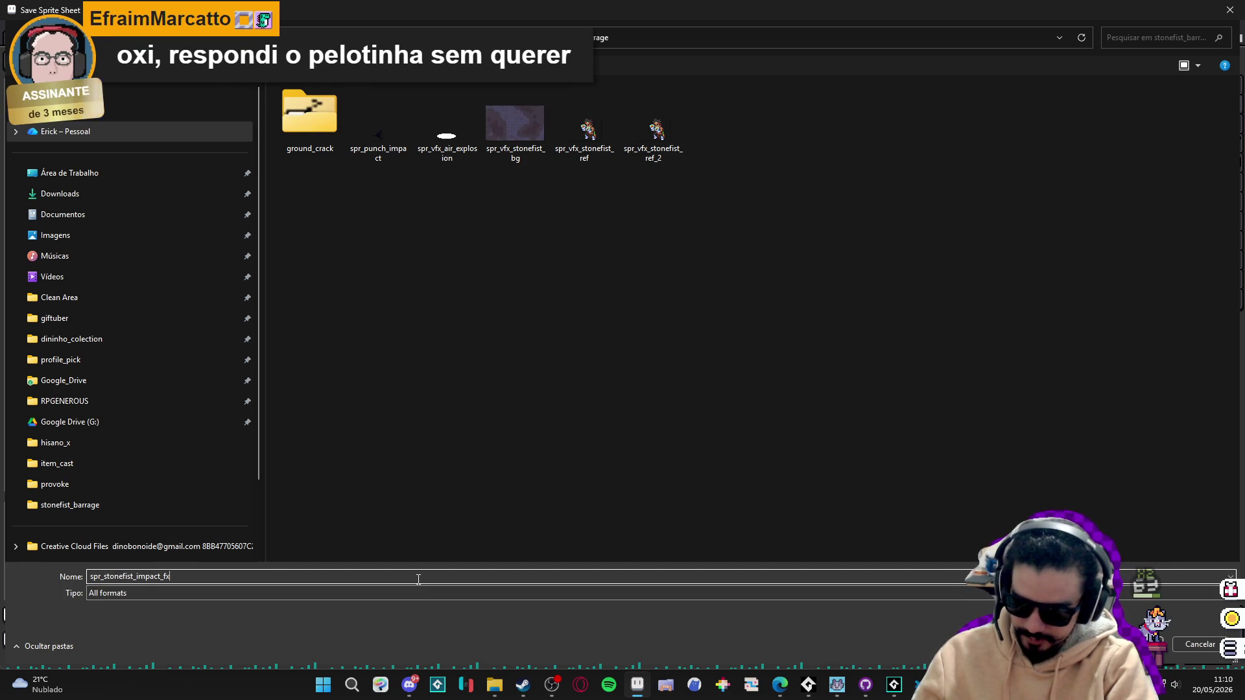
{"action": "key", "text": "Return"}
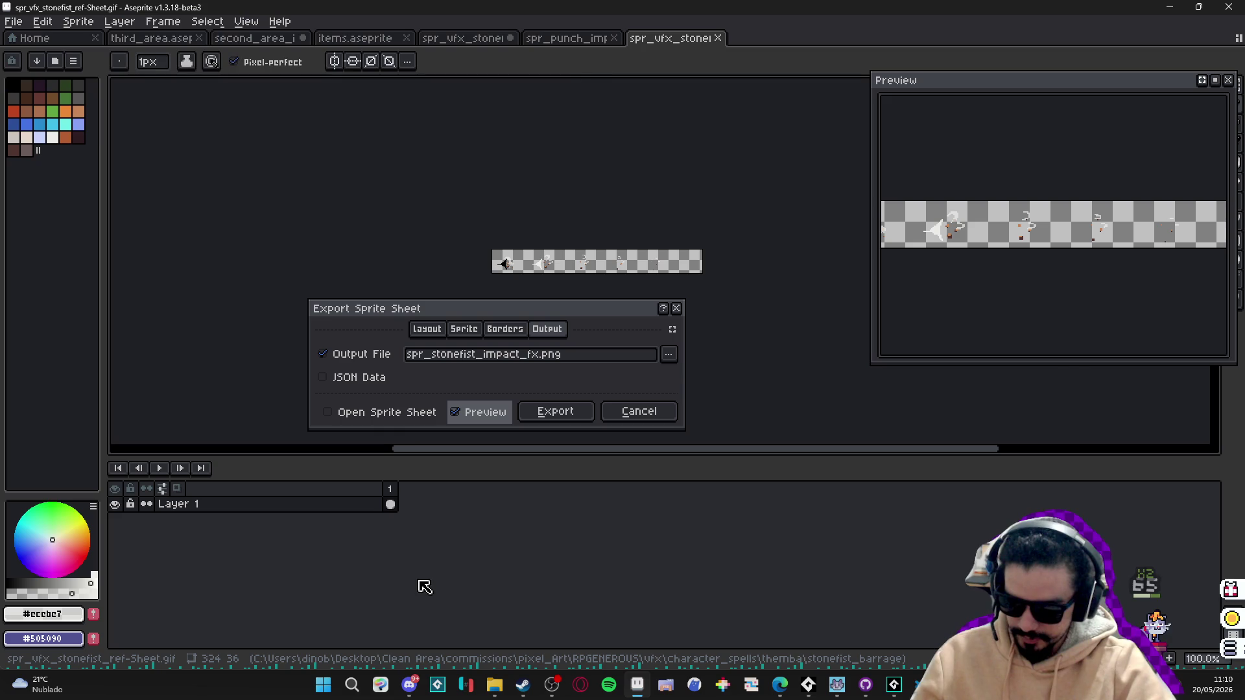
{"action": "left_click", "coordinate": [547, 421]}
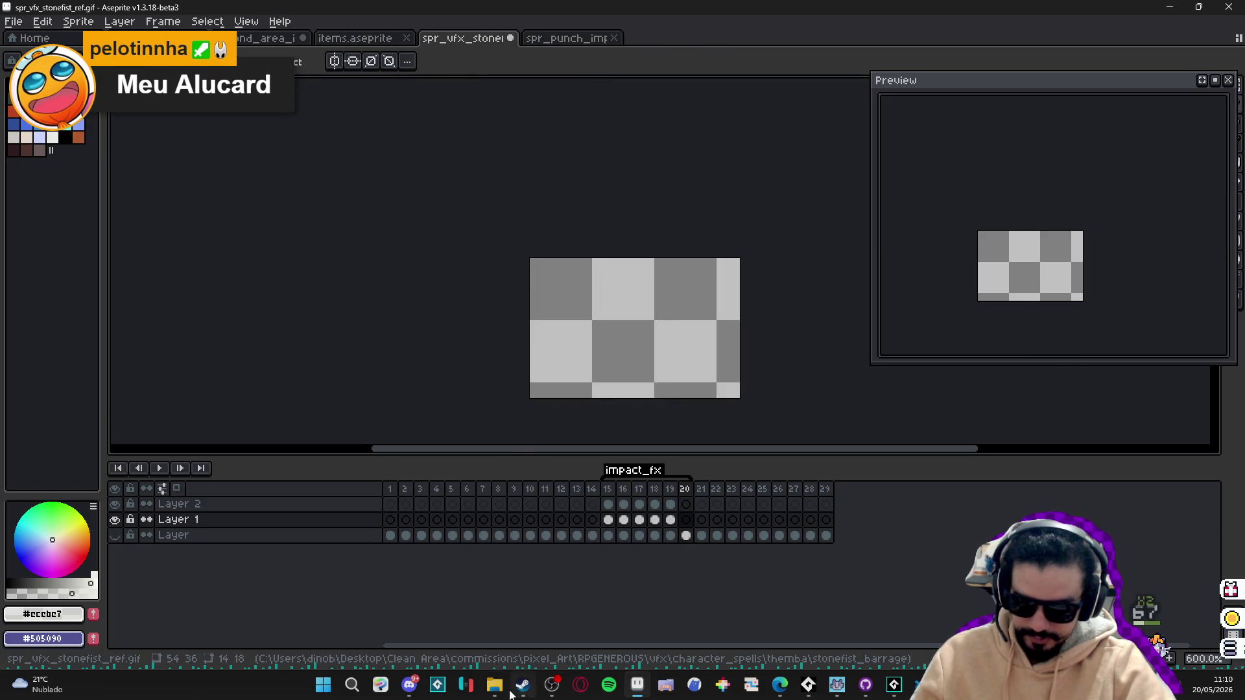
Drag spr_stonefist_impact_fx.png from File Explorer into Aseprite to open it in a new tab.
{"action": "left_click", "coordinate": [496, 688]}
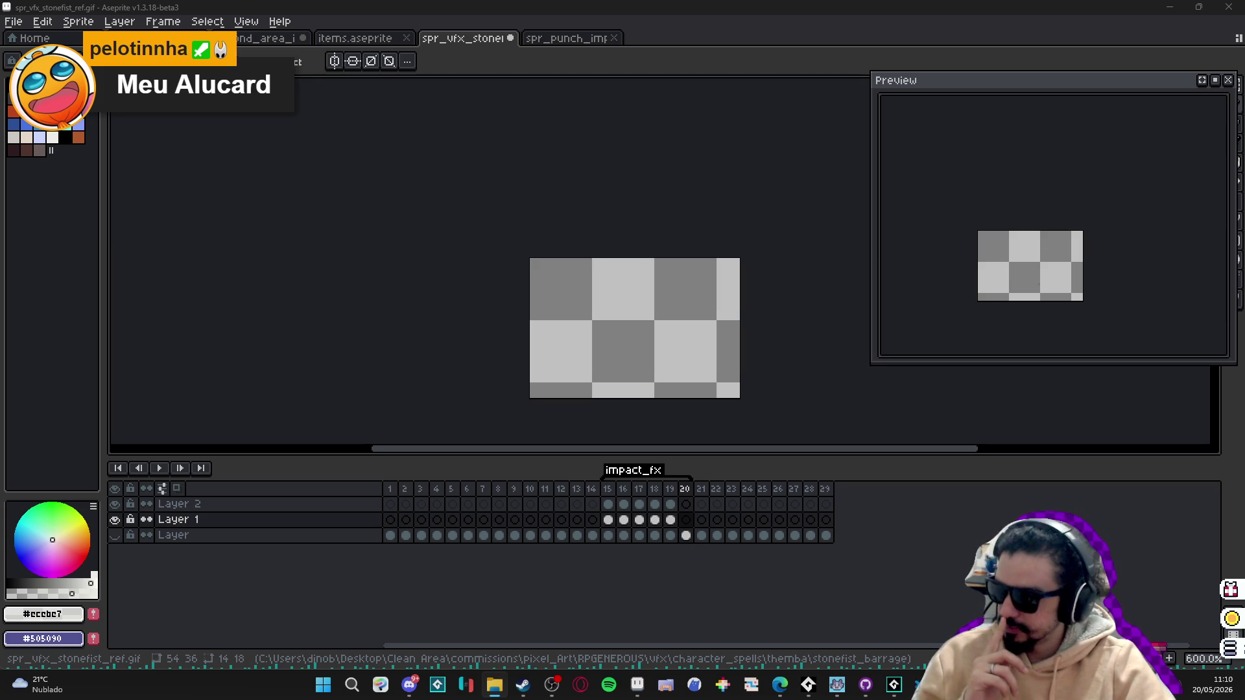
{"action": "left_click_drag", "start_coordinate": [658, 83], "coordinate": [650, 150]}
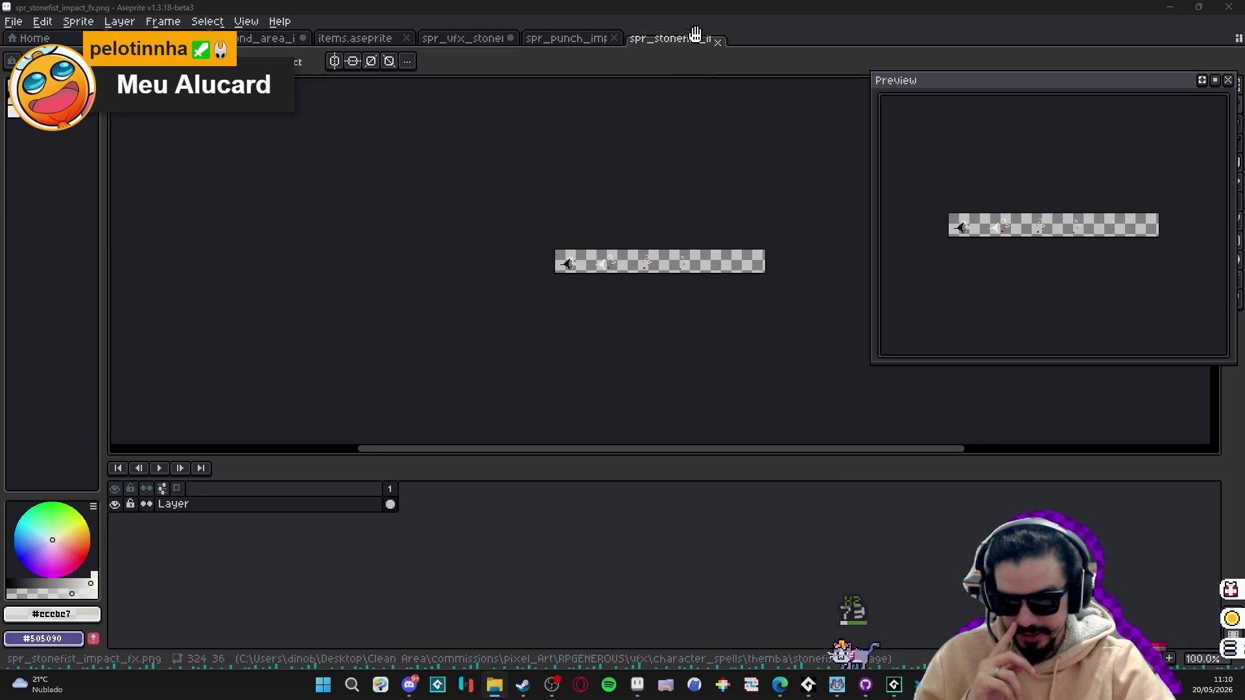
{"action": "scroll", "coordinate": [651, 150], "scroll_direction": "up", "scroll_amount": 1}
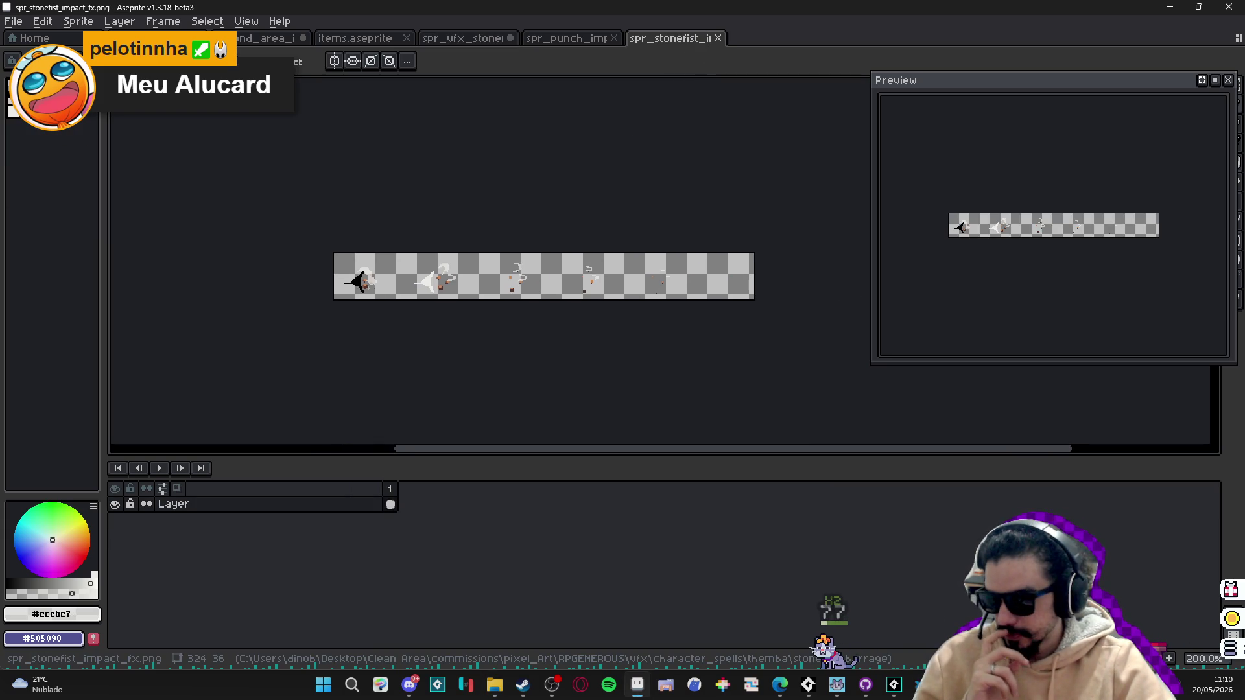
{"action": "left_click_drag", "start_coordinate": [496, 299], "coordinate": [485, 309]}
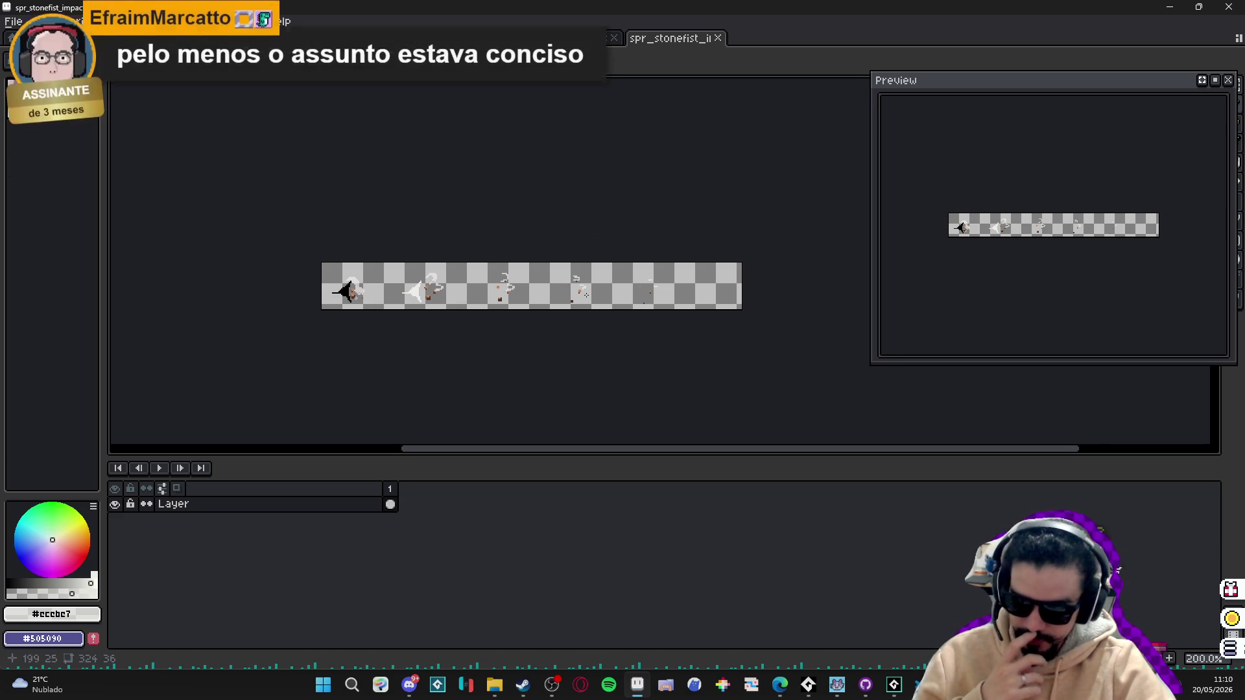
{"action": "left_click", "coordinate": [13, 20]}
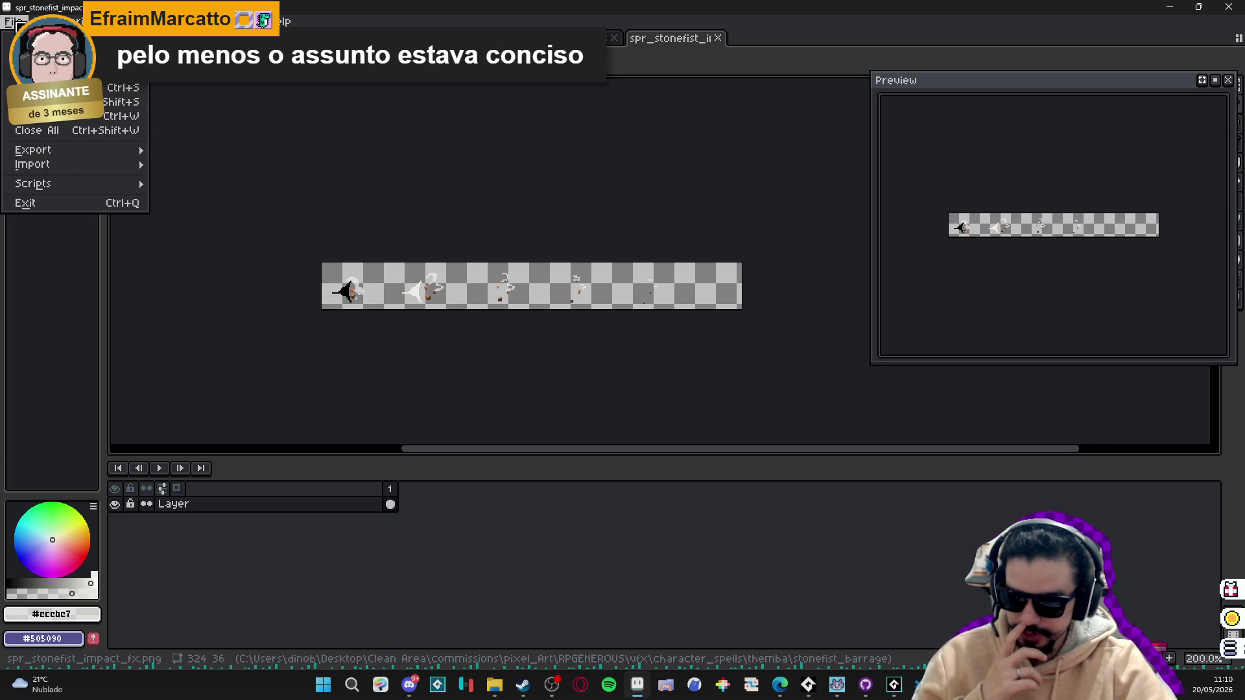
Enlarge and pan the animation preview to inspect the punch-impact strip.
{"action": "mouse_move", "coordinate": [120, 171]}
{"action": "mouse_move", "coordinate": [117, 151]}
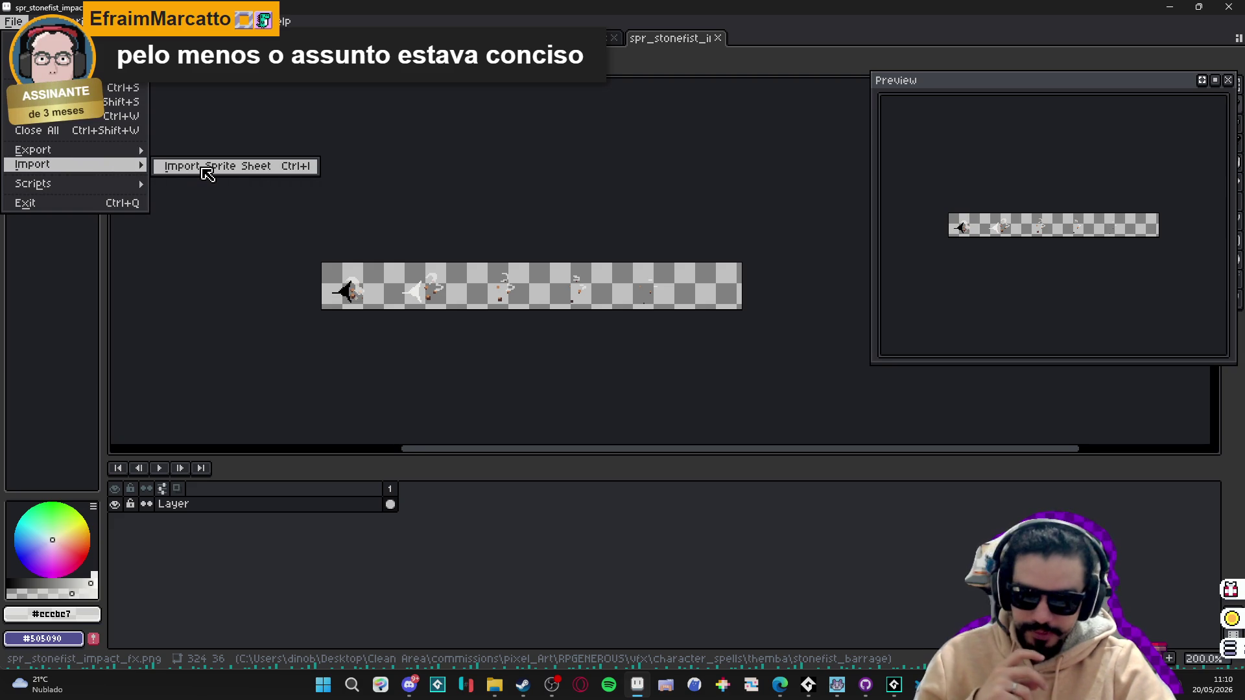
{"action": "scroll", "coordinate": [957, 202], "scroll_direction": "up", "scroll_amount": 1}
{"action": "left_click_drag", "start_coordinate": [1033, 250], "coordinate": [993, 284]}
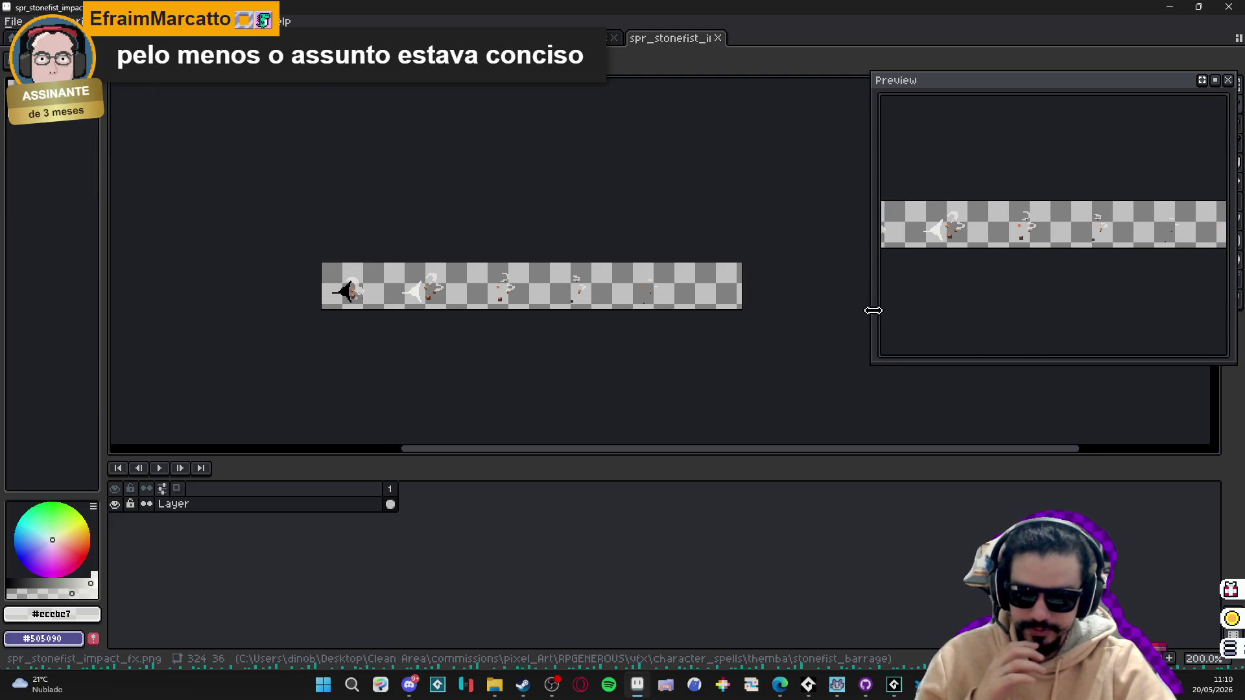
{"action": "left_click_drag", "start_coordinate": [874, 311], "coordinate": [809, 298]}
{"action": "mouse_move", "coordinate": [891, 235]}
{"action": "left_mouse_down"}
{"action": "mouse_move", "coordinate": [905, 158]}
{"action": "mouse_move", "coordinate": [931, 139]}
{"action": "left_mouse_up"}
{"action": "mouse_move", "coordinate": [809, 186]}
{"action": "left_mouse_down"}
{"action": "mouse_move", "coordinate": [738, 186]}
{"action": "mouse_move", "coordinate": [831, 140]}
{"action": "left_mouse_up"}
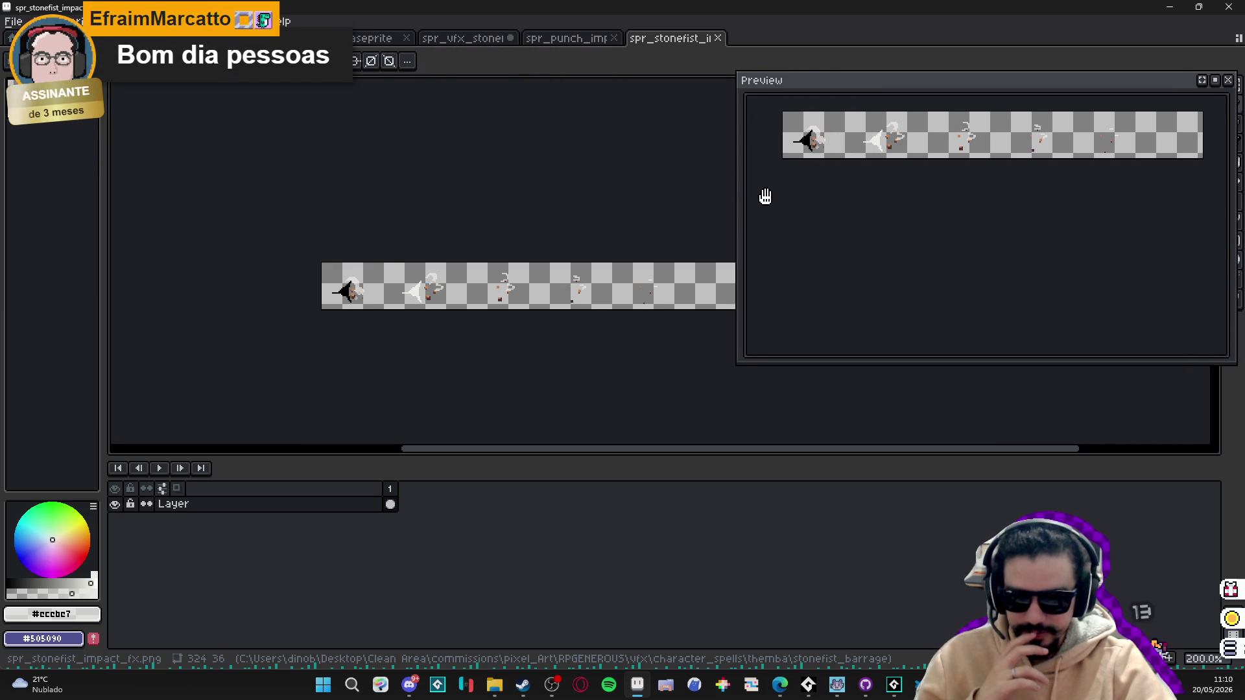
{"action": "left_click_drag", "start_coordinate": [739, 203], "coordinate": [765, 197]}
{"action": "left_click_drag", "start_coordinate": [858, 150], "coordinate": [844, 147]}
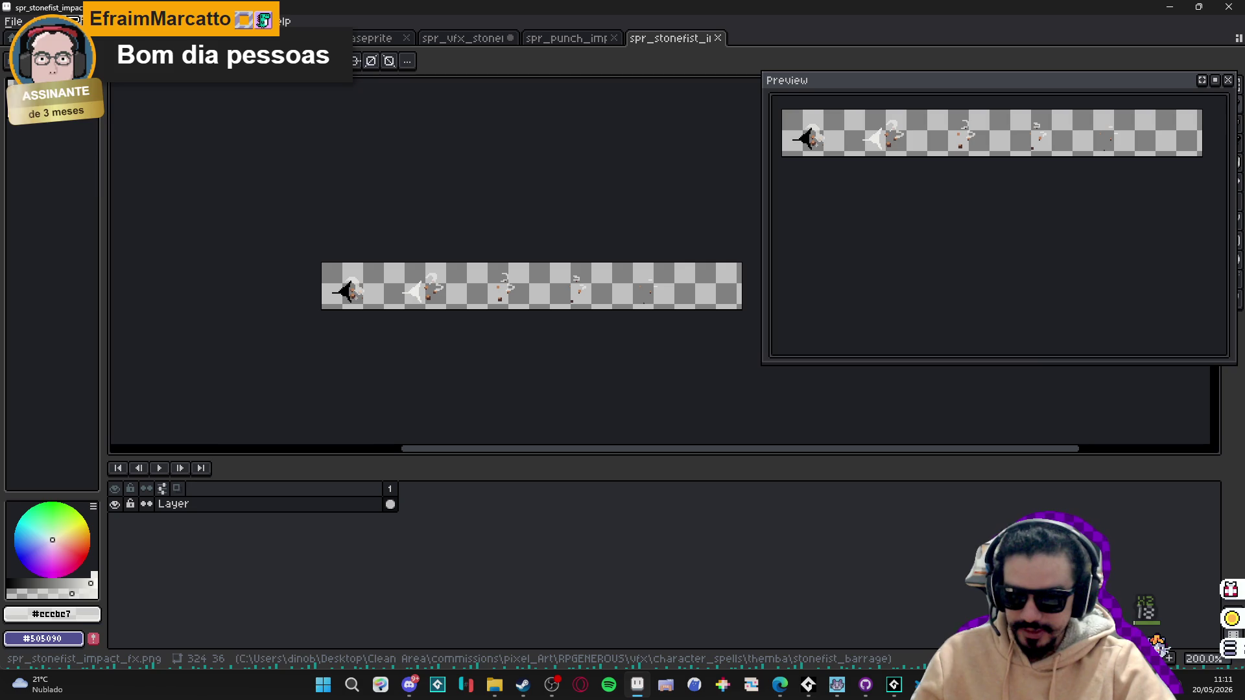
Import the strip as a sprite sheet with 6 columns and 1 row.
{"action": "left_click", "coordinate": [13, 21]}
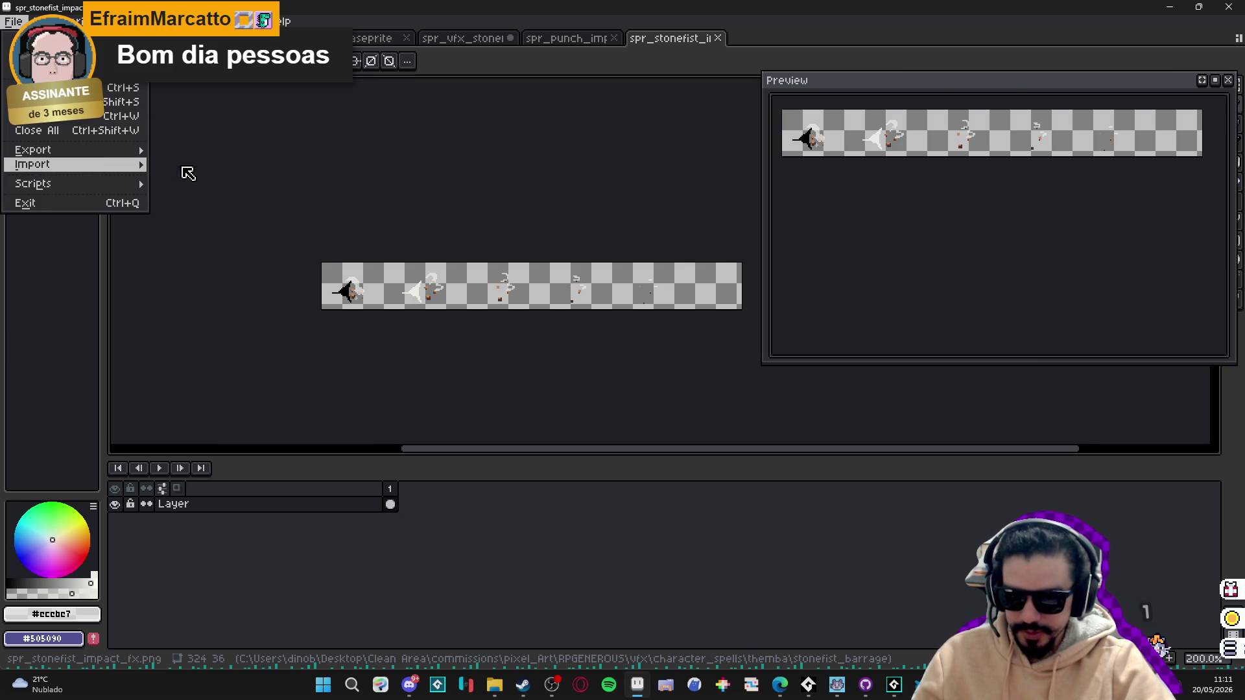
{"action": "left_click", "coordinate": [184, 166]}
{"action": "left_click", "coordinate": [1015, 246]}
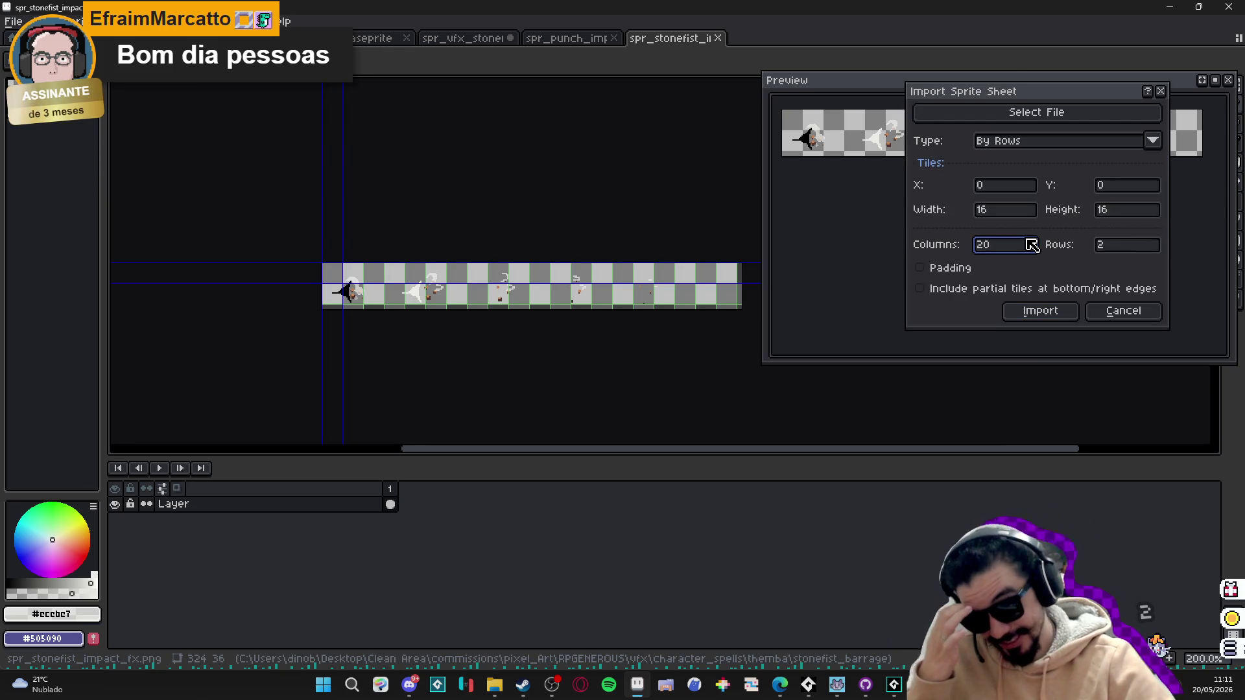
{"action": "double_click", "coordinate": [1032, 245]}
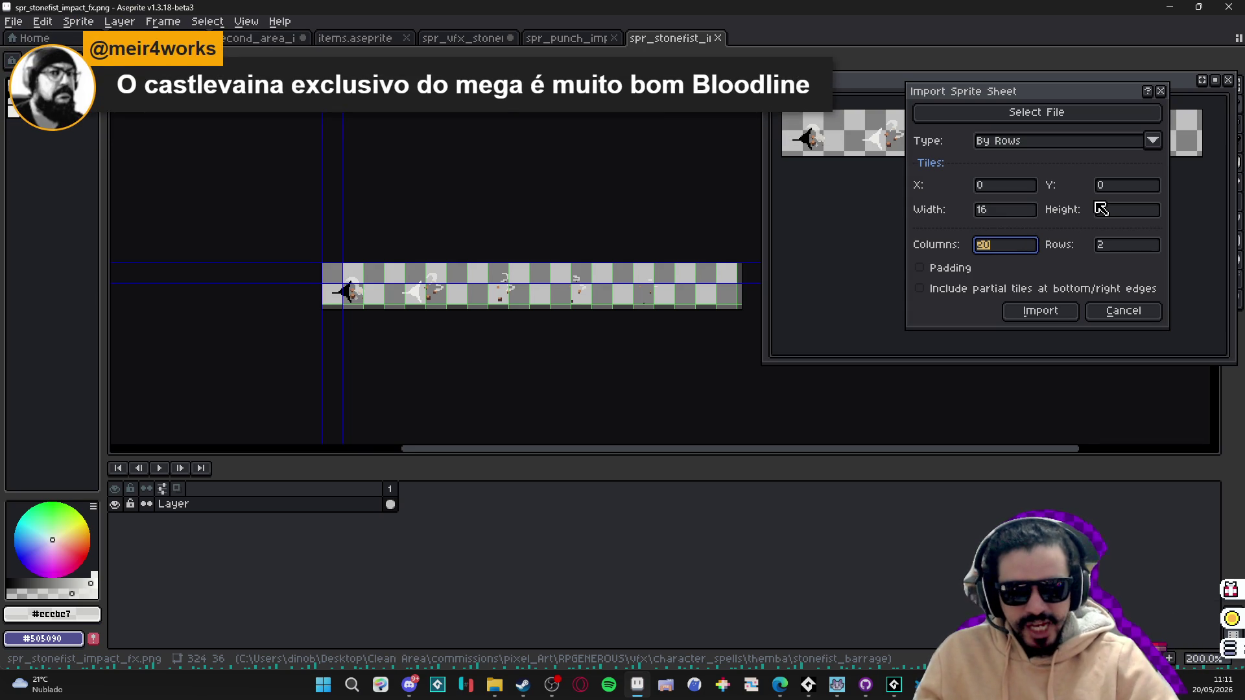
{"action": "type", "text": "6"}
{"action": "key", "text": "Tab"}
{"action": "type", "text": "1"}
{"action": "left_click", "coordinate": [1027, 306]}
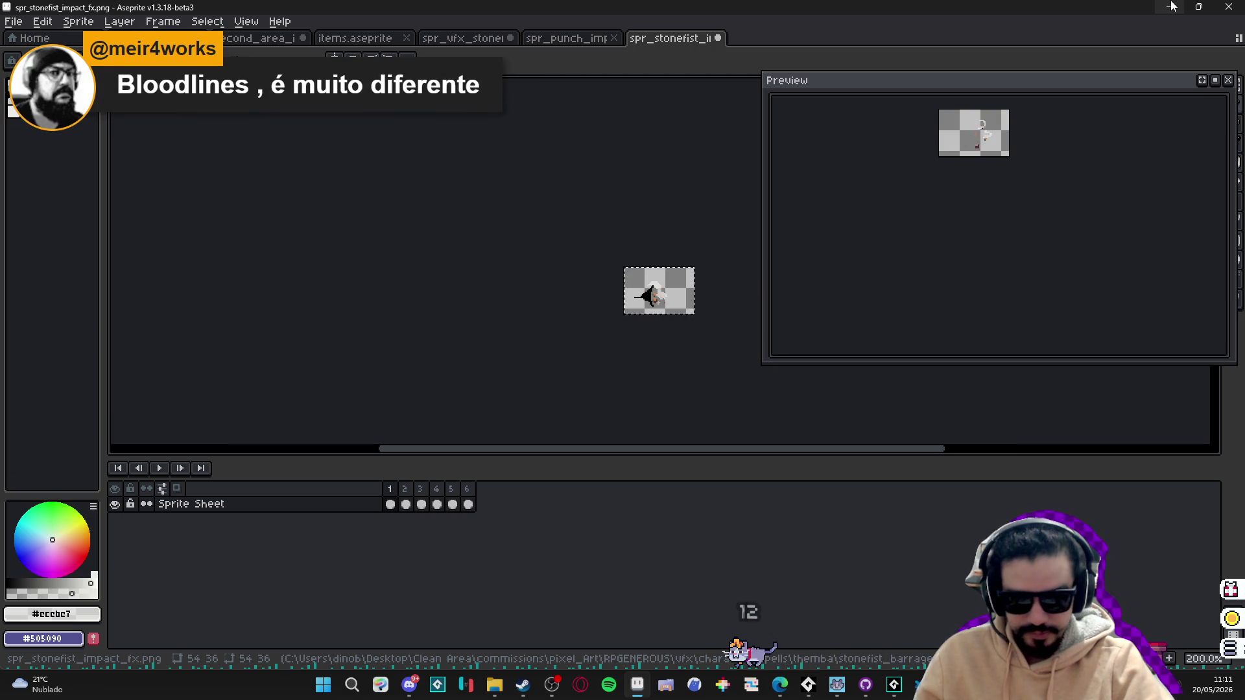
Minimize Aseprite and bring the GameMaker project to the front.
{"action": "left_click", "coordinate": [1171, 7]}
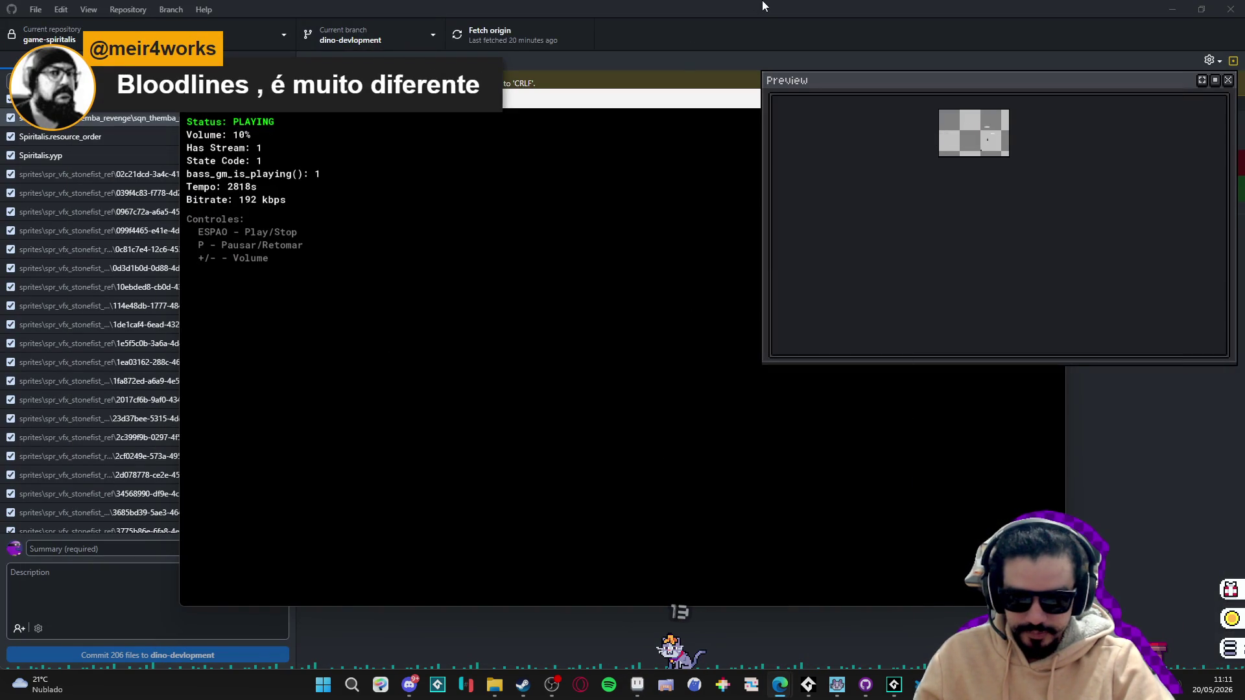
{"action": "left_click", "coordinate": [762, 5]}
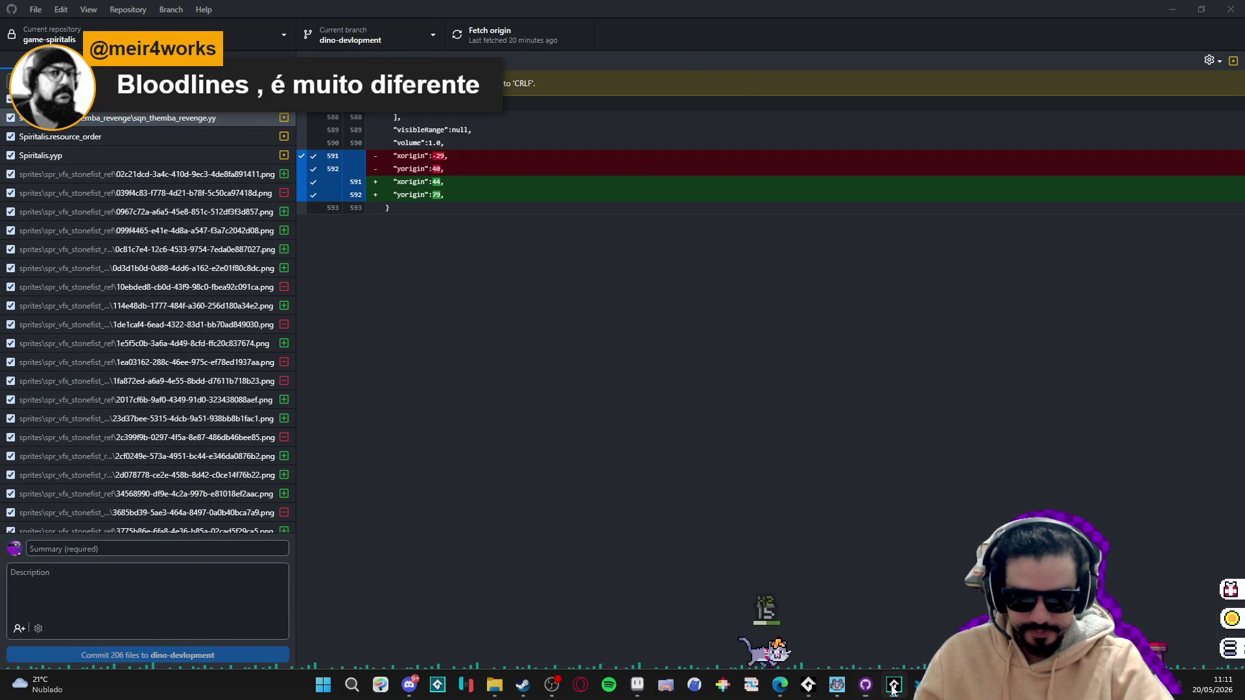
{"action": "left_click", "coordinate": [893, 686]}
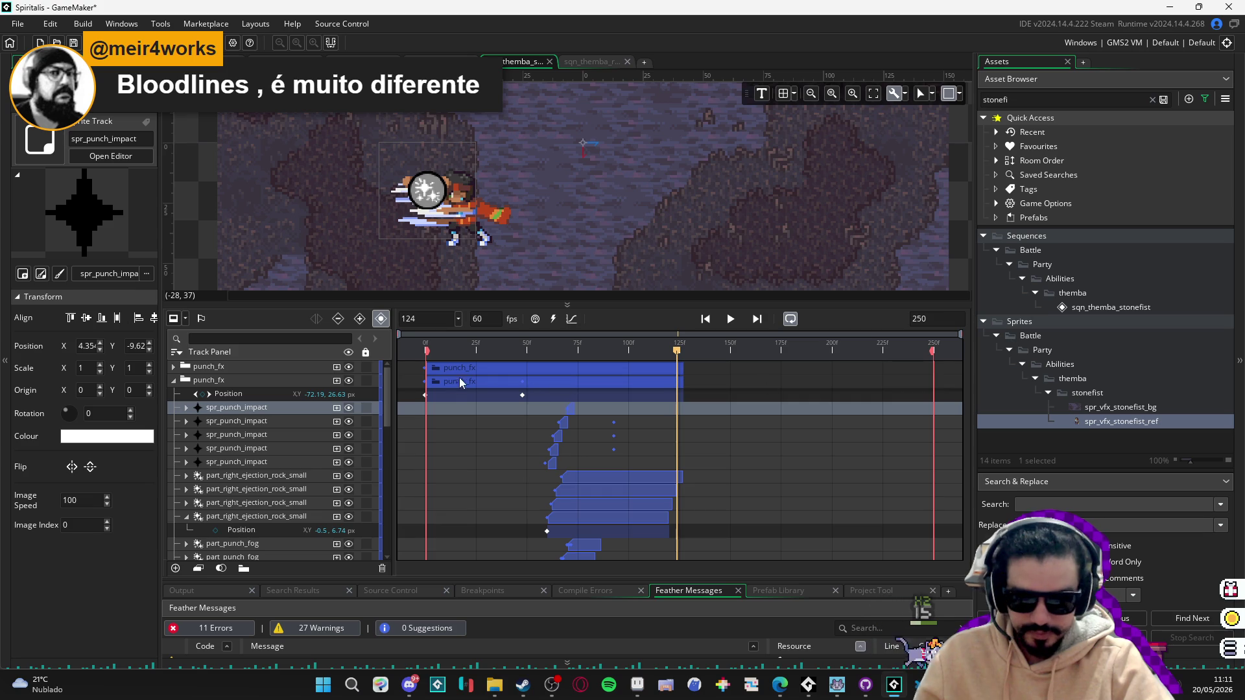
Open spr_punch_impact and load the spr_stonefist_impact_fx strip as its image.
{"action": "left_click", "coordinate": [1071, 102]}
{"action": "key", "text": "ctrl+a"}
{"action": "type", "text": "punch"}
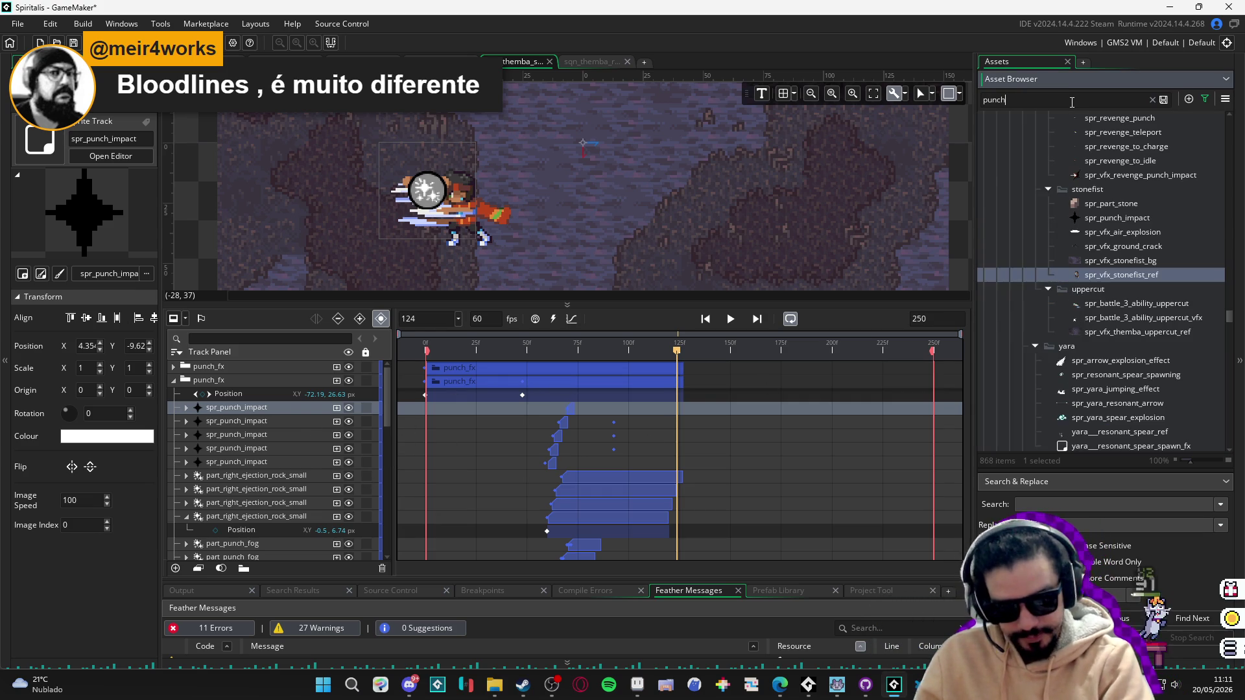
{"action": "double_click", "coordinate": [1117, 436]}
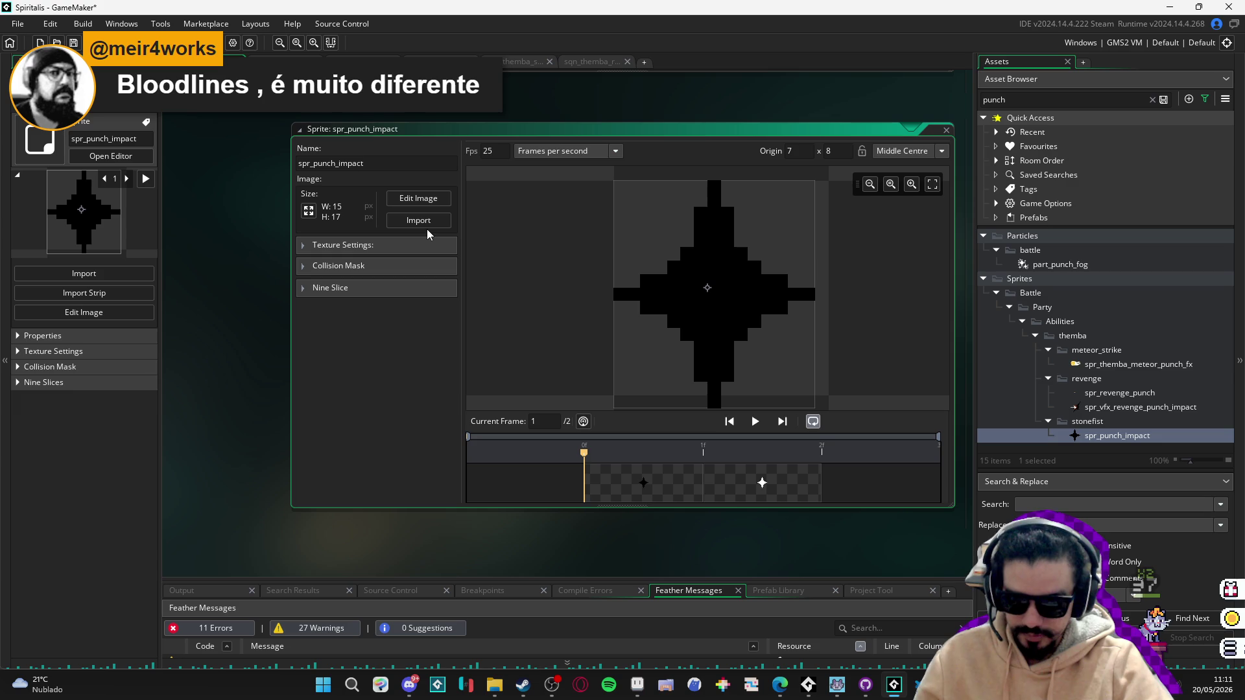
{"action": "left_click", "coordinate": [426, 226]}
{"action": "double_click", "coordinate": [359, 120]}
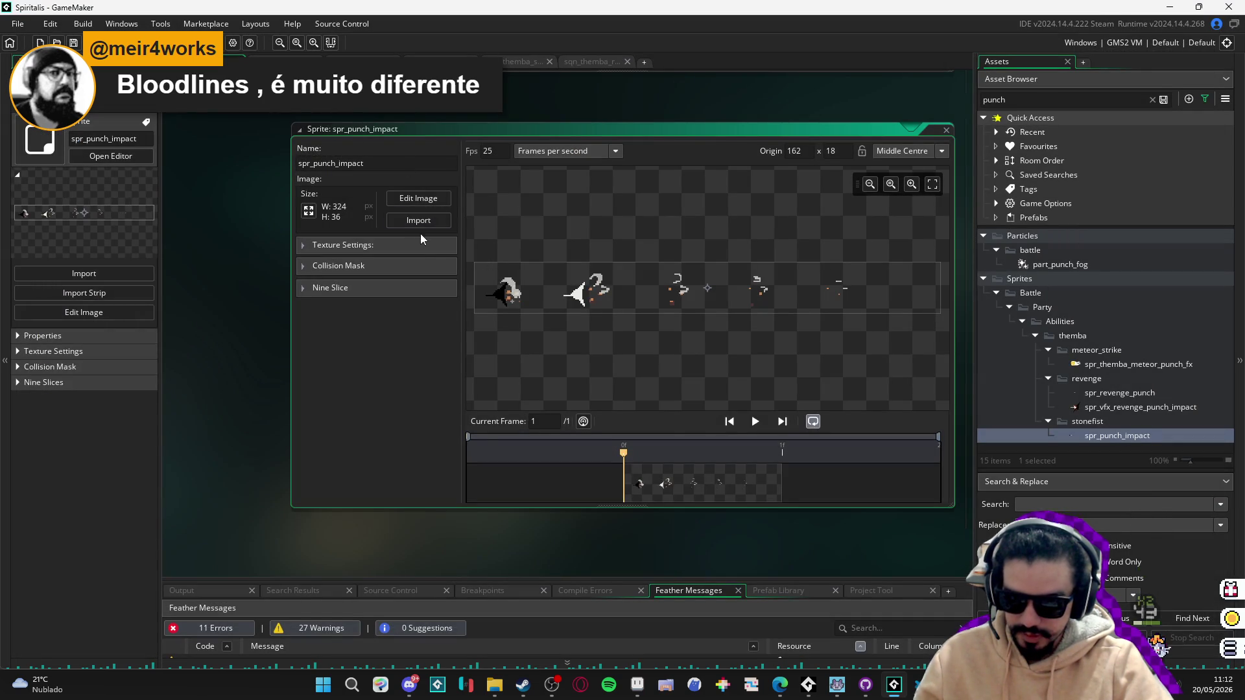
Convert the strip into six 54×36 frames, 6 per row, replacing the old frames.
{"action": "left_click", "coordinate": [426, 197]}
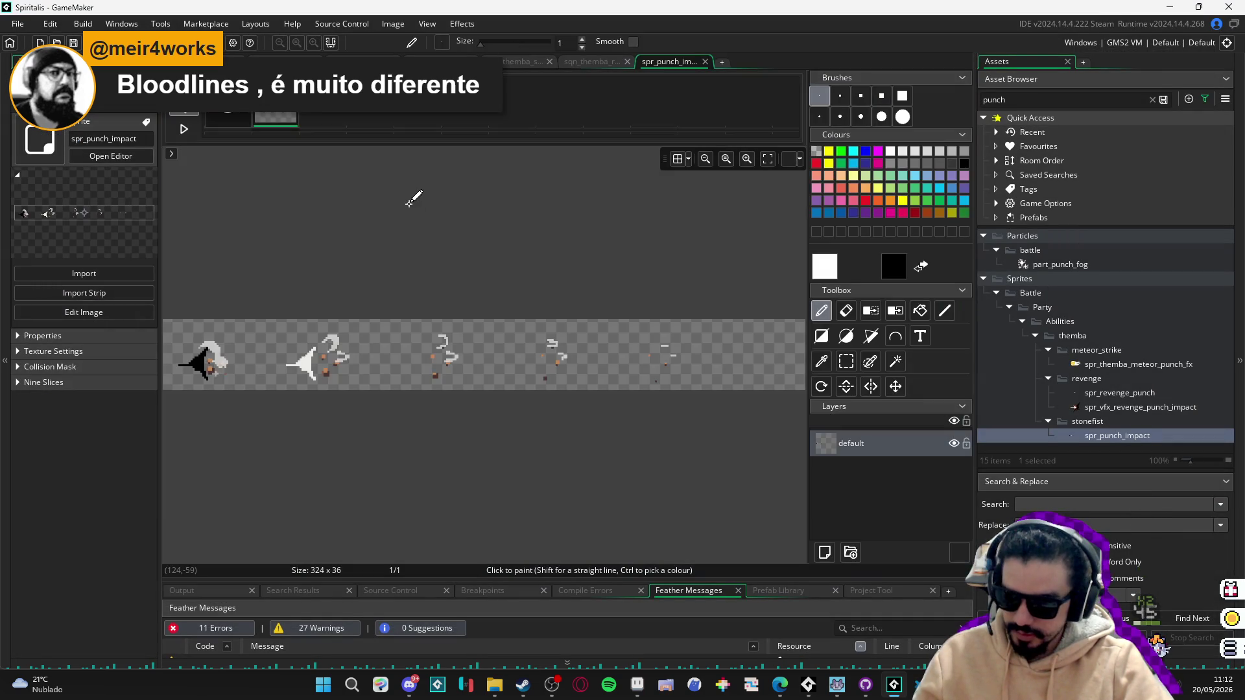
{"action": "left_click", "coordinate": [392, 26]}
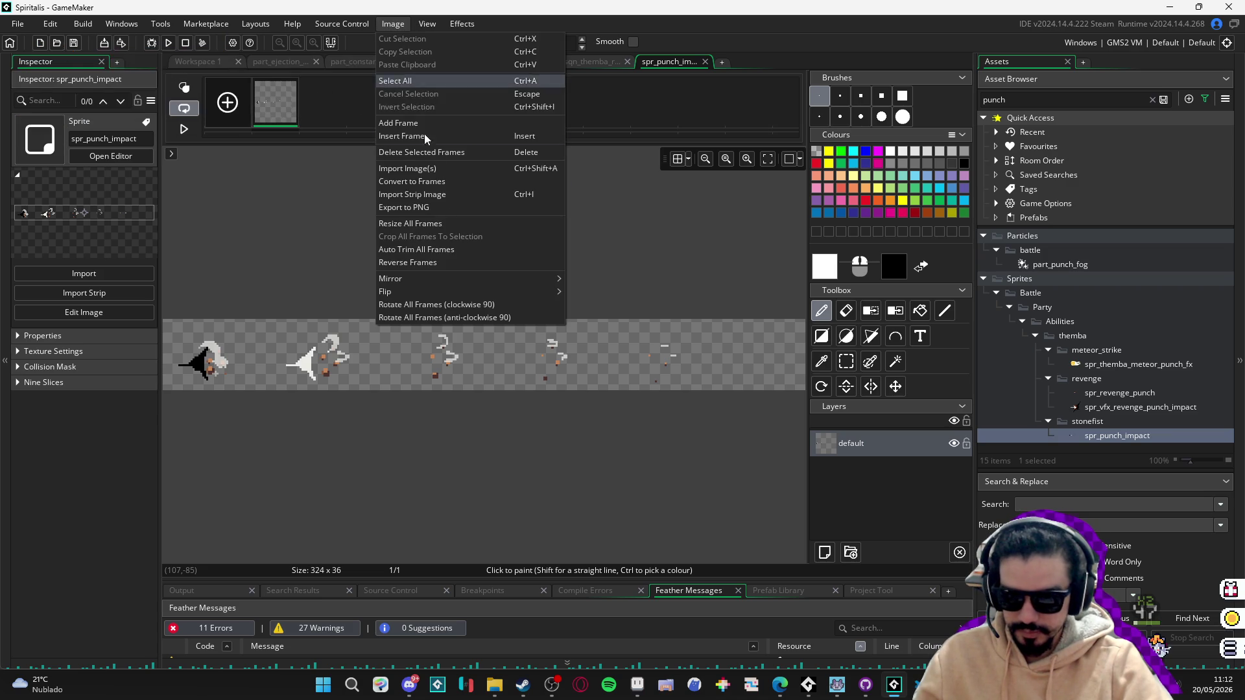
{"action": "left_click", "coordinate": [465, 182]}
{"action": "type", "text": "54"}
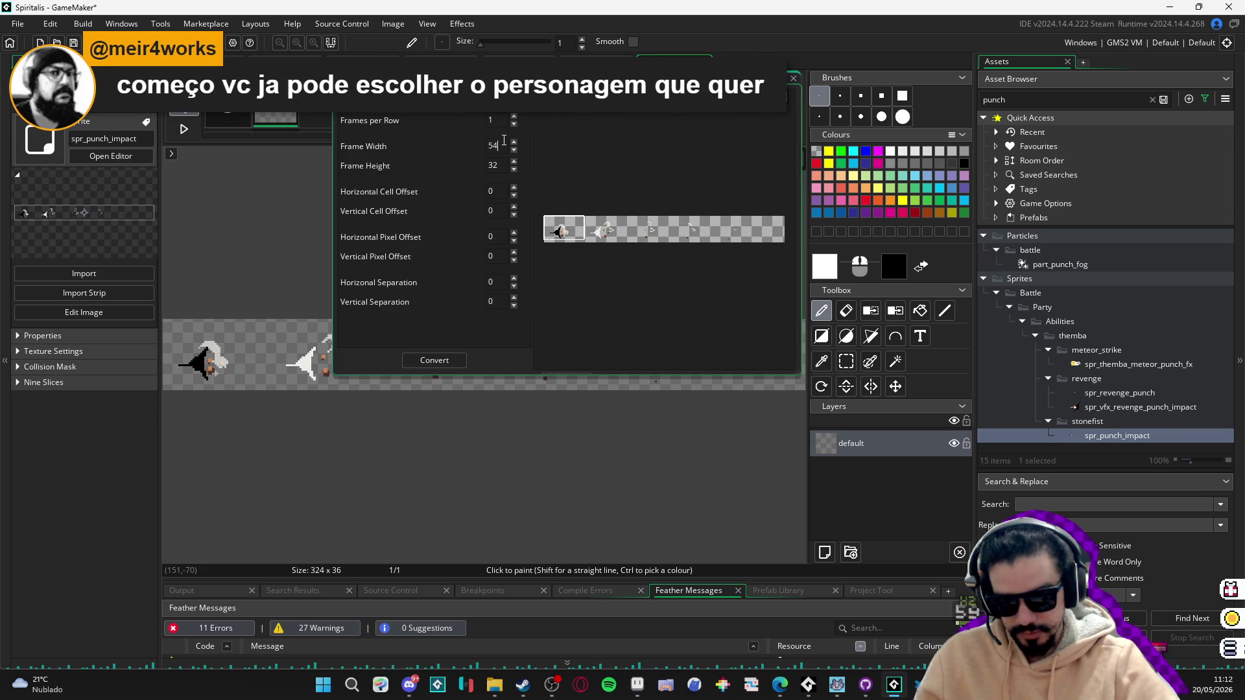
{"action": "key", "text": "BackSpace"}
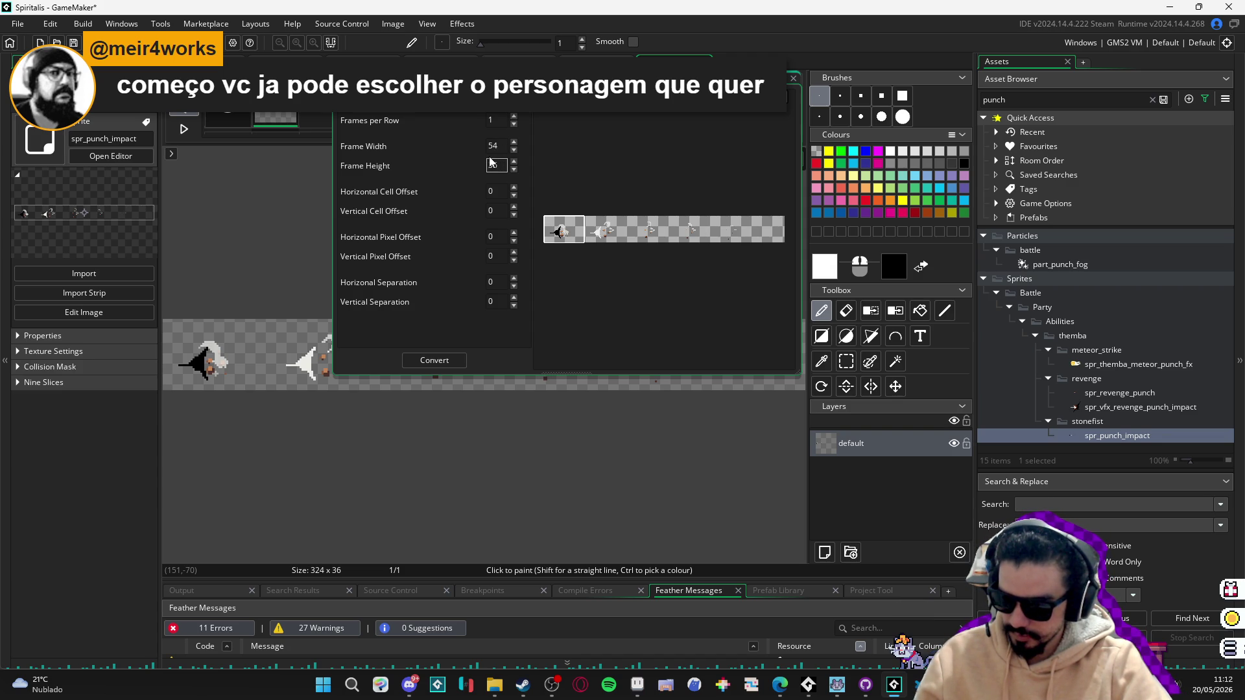
{"action": "type", "text": "6"}
{"action": "left_click", "coordinate": [516, 116]}
{"action": "left_click", "coordinate": [516, 115]}
{"action": "left_click", "coordinate": [515, 116]}
{"action": "left_click", "coordinate": [515, 115]}
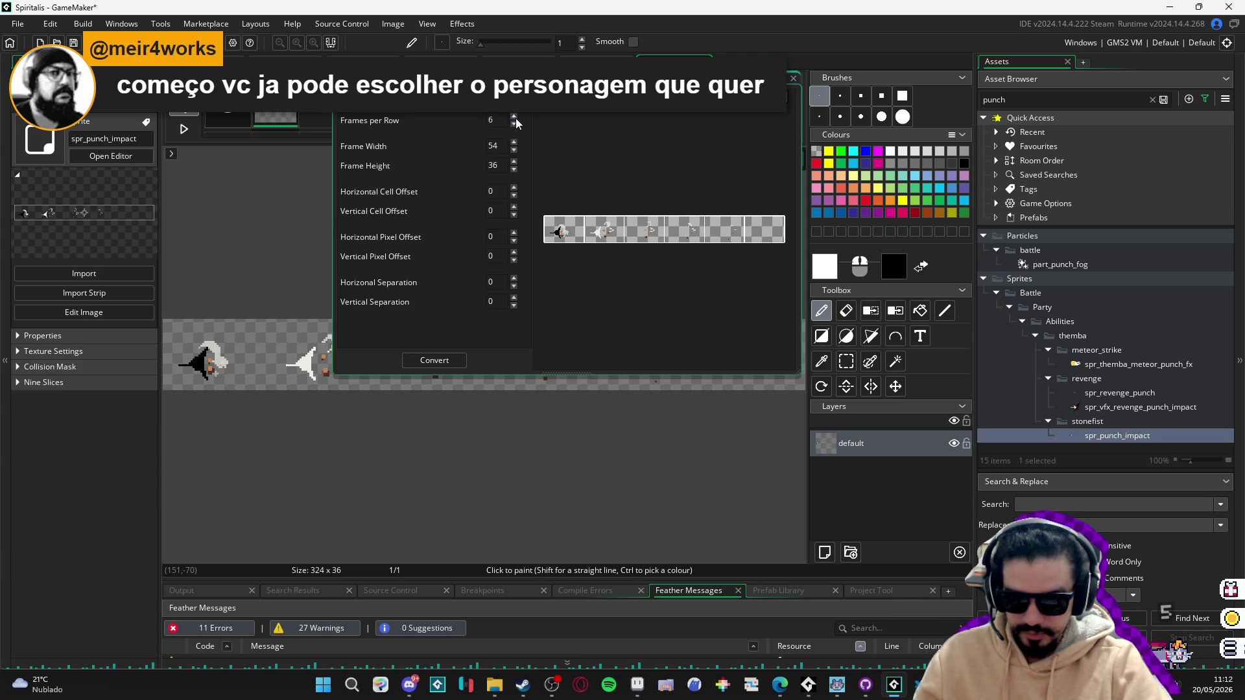
{"action": "left_click", "coordinate": [434, 360]}
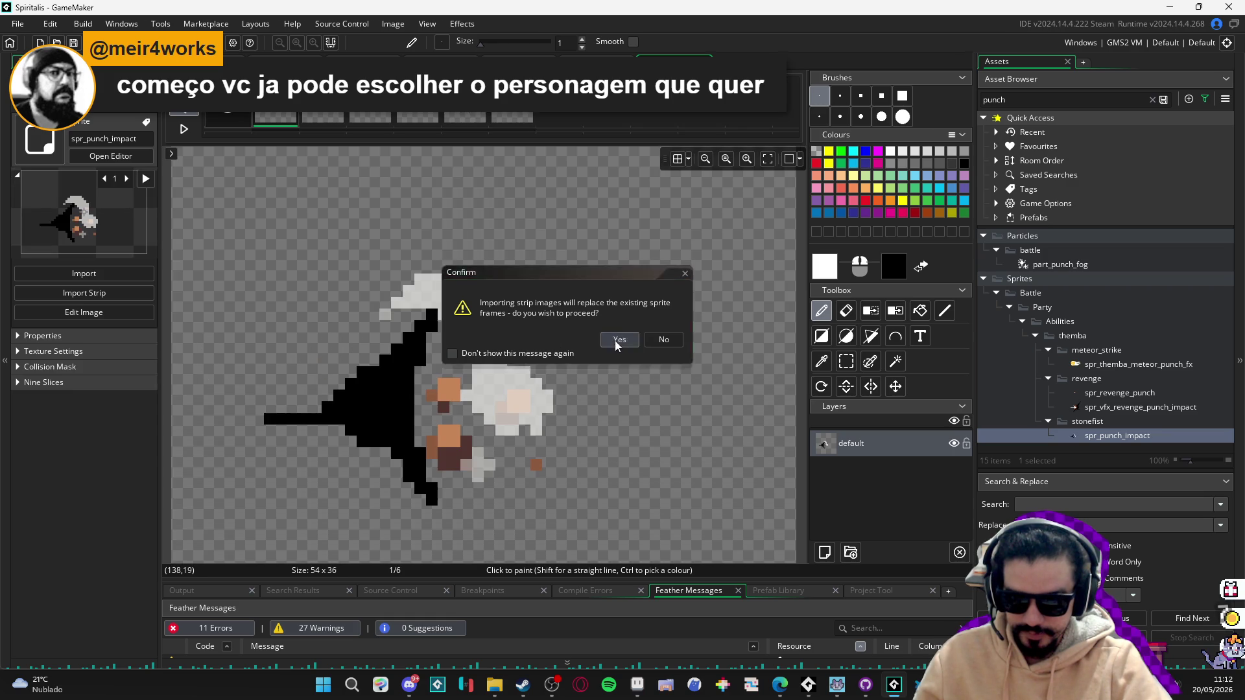
{"action": "left_click", "coordinate": [619, 340]}
Set the sprite's speed to 20 fps, preview it, and return to the sequence.
{"action": "scroll", "coordinate": [529, 391], "scroll_direction": "down", "scroll_amount": 3}
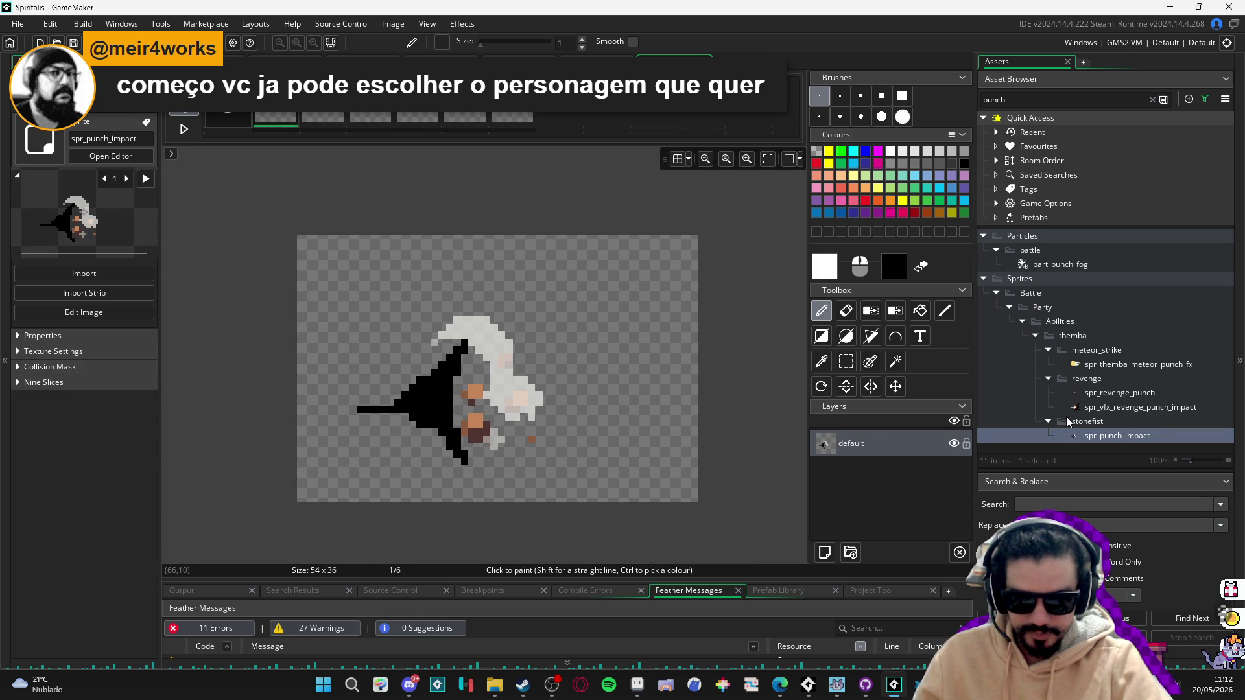
{"action": "double_click", "coordinate": [1119, 436]}
{"action": "left_click", "coordinate": [758, 421]}
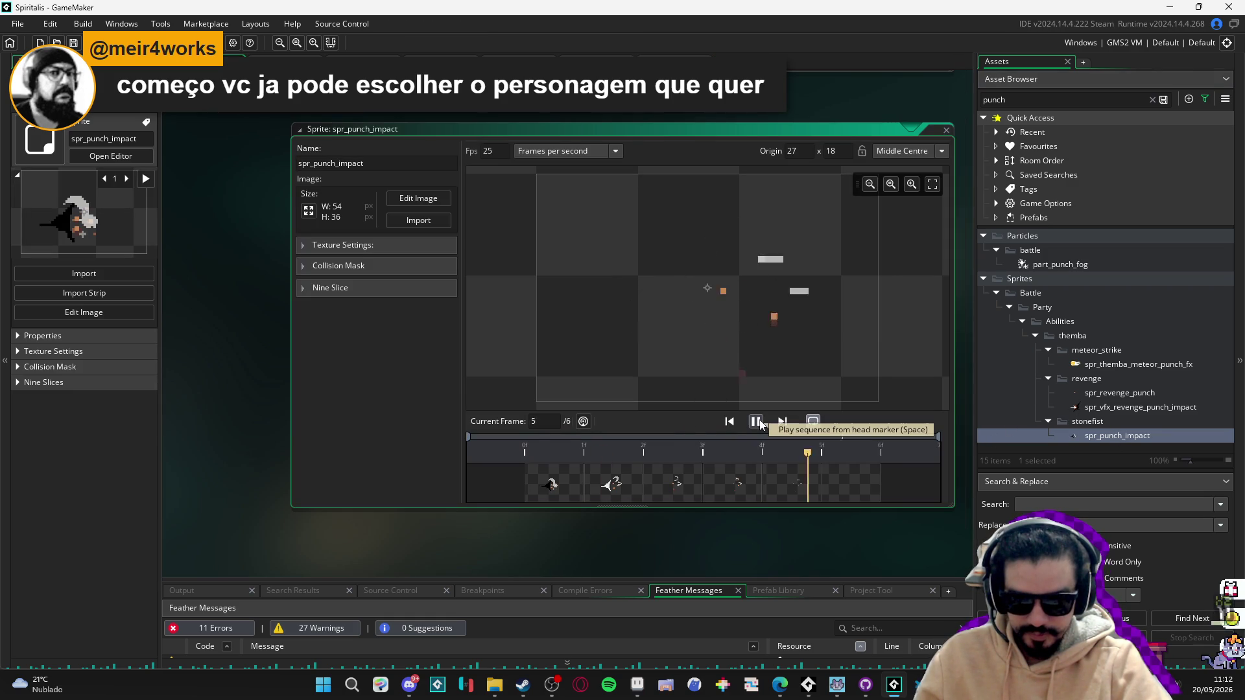
{"action": "key", "text": "BackSpace"}
{"action": "type", "text": "0"}
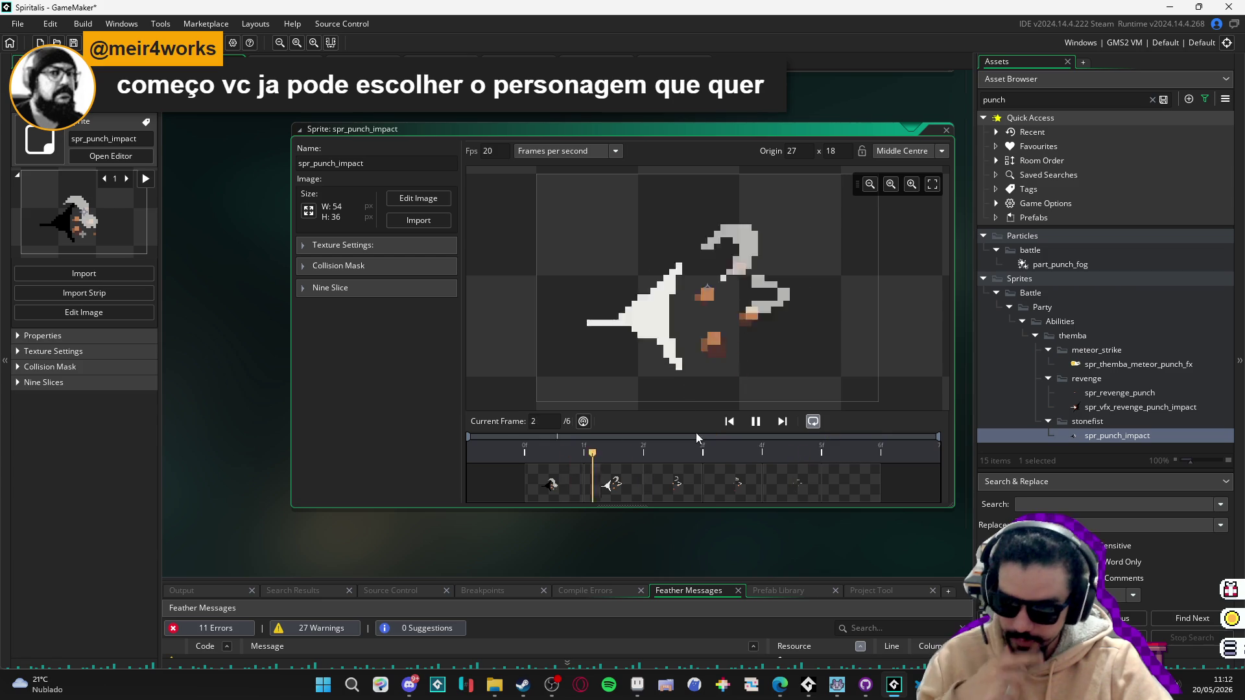
{"action": "left_click", "coordinate": [755, 421]}
{"action": "key", "text": "ctrl+Tab"}
{"action": "key", "text": "ctrl+Tab"}
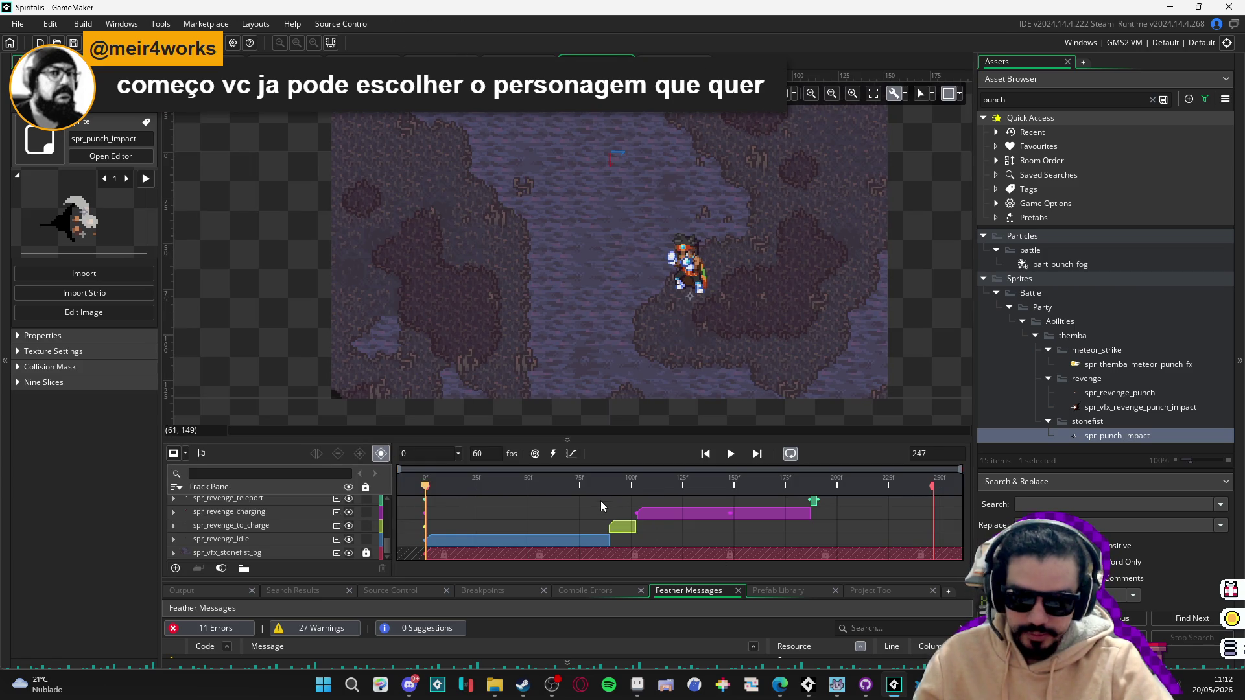
Scrub through the stonefist sequence and undo the duplicate punch_fx folder track.
{"action": "scroll", "coordinate": [601, 503], "scroll_direction": "up", "scroll_amount": 5}
{"action": "mouse_move", "coordinate": [428, 499]}
{"action": "left_mouse_down"}
{"action": "mouse_move", "coordinate": [664, 495]}
{"action": "mouse_move", "coordinate": [567, 498]}
{"action": "left_mouse_up"}
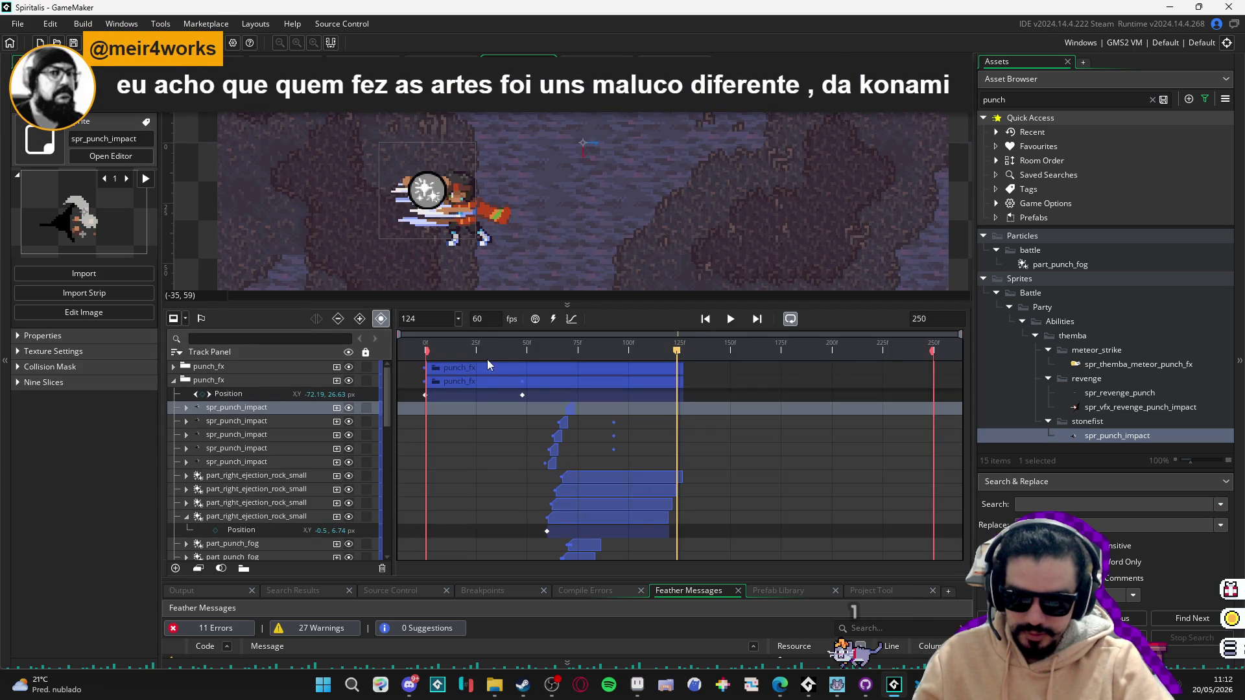
{"action": "left_click_drag", "start_coordinate": [488, 359], "coordinate": [375, 351]}
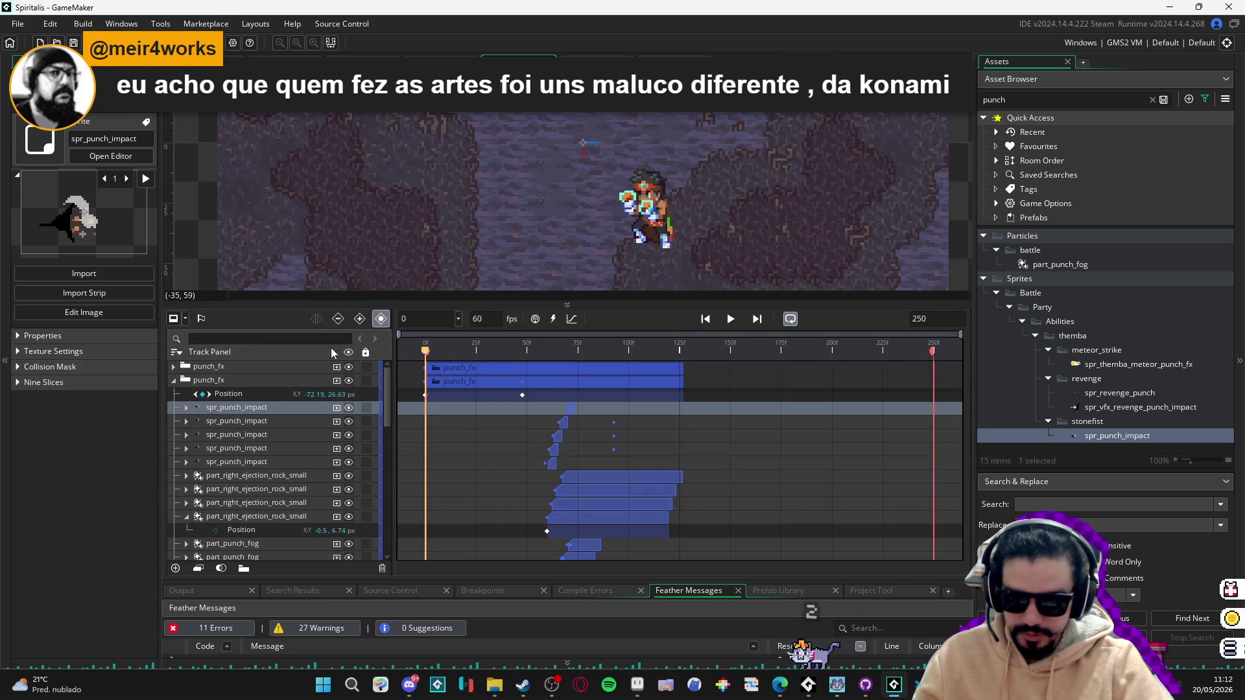
{"action": "left_click", "coordinate": [243, 476]}
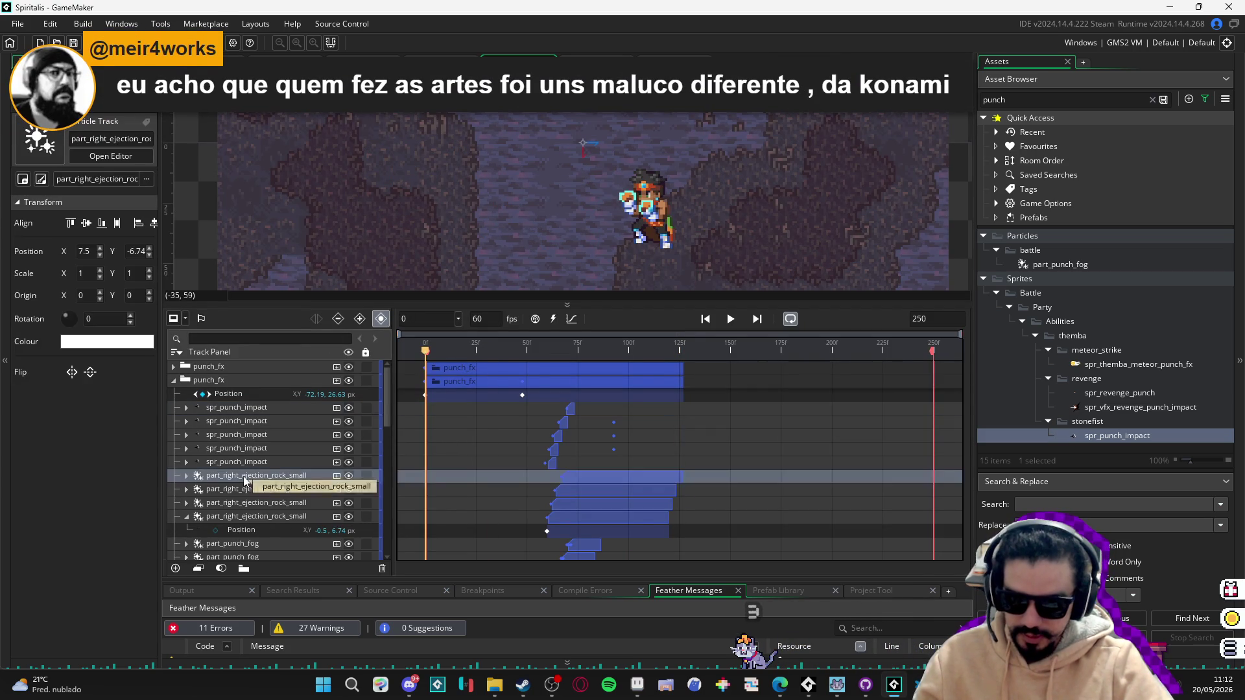
{"action": "left_click", "coordinate": [251, 515], "text": "shift"}
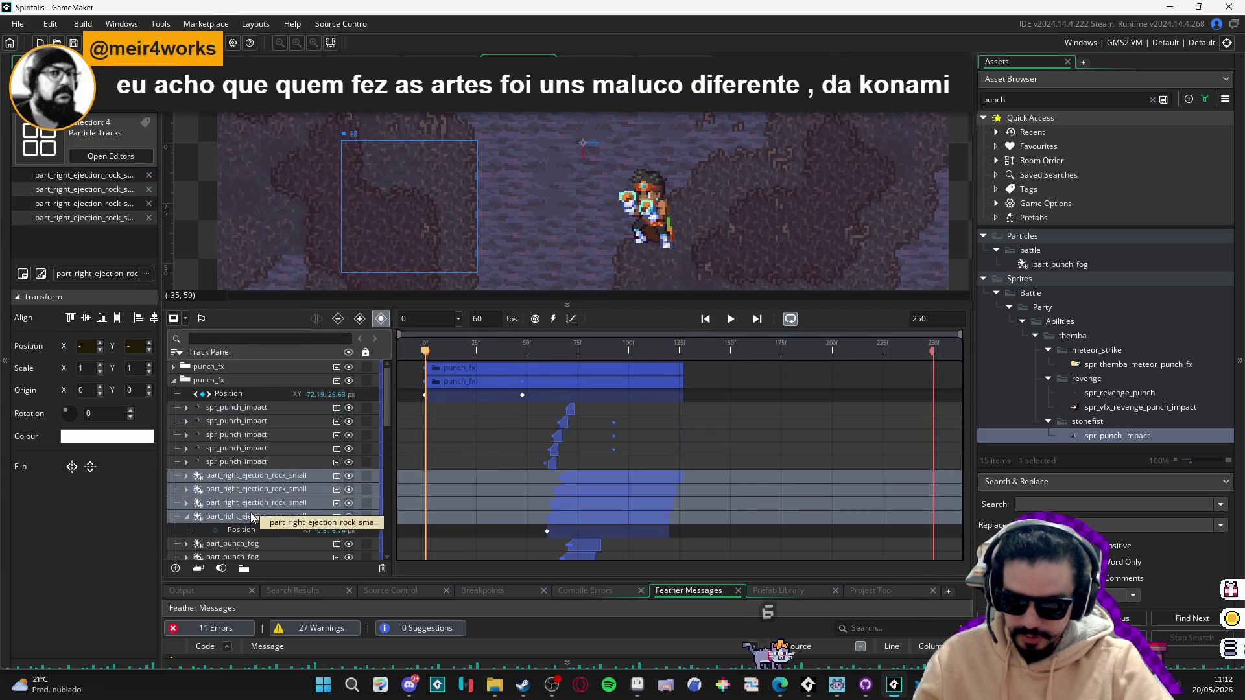
{"action": "left_click", "coordinate": [255, 411]}
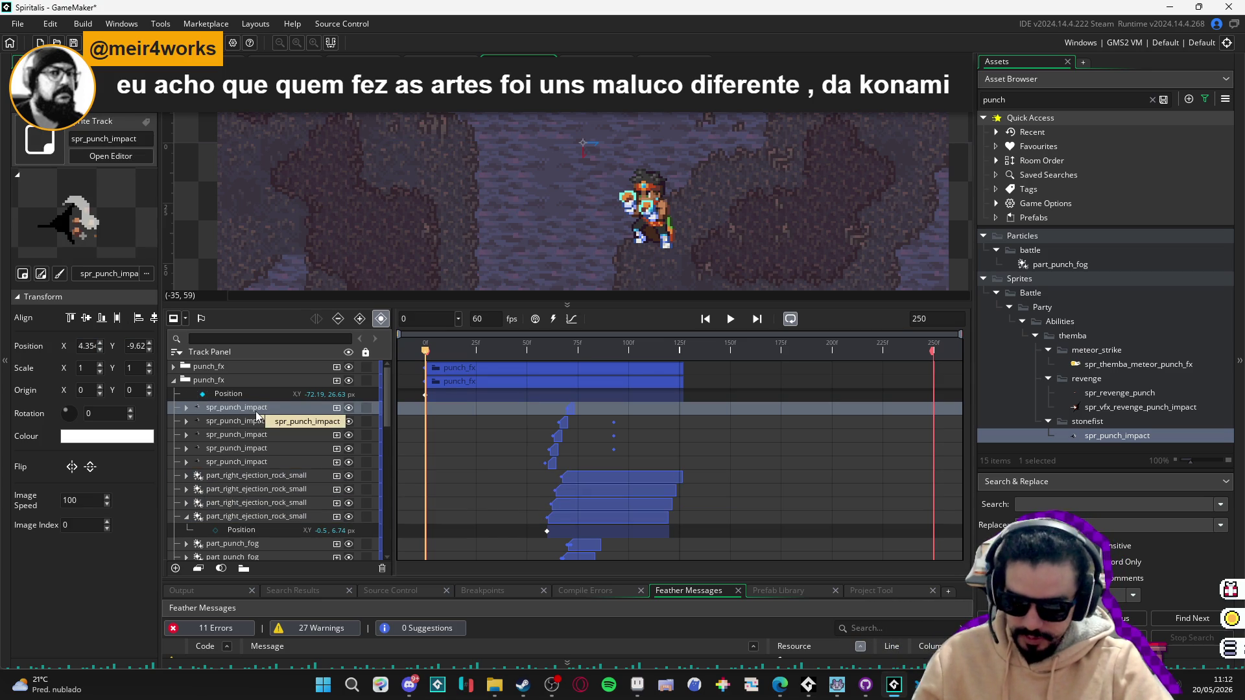
{"action": "key", "text": "ctrl+z"}
{"action": "key", "text": "ctrl+z"}
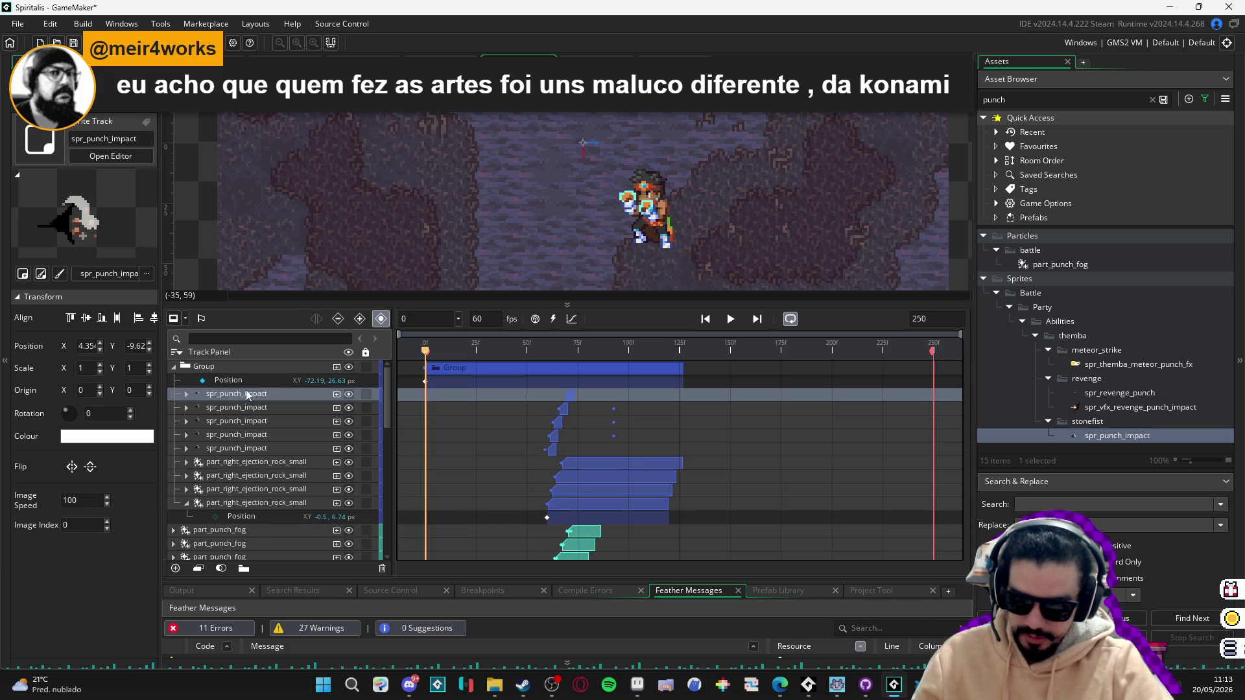
Select the spr_punch_impact and ejection rock tracks and drag them out of Group.
{"action": "left_click", "coordinate": [244, 381]}
{"action": "scroll", "coordinate": [227, 480], "scroll_direction": "down", "scroll_amount": 3}
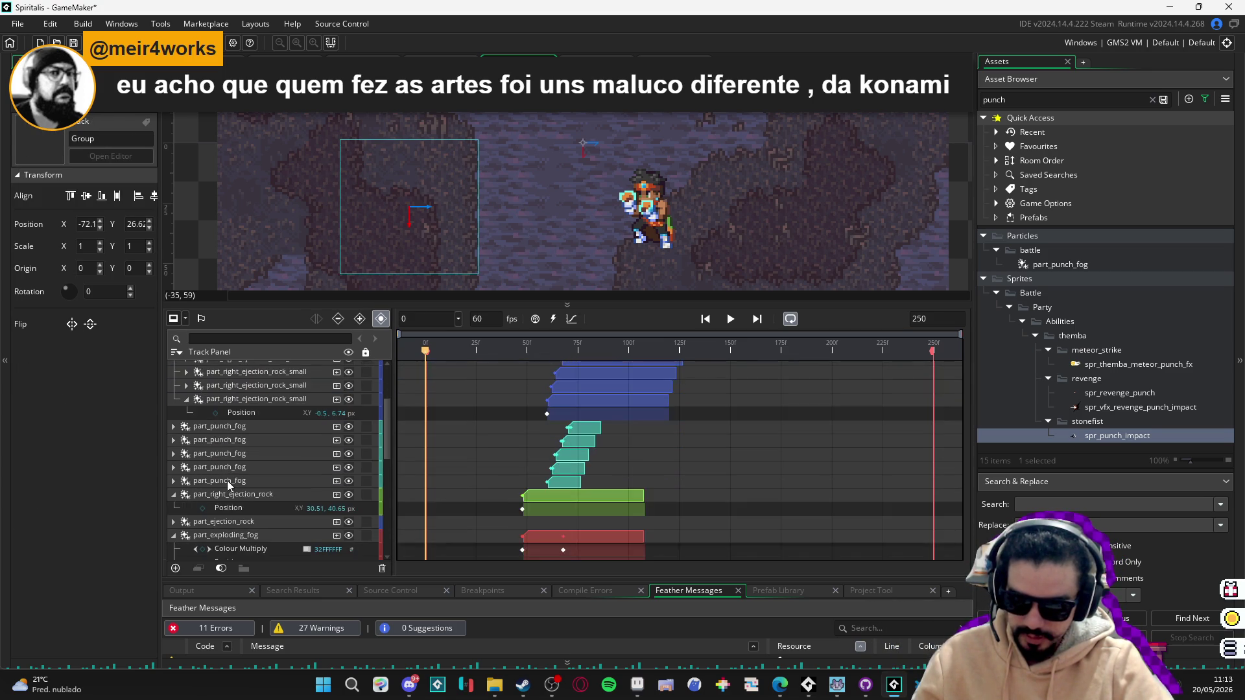
{"action": "scroll", "coordinate": [227, 480], "scroll_direction": "up", "scroll_amount": 3}
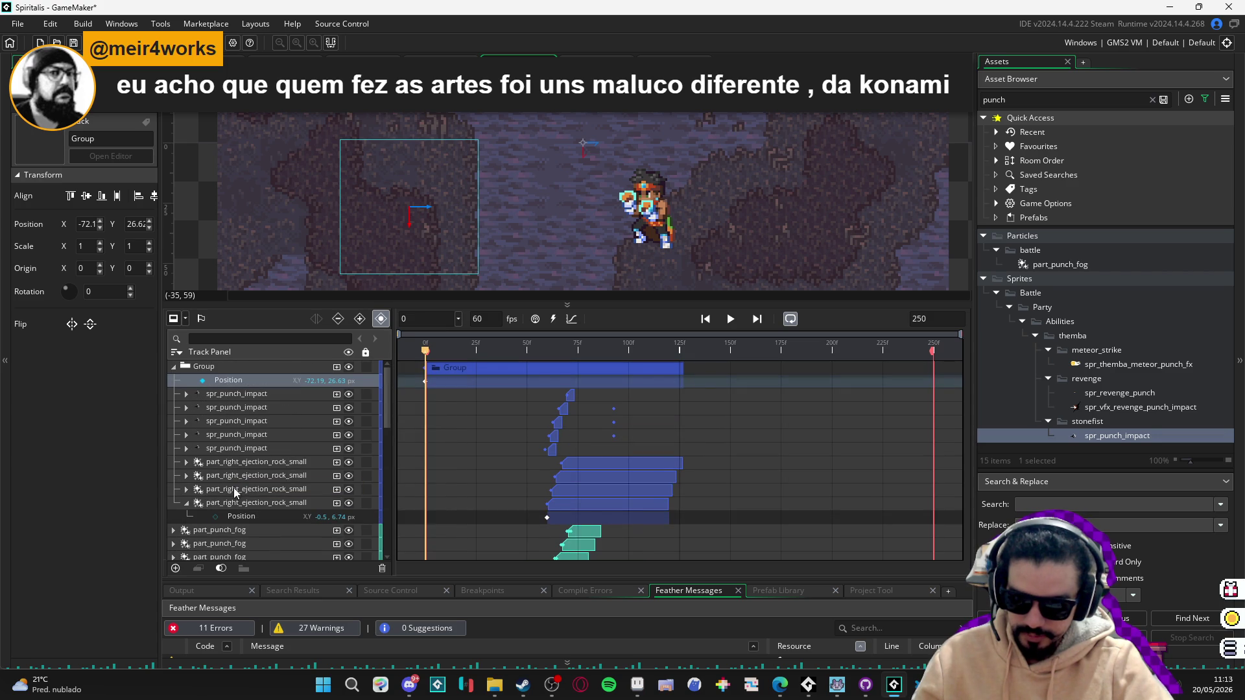
{"action": "left_click", "coordinate": [235, 495], "text": "shift"}
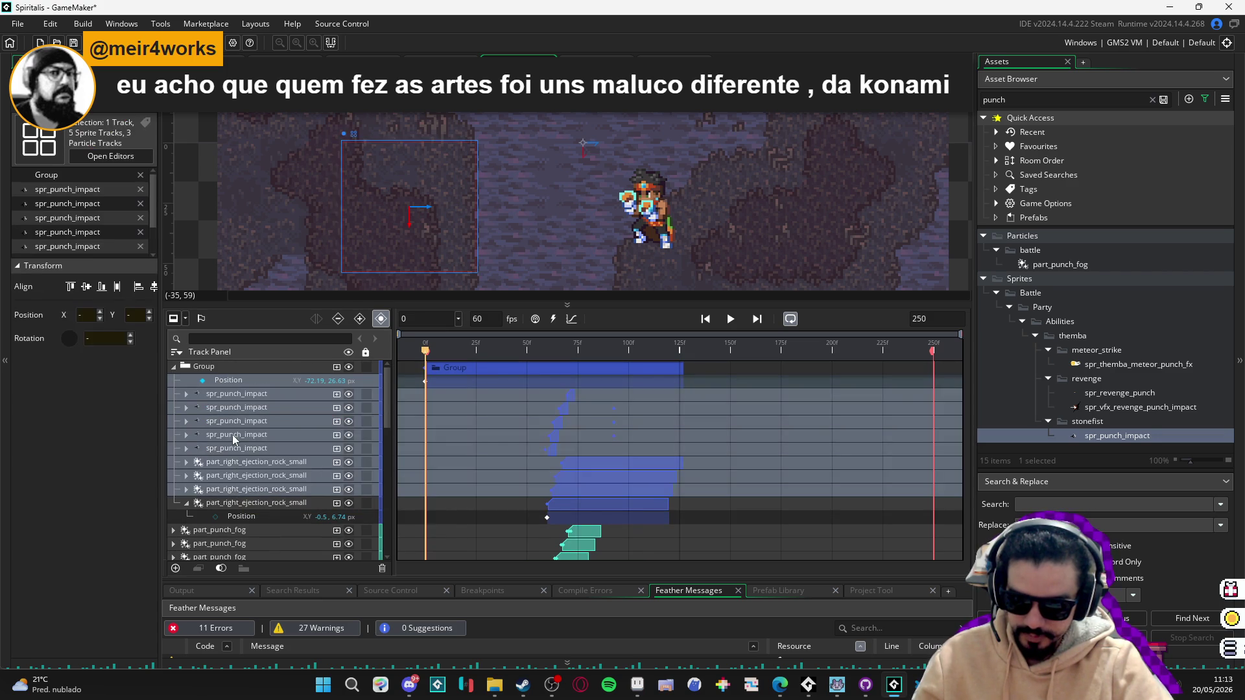
{"action": "left_click", "coordinate": [234, 381]}
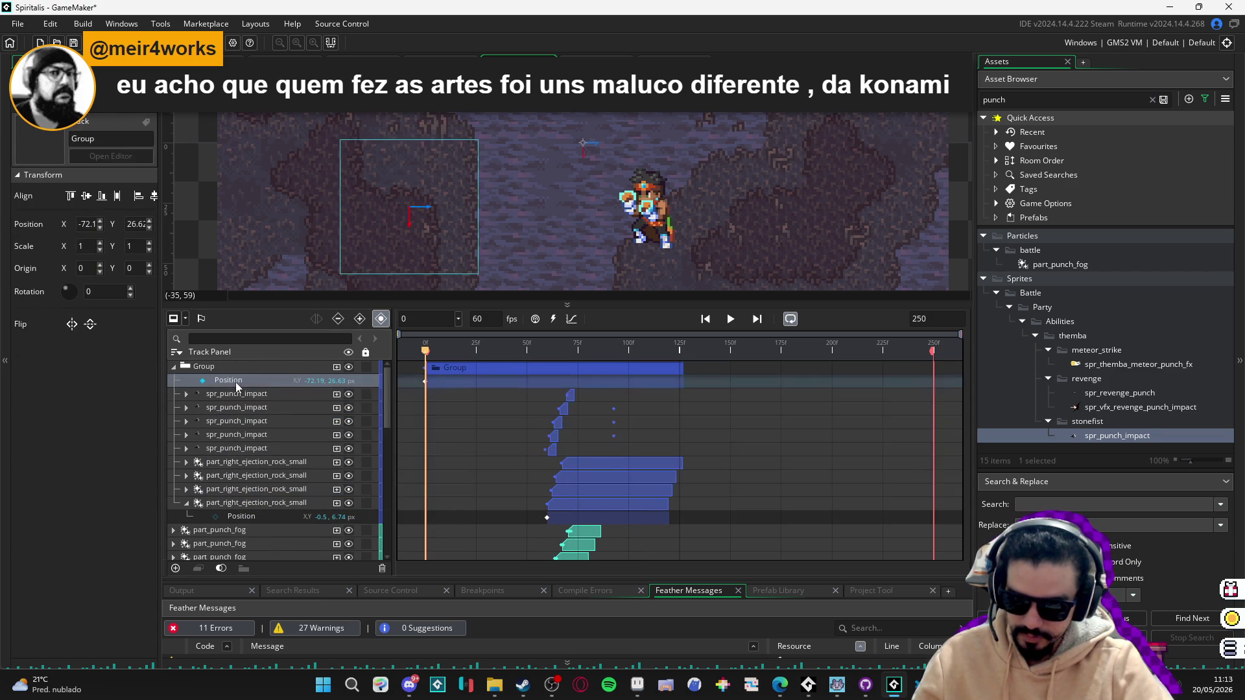
{"action": "left_click", "coordinate": [233, 503], "text": "shift"}
{"action": "left_click", "coordinate": [240, 465]}
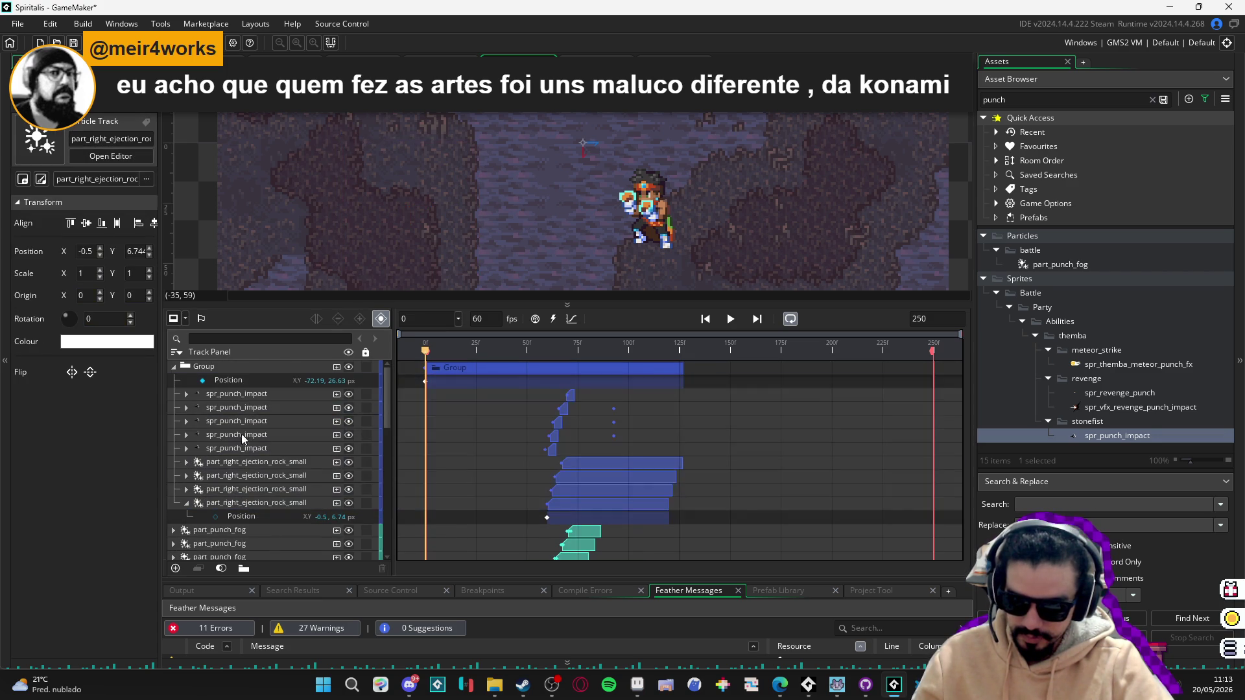
{"action": "left_click", "coordinate": [240, 396]}
{"action": "left_click", "coordinate": [235, 505], "text": "shift"}
{"action": "left_click_drag", "start_coordinate": [237, 397], "coordinate": [232, 365]}
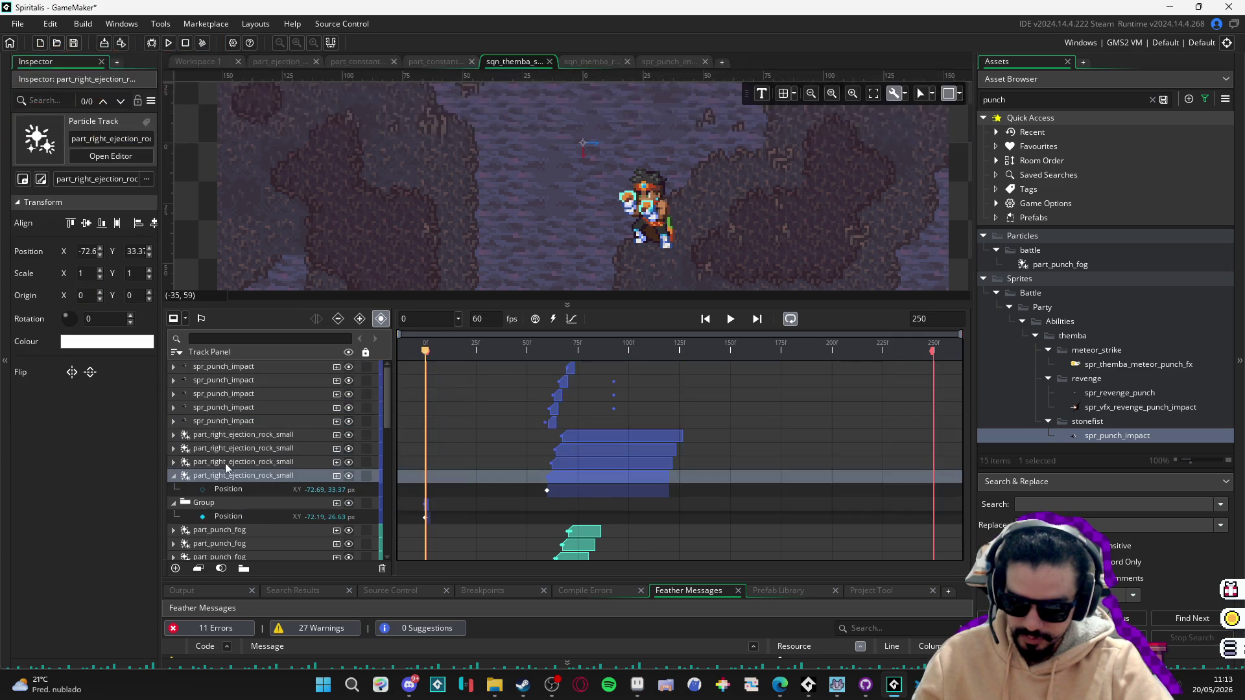
{"action": "left_click", "coordinate": [212, 502]}
{"action": "right_click", "coordinate": [213, 503]}
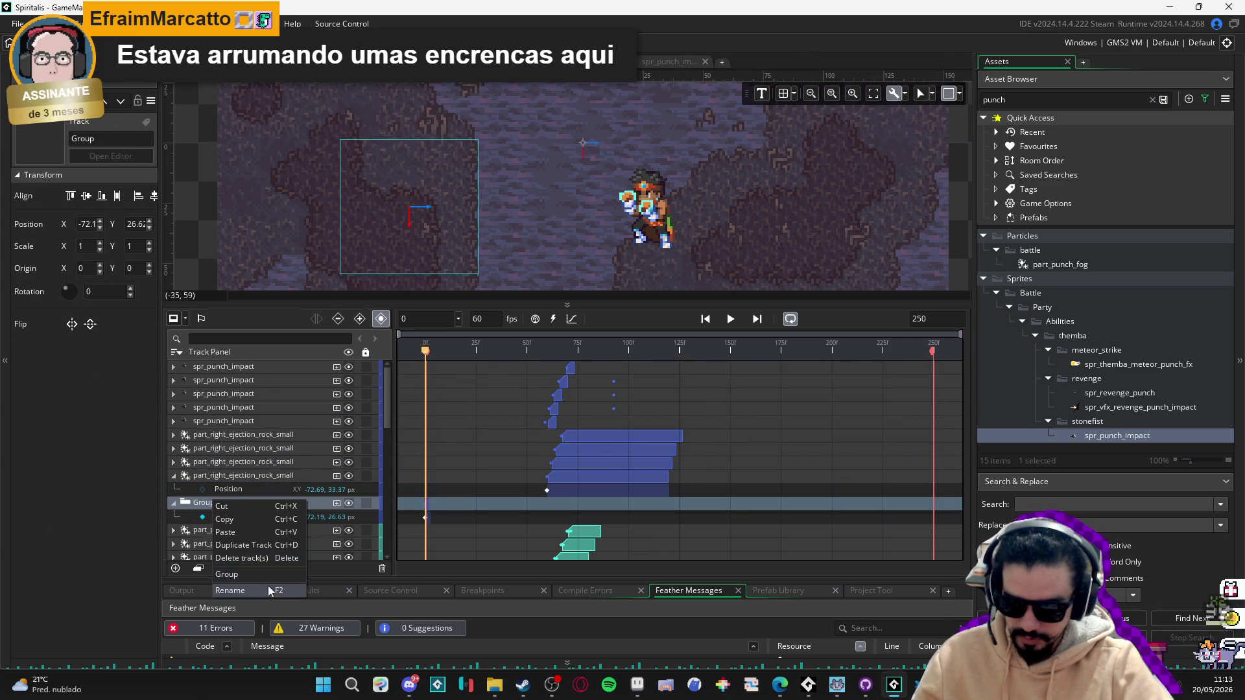
Delete the Group track and the four part_right_ejection_rock_small tracks.
{"action": "left_click", "coordinate": [273, 559]}
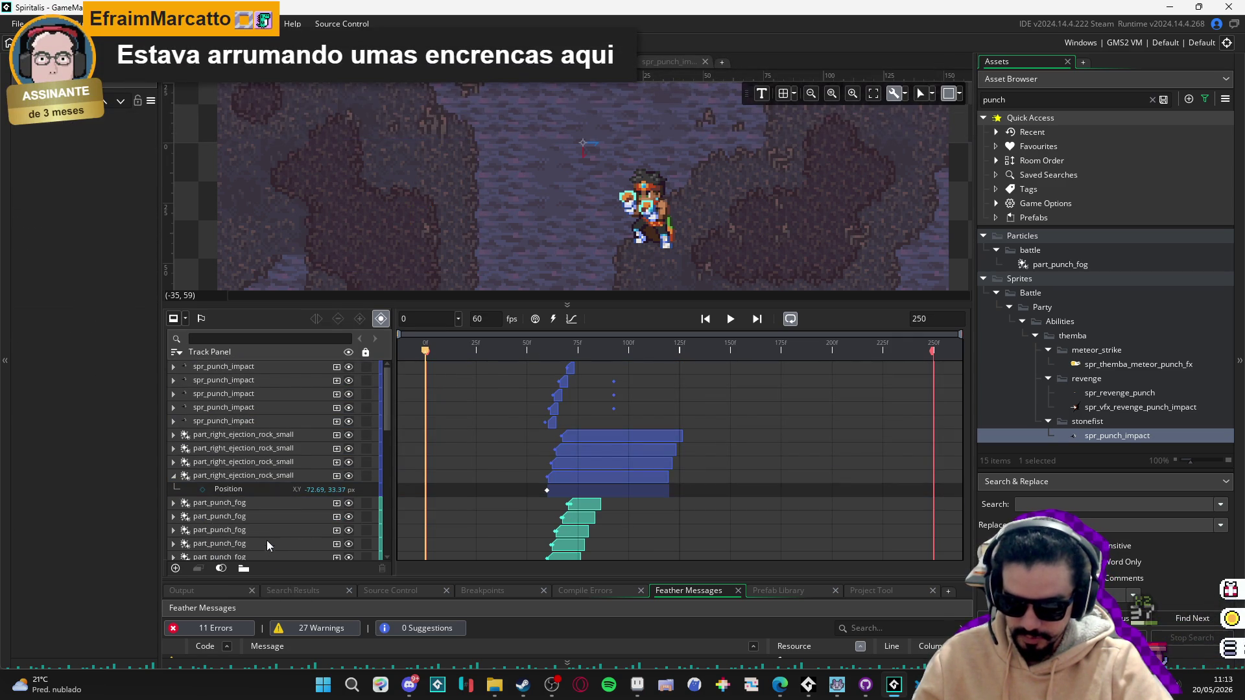
{"action": "left_click", "coordinate": [248, 476]}
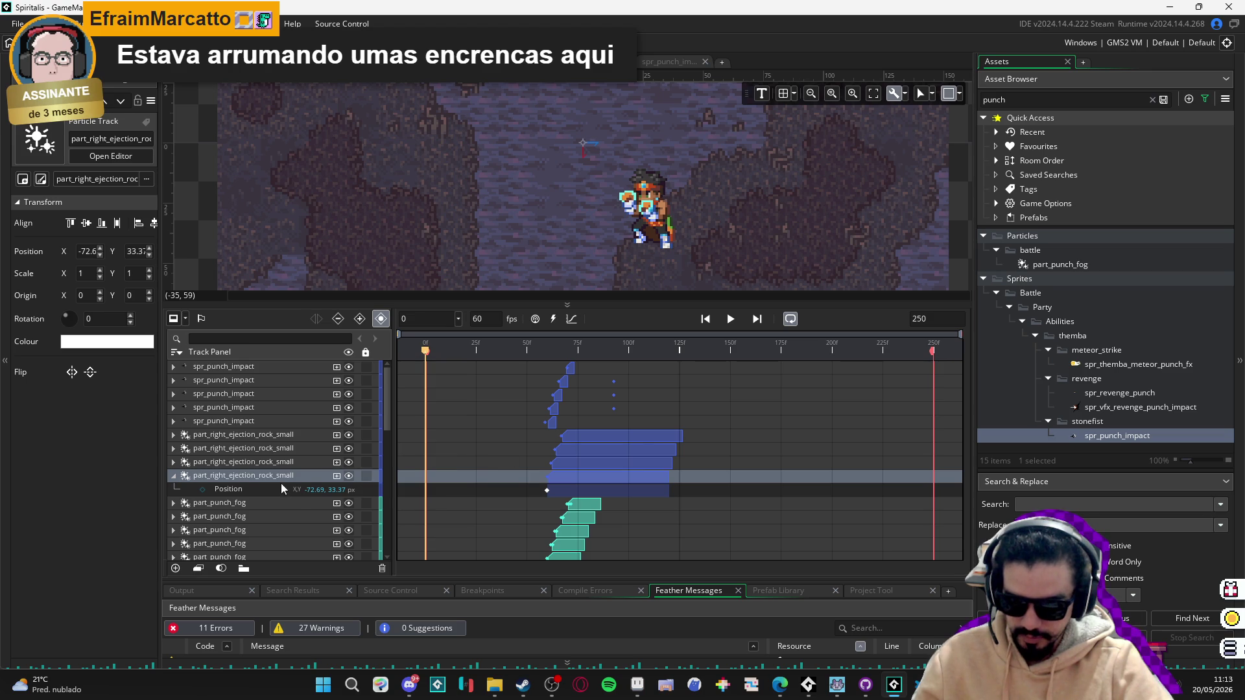
{"action": "left_click", "coordinate": [274, 440], "text": "shift"}
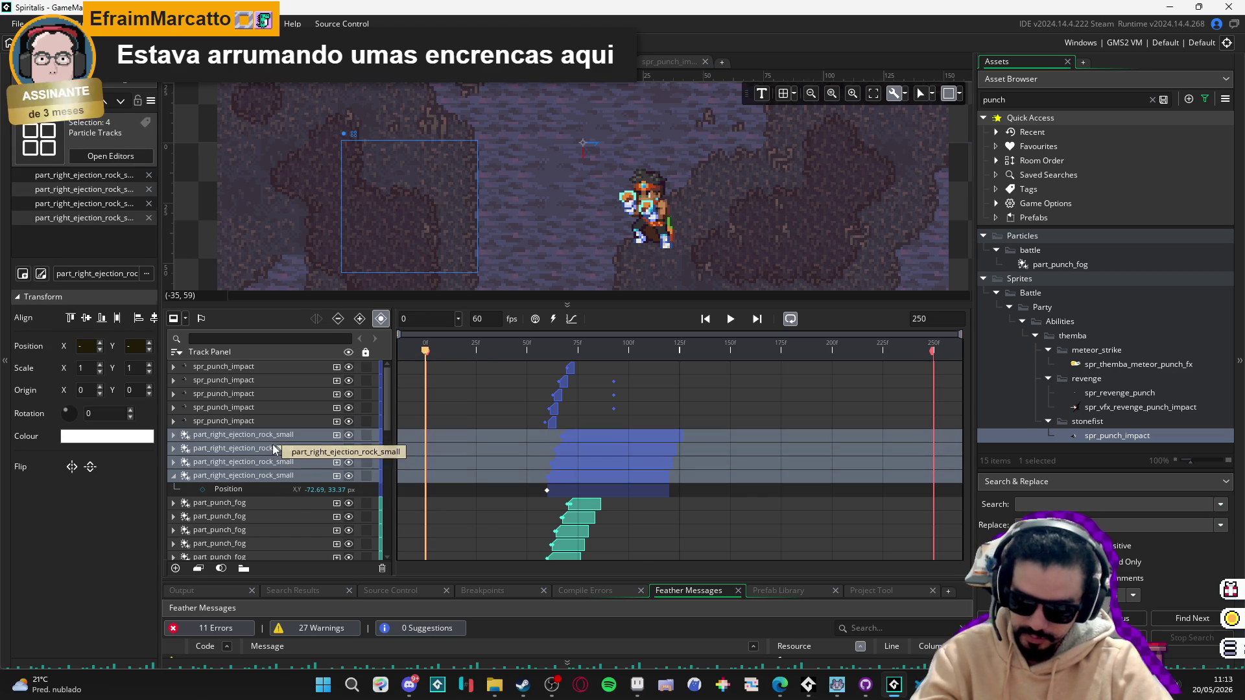
{"action": "key", "text": "Delete"}
Delete the five part_punch_fog tracks, then switch to the reference-image browser.
{"action": "left_click", "coordinate": [231, 422]}
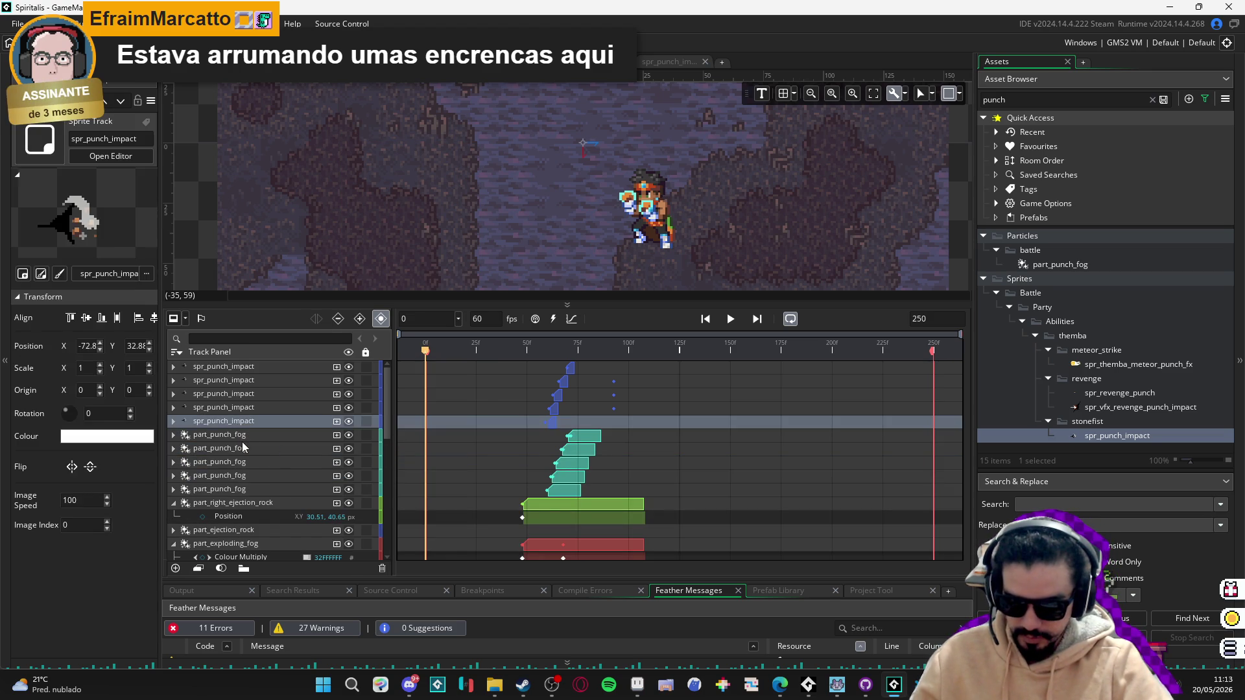
{"action": "left_click", "coordinate": [235, 435]}
{"action": "left_click", "coordinate": [248, 491], "text": "shift"}
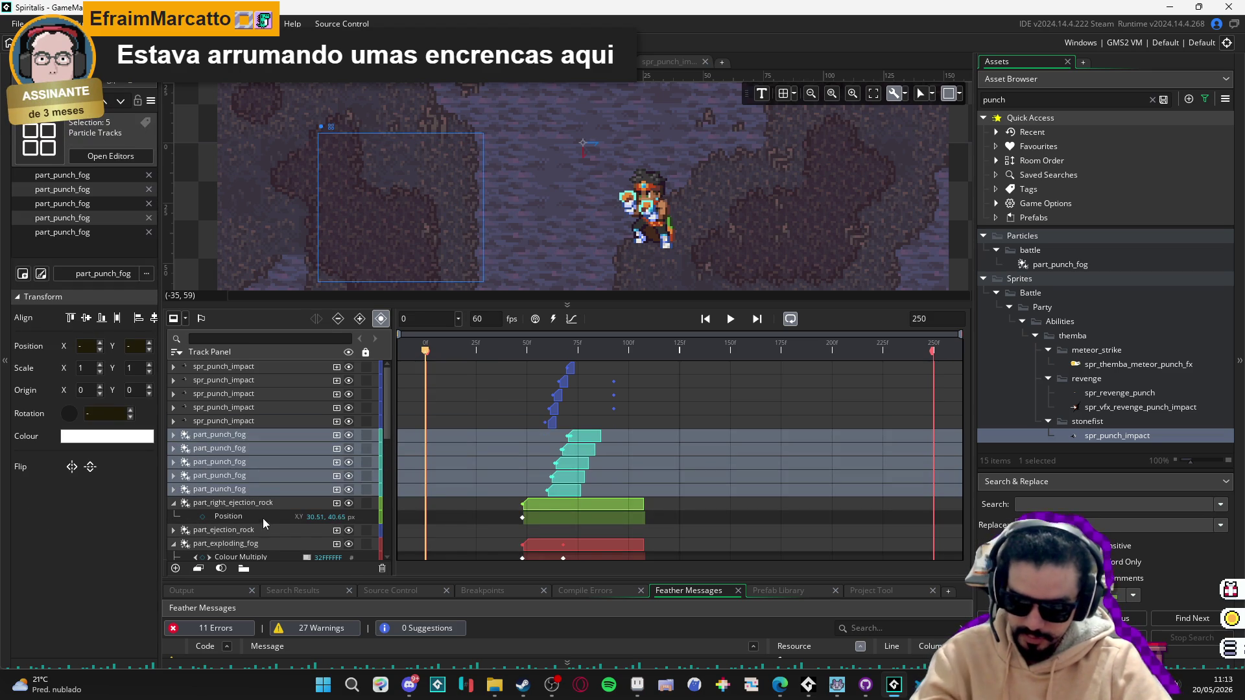
{"action": "key", "text": "Delete"}
{"action": "left_click", "coordinate": [235, 422]}
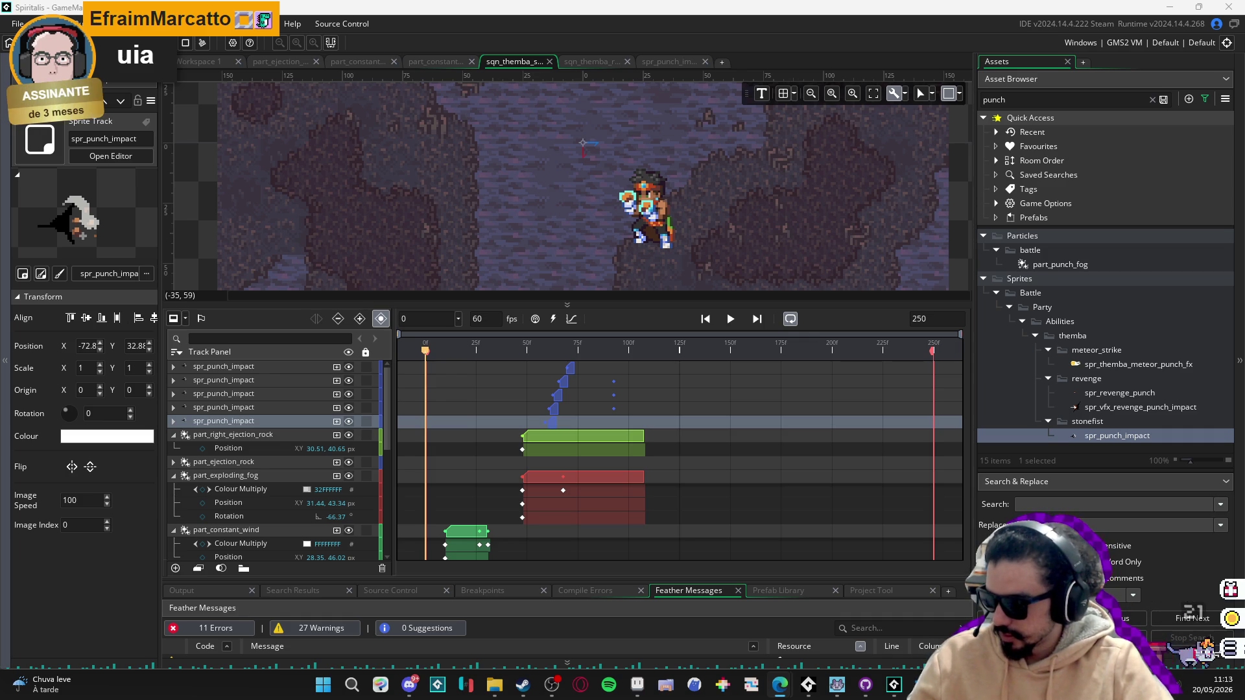
{"action": "key", "text": "alt+Tab"}
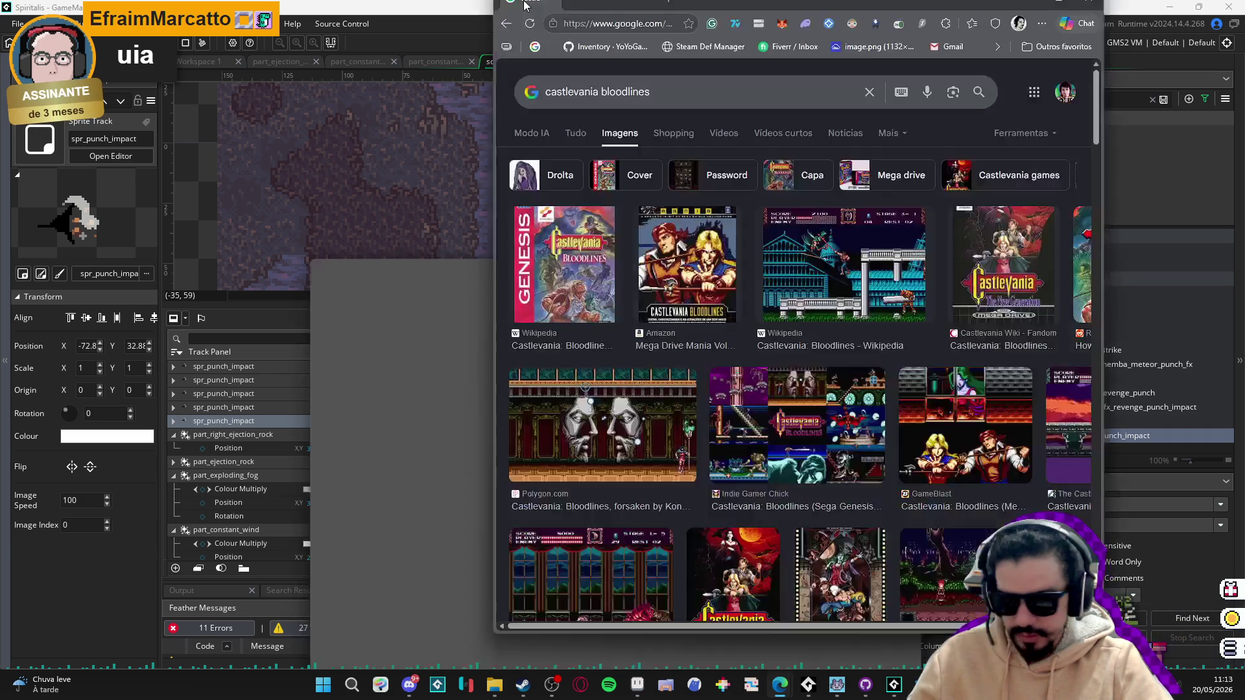
{"action": "left_click", "coordinate": [367, 316]}
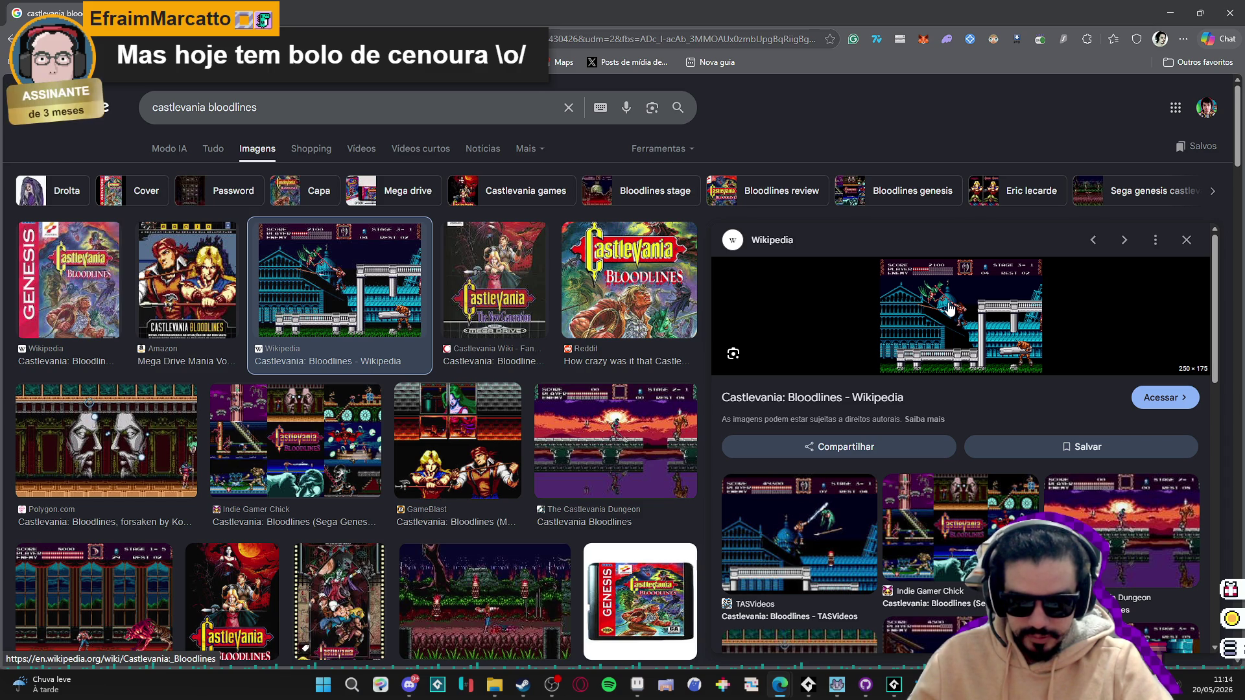
{"action": "scroll", "coordinate": [465, 367], "scroll_direction": "down", "scroll_amount": 2}
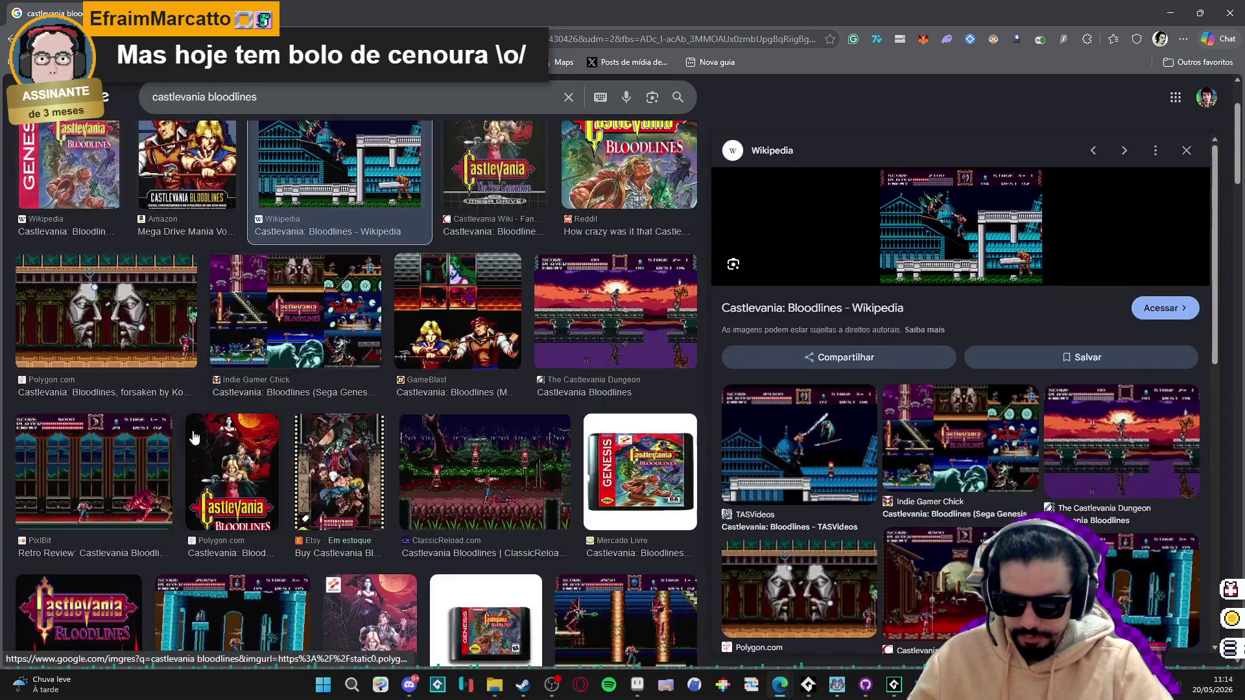
{"action": "left_click", "coordinate": [162, 465]}
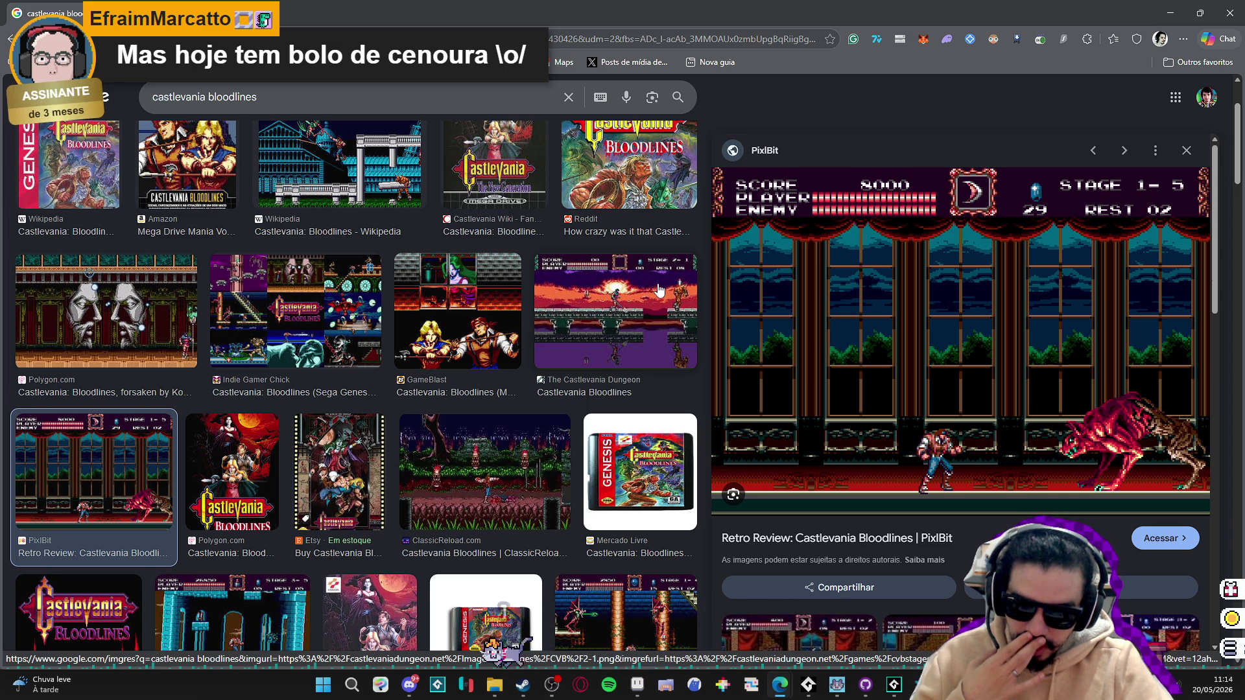
{"action": "scroll", "coordinate": [659, 290], "scroll_direction": "down", "scroll_amount": 8}
{"action": "scroll", "coordinate": [433, 292], "scroll_direction": "down", "scroll_amount": 6}
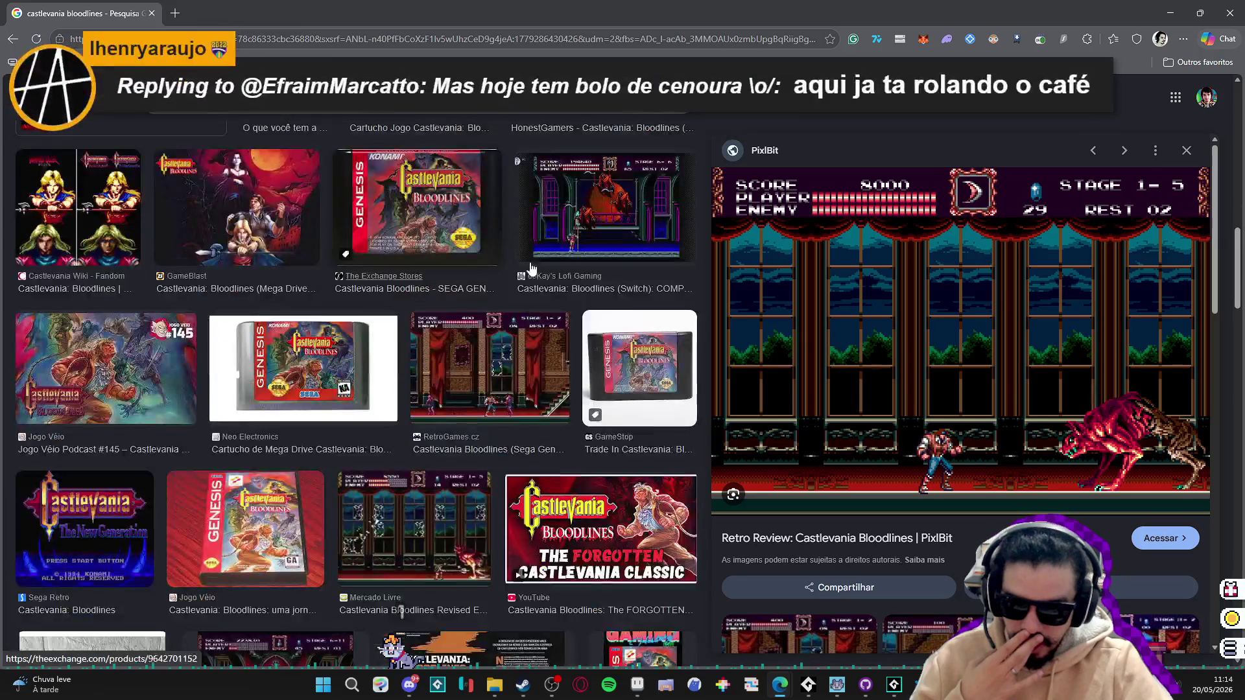
{"action": "left_click", "coordinate": [584, 220]}
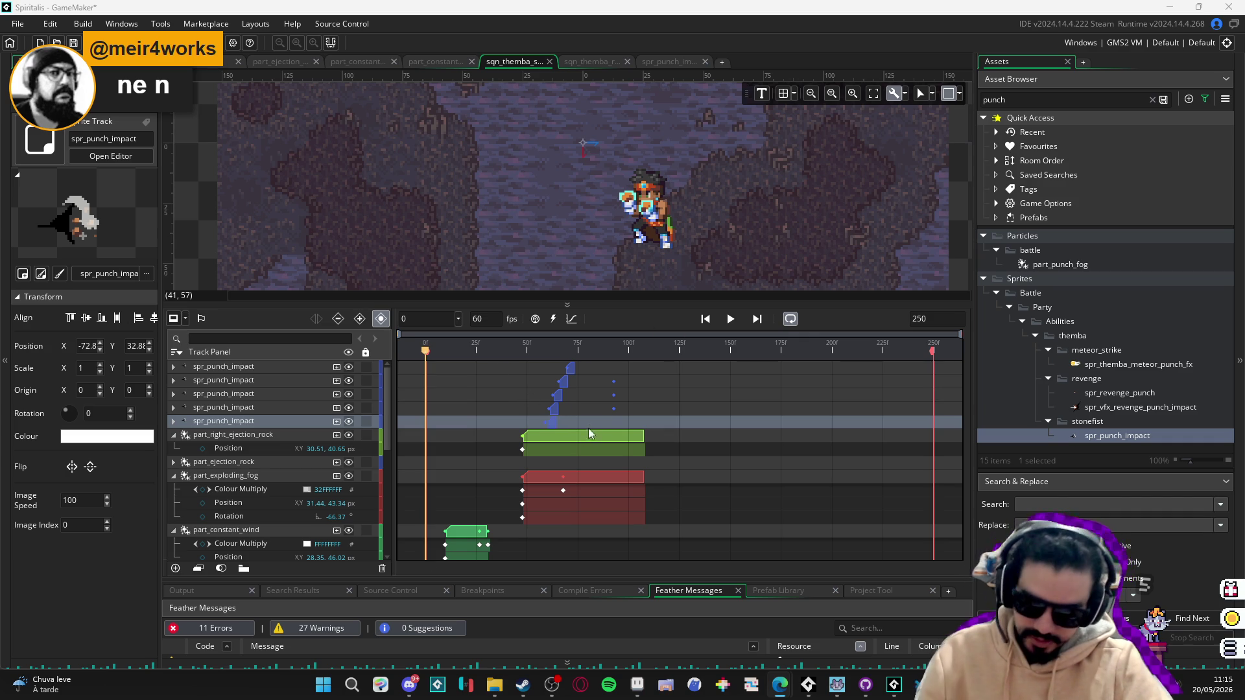
Shift the five spr_punch_impact clips earlier on the timeline.
{"action": "mouse_move", "coordinate": [627, 426]}
{"action": "left_mouse_down"}
{"action": "mouse_move", "coordinate": [555, 359]}
{"action": "mouse_move", "coordinate": [525, 360]}
{"action": "left_mouse_up"}
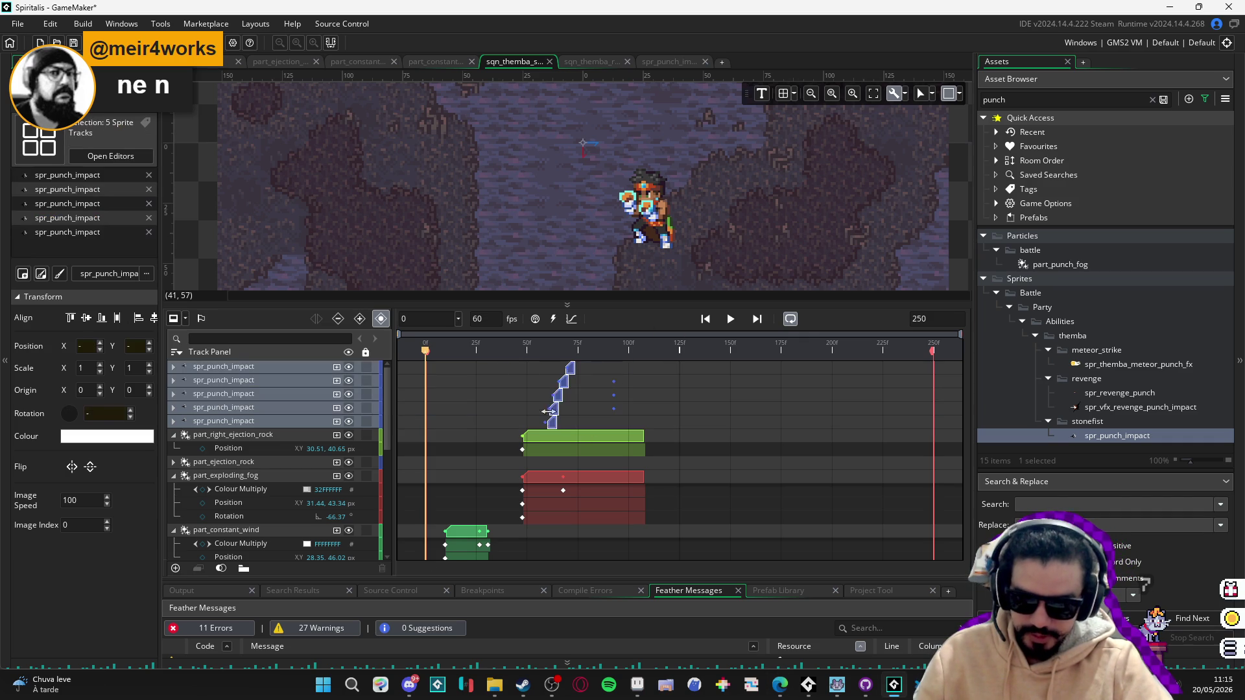
{"action": "left_click_drag", "start_coordinate": [554, 424], "coordinate": [527, 428]}
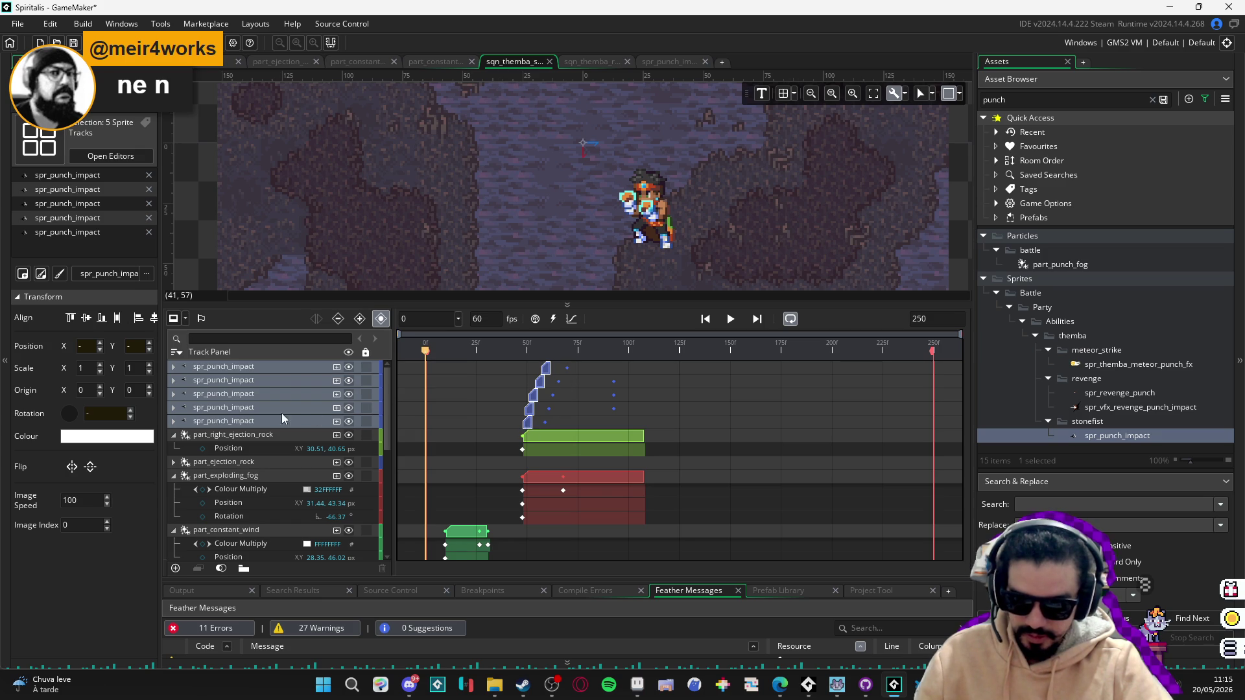
{"action": "left_click", "coordinate": [232, 421]}
{"action": "left_click", "coordinate": [245, 410]}
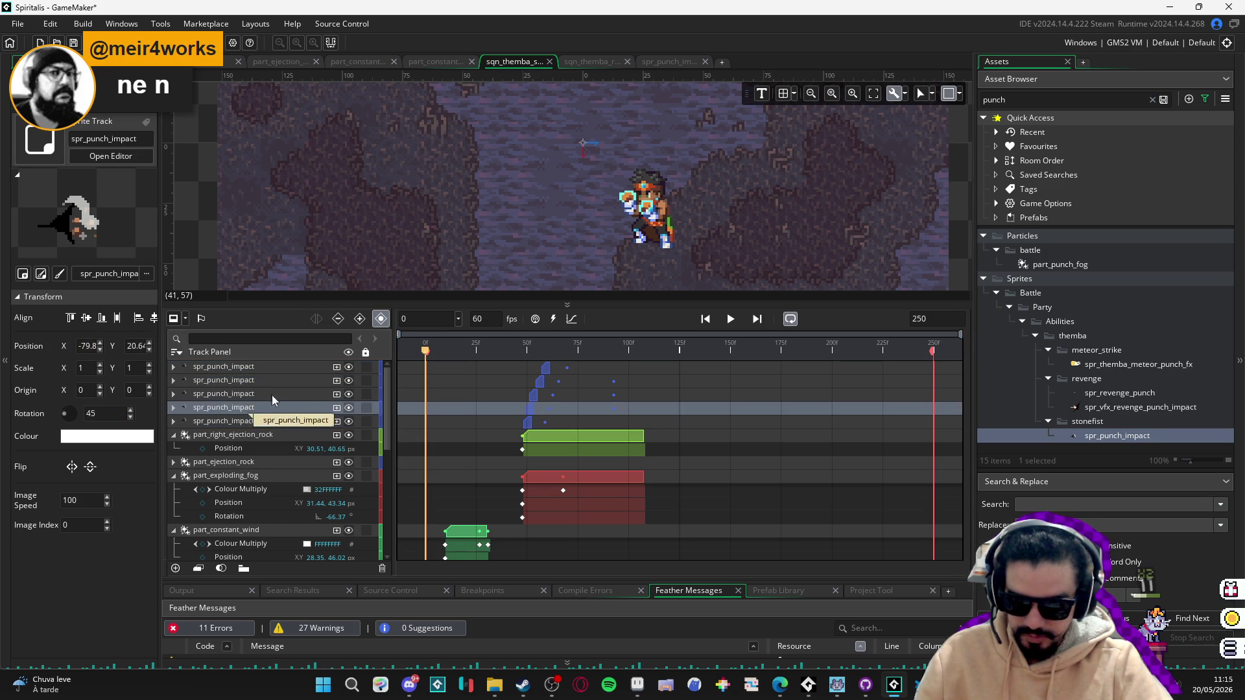
Play the sequence from frame 57 to check the punch timing, stopping near frame 60.
{"action": "mouse_move", "coordinate": [494, 353]}
{"action": "left_mouse_down"}
{"action": "mouse_move", "coordinate": [578, 354]}
{"action": "mouse_move", "coordinate": [534, 368]}
{"action": "mouse_move", "coordinate": [543, 354]}
{"action": "mouse_move", "coordinate": [507, 364]}
{"action": "mouse_move", "coordinate": [575, 358]}
{"action": "left_mouse_up"}
{"action": "key", "text": "space"}
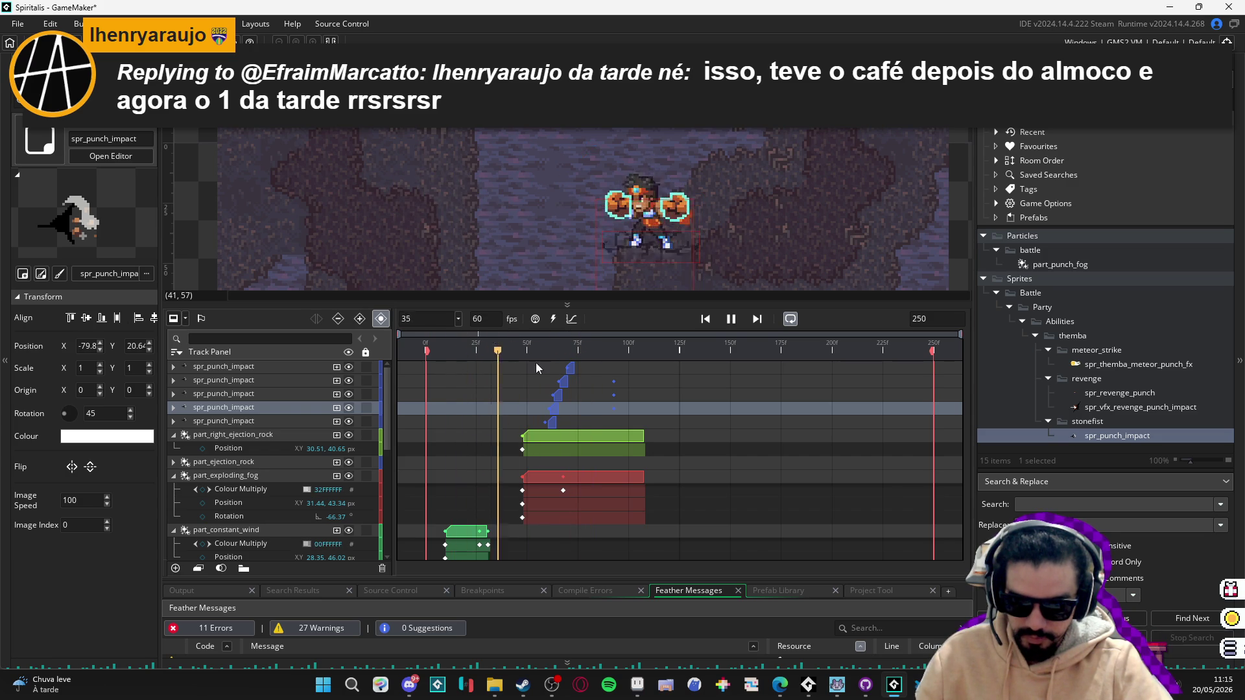
{"action": "key", "text": "space"}
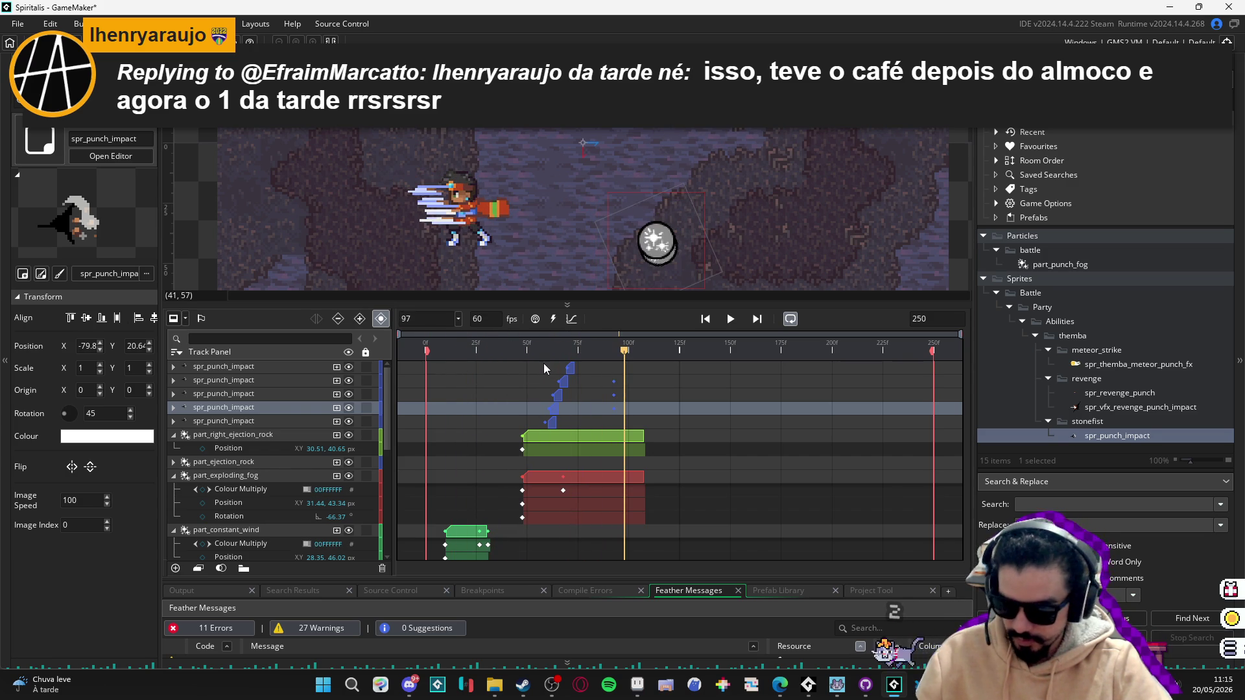
{"action": "left_click_drag", "start_coordinate": [549, 348], "coordinate": [547, 349]}
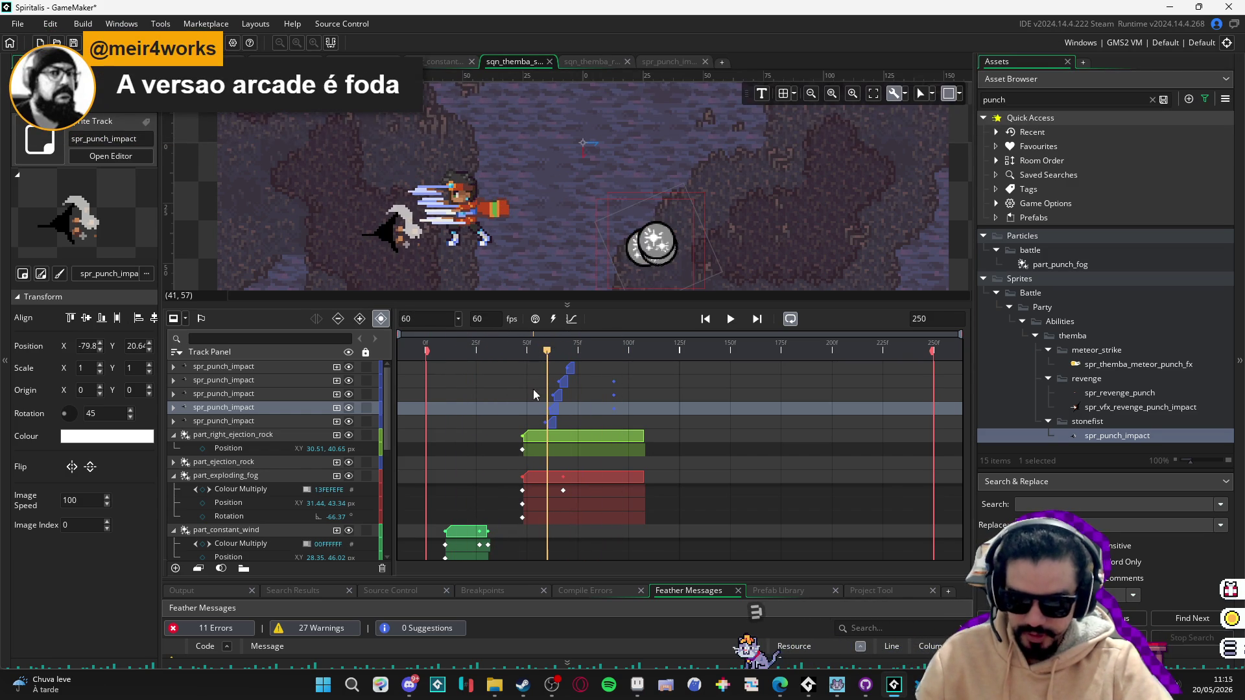
{"action": "left_click", "coordinate": [551, 422]}
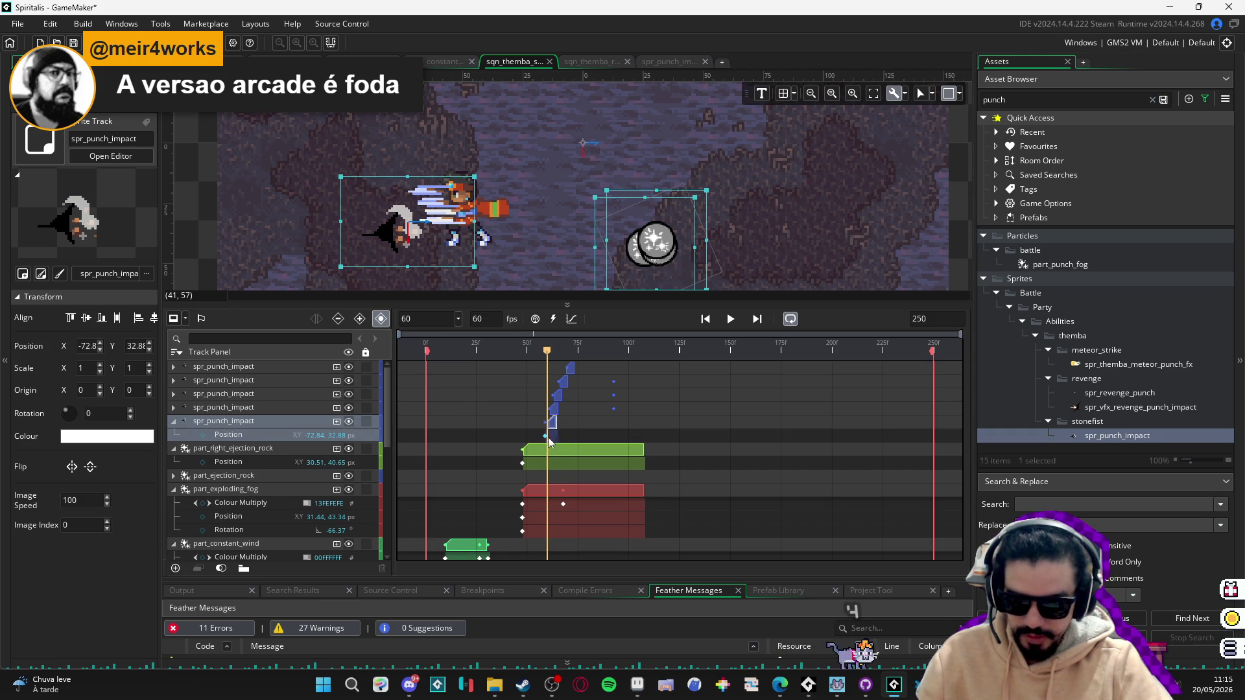
{"action": "left_click", "coordinate": [550, 410]}
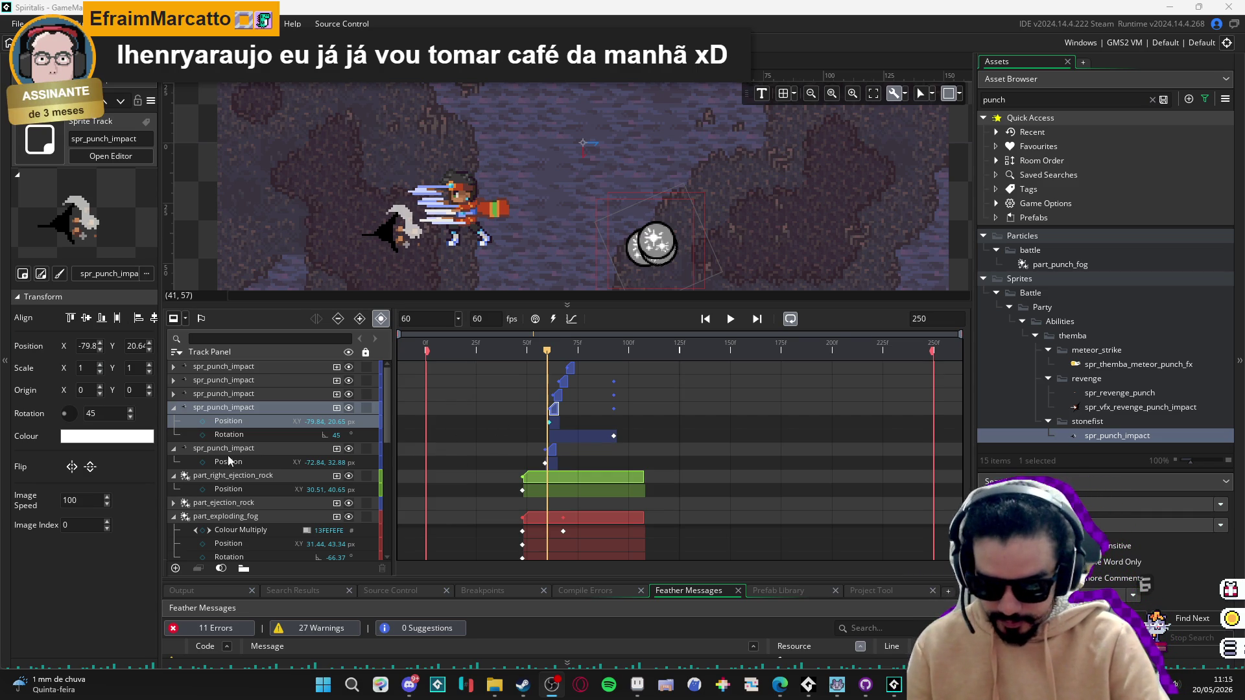
{"action": "left_click", "coordinate": [174, 407]}
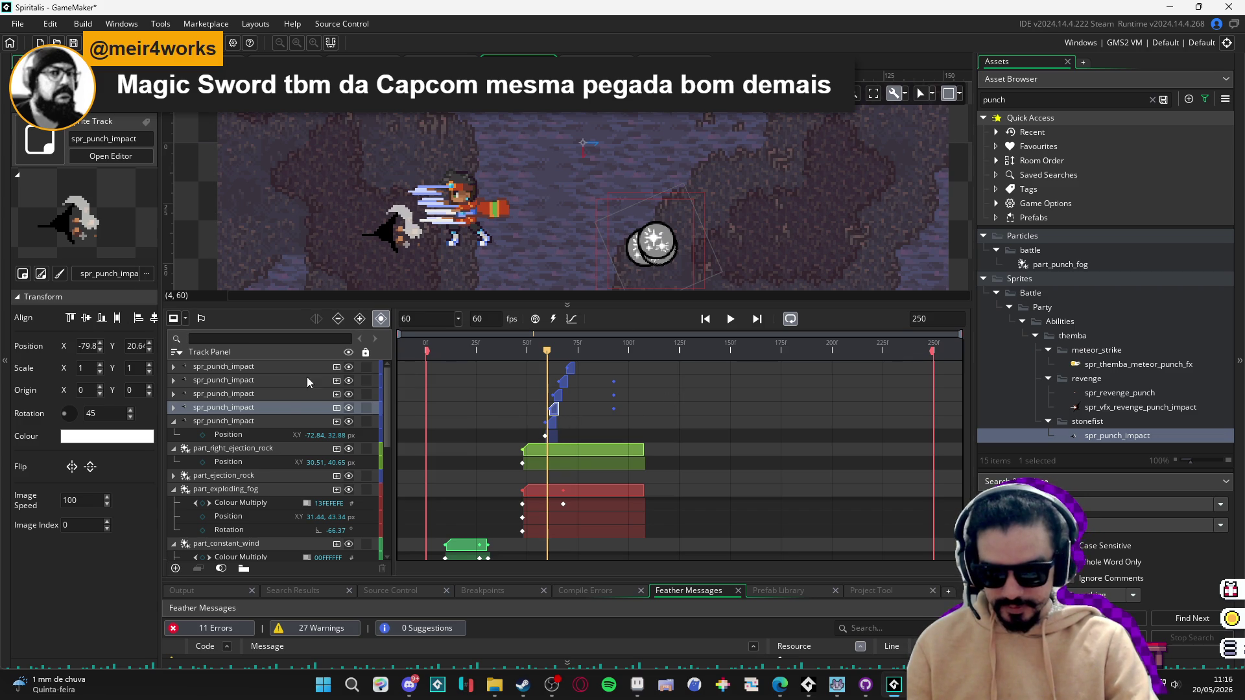
Delete the first four spr_punch_impact tracks, leaving a single impact track.
{"action": "left_click", "coordinate": [271, 368]}
{"action": "left_click", "coordinate": [249, 407], "text": "shift"}
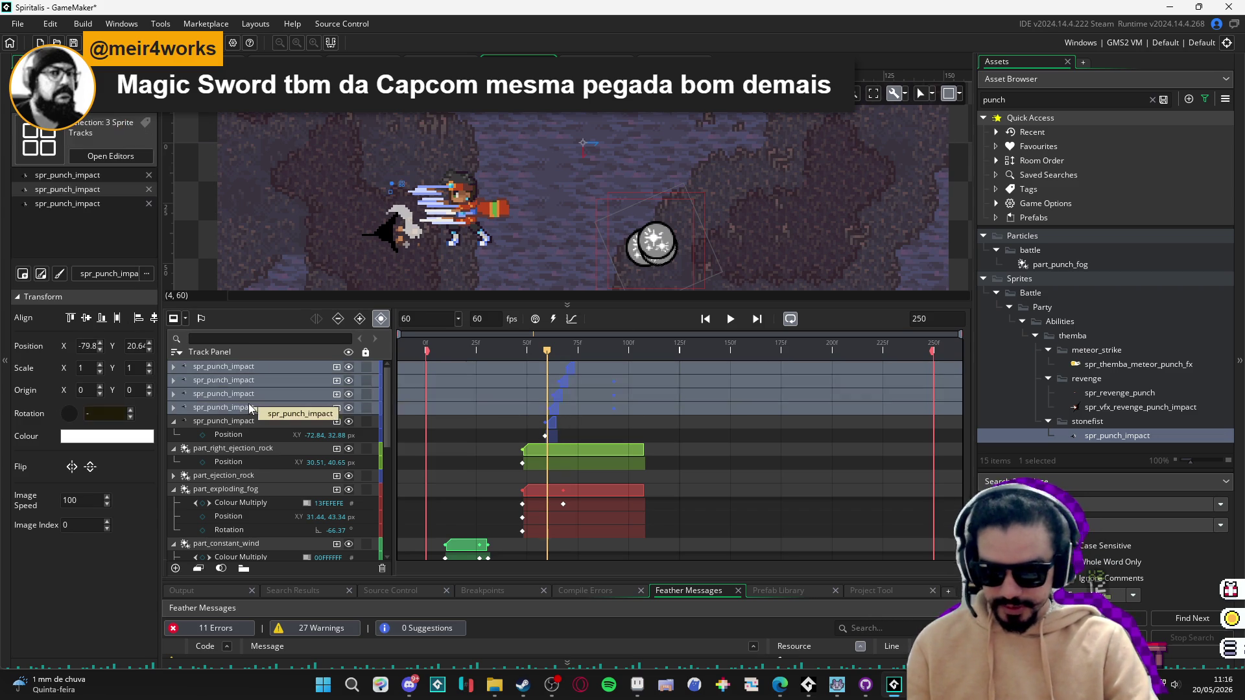
{"action": "key", "text": "Delete"}
{"action": "left_click", "coordinate": [527, 351]}
{"action": "left_click_drag", "start_coordinate": [526, 351], "coordinate": [552, 352]}
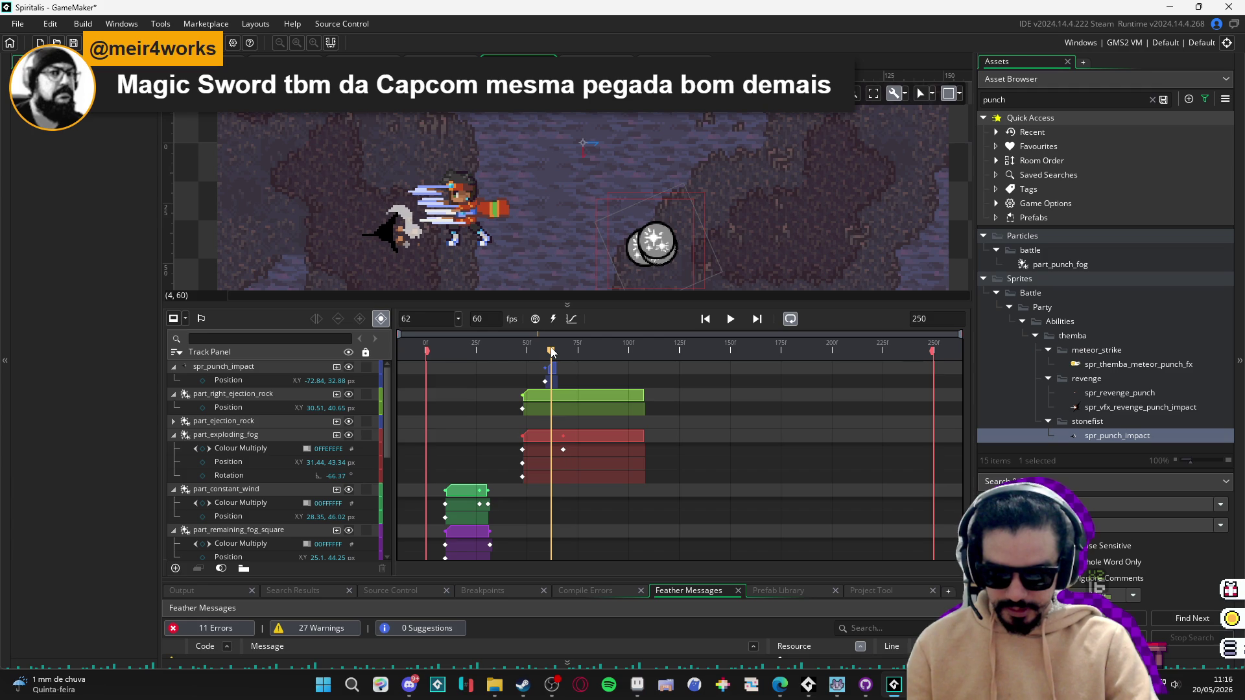
Key the impact's Position at frame 60 and place it at the fist (-57.84, 28.88).
{"action": "left_click", "coordinate": [391, 231]}
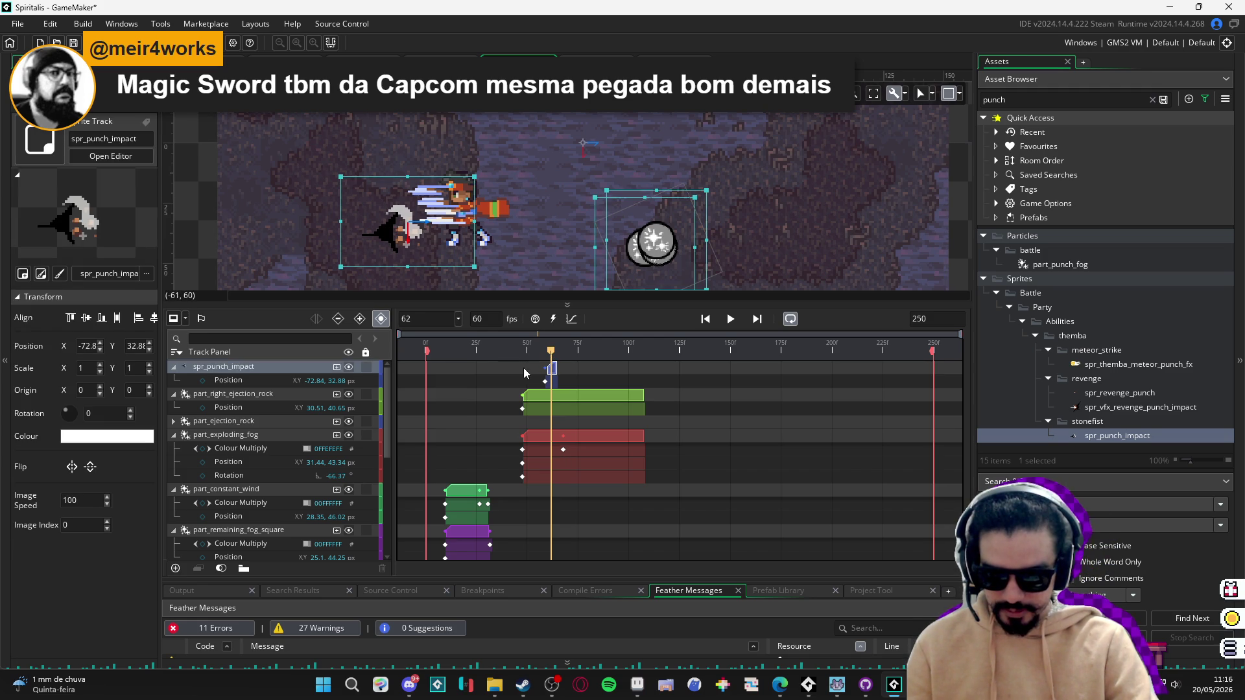
{"action": "left_click", "coordinate": [546, 352]}
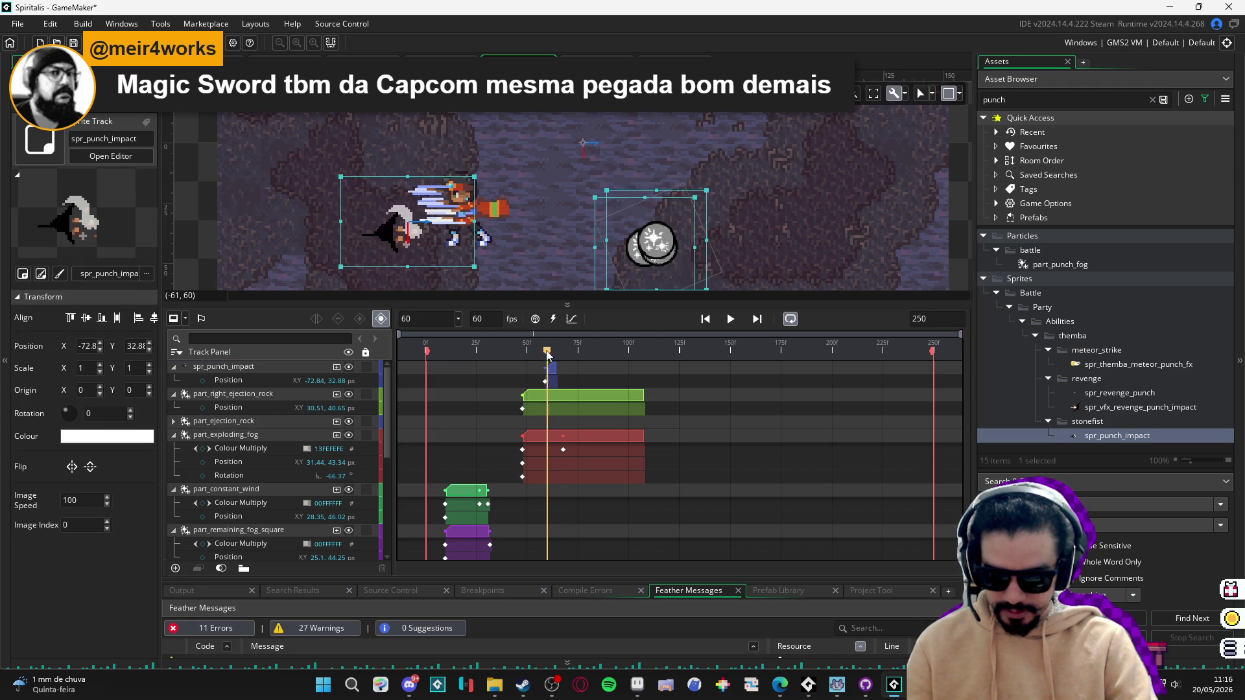
{"action": "left_click_drag", "start_coordinate": [546, 354], "coordinate": [548, 353]}
{"action": "left_click", "coordinate": [251, 381]}
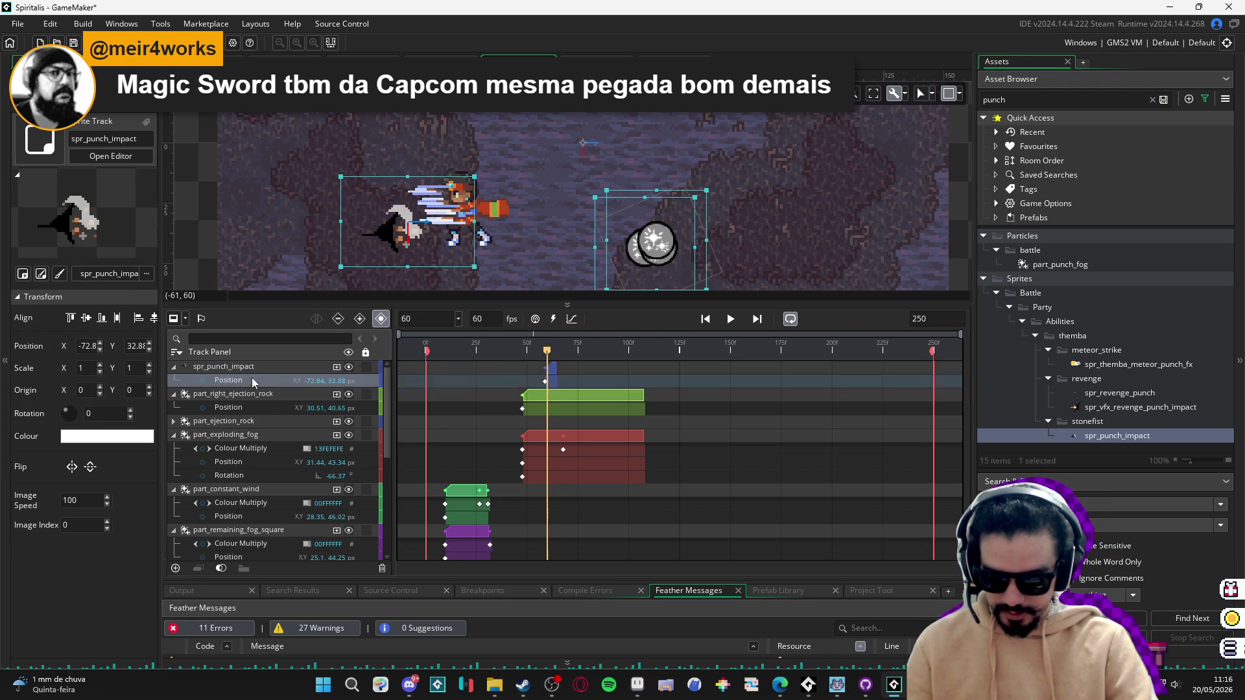
{"action": "scroll", "coordinate": [549, 384], "scroll_direction": "up", "scroll_amount": 2}
{"action": "left_click_drag", "start_coordinate": [544, 383], "coordinate": [548, 383]}
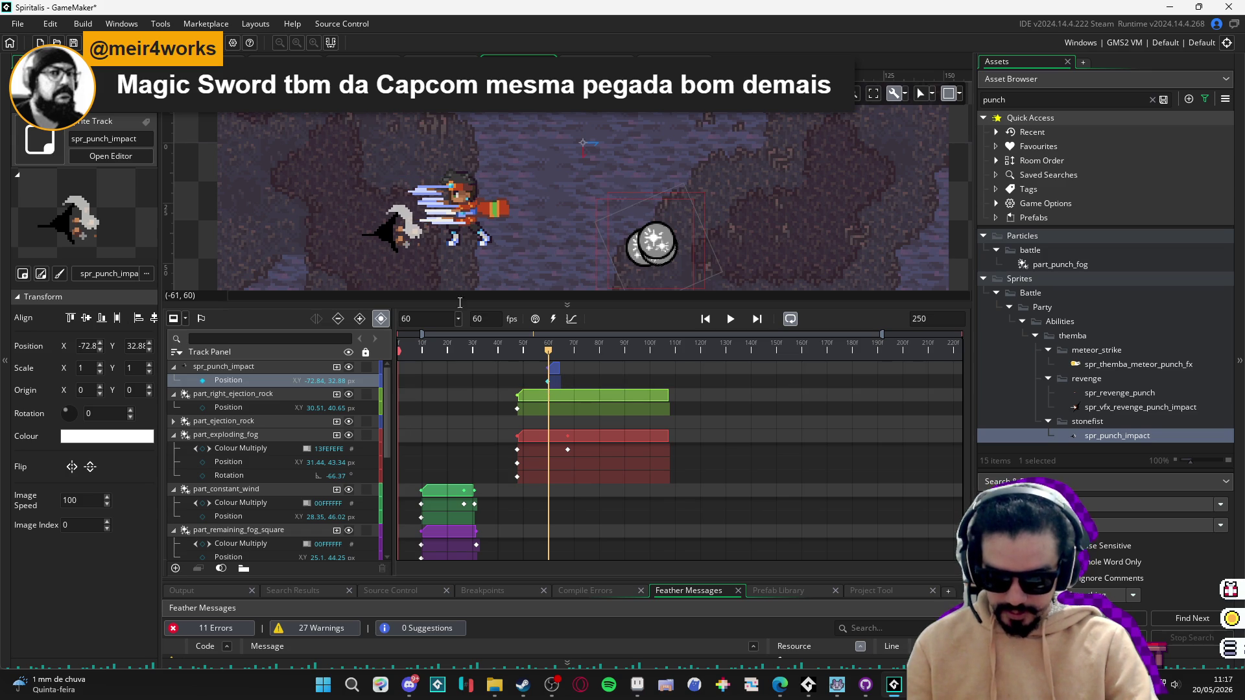
{"action": "left_click", "coordinate": [555, 368]}
{"action": "mouse_move", "coordinate": [391, 243]}
{"action": "left_mouse_down"}
{"action": "mouse_move", "coordinate": [415, 222]}
{"action": "mouse_move", "coordinate": [427, 229]}
{"action": "left_mouse_up"}
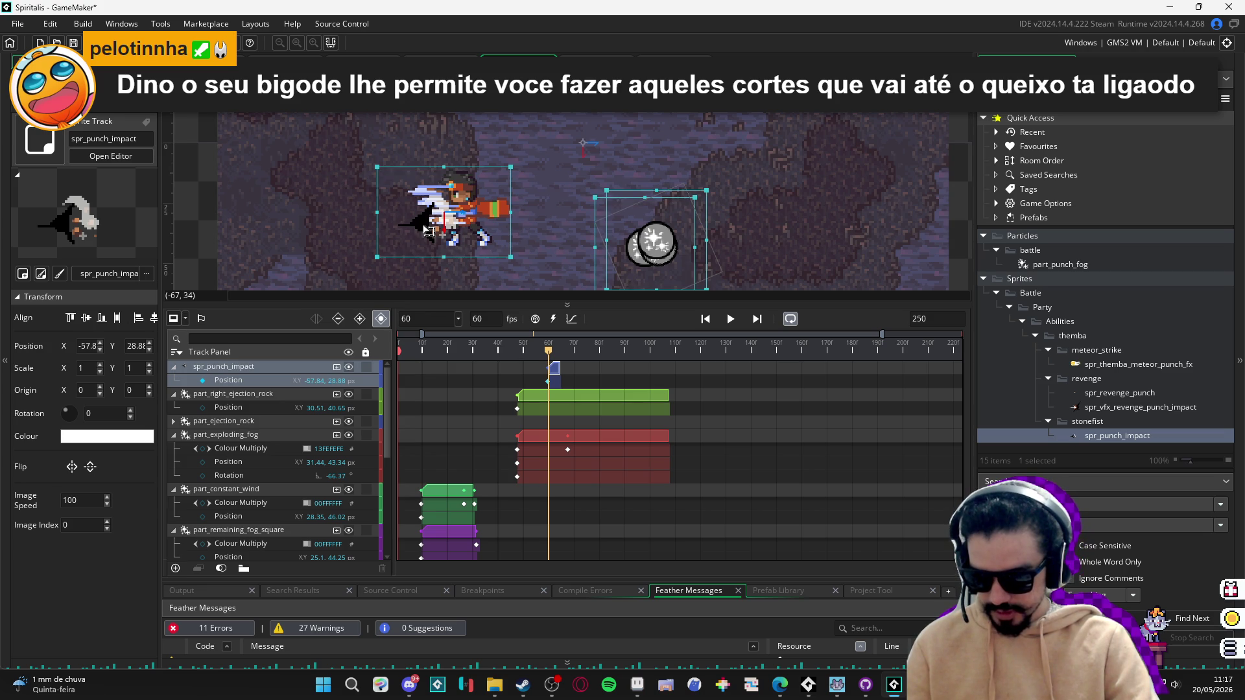
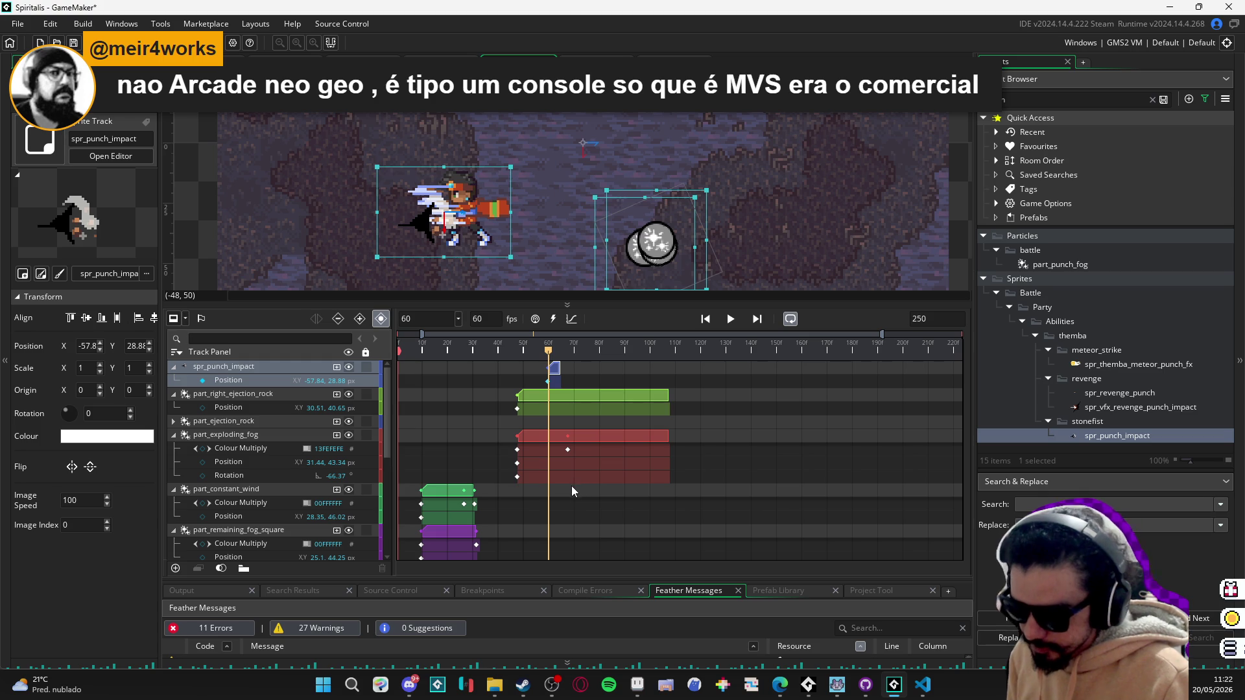
Extend the spr_punch_impact clip to end at frame 75, then collapse its track.
{"action": "key", "text": "alt+Tab"}
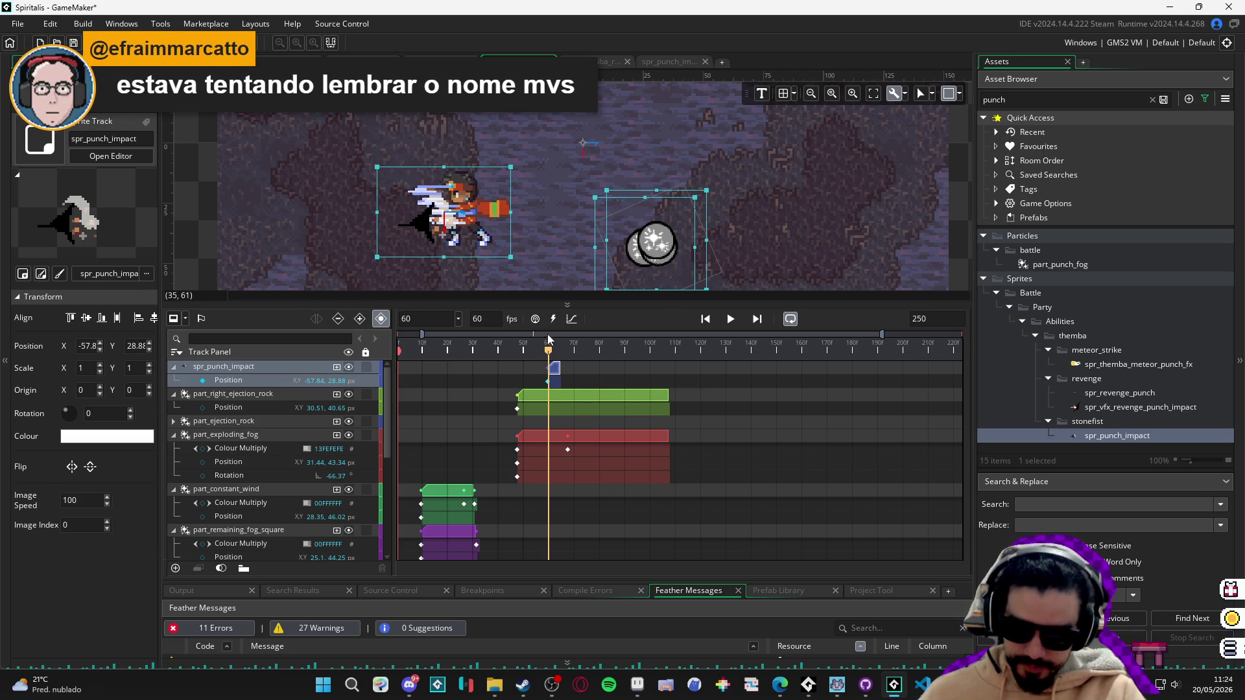
{"action": "key", "text": "space"}
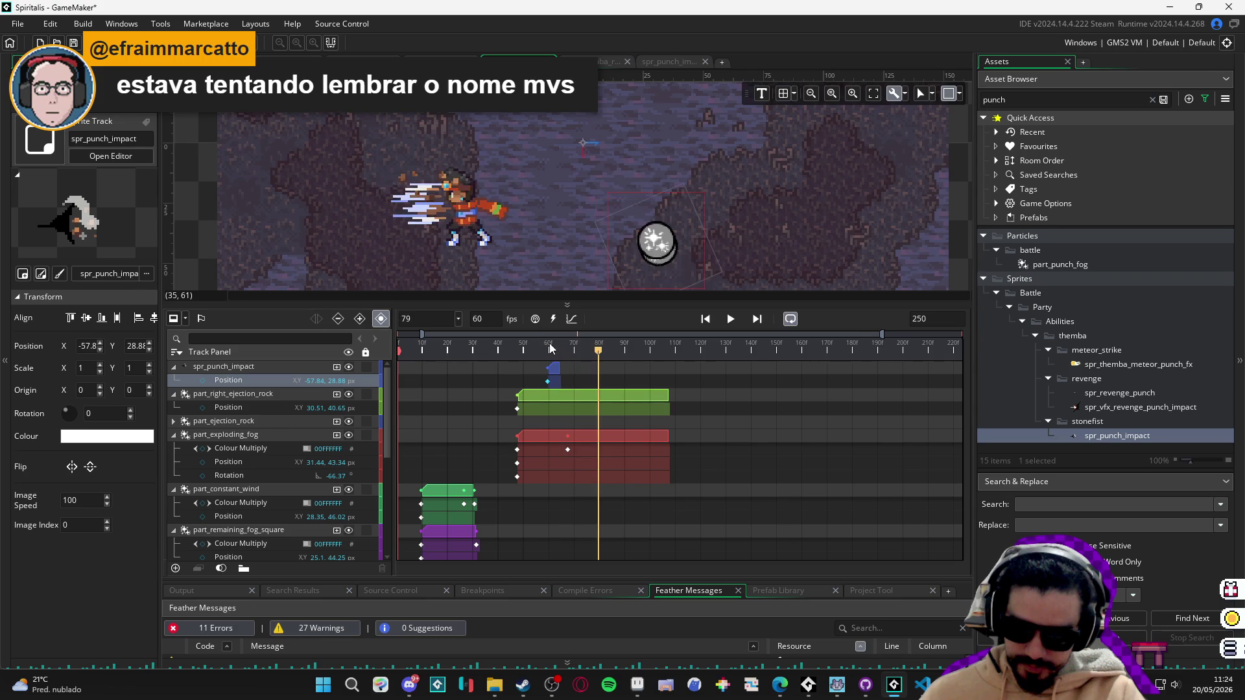
{"action": "mouse_move", "coordinate": [554, 351]}
{"action": "left_mouse_down"}
{"action": "mouse_move", "coordinate": [540, 351]}
{"action": "mouse_move", "coordinate": [600, 368]}
{"action": "mouse_move", "coordinate": [573, 351]}
{"action": "mouse_move", "coordinate": [548, 355]}
{"action": "mouse_move", "coordinate": [586, 352]}
{"action": "mouse_move", "coordinate": [586, 373]}
{"action": "left_mouse_up"}
{"action": "left_click", "coordinate": [555, 368]}
{"action": "left_click", "coordinate": [509, 371]}
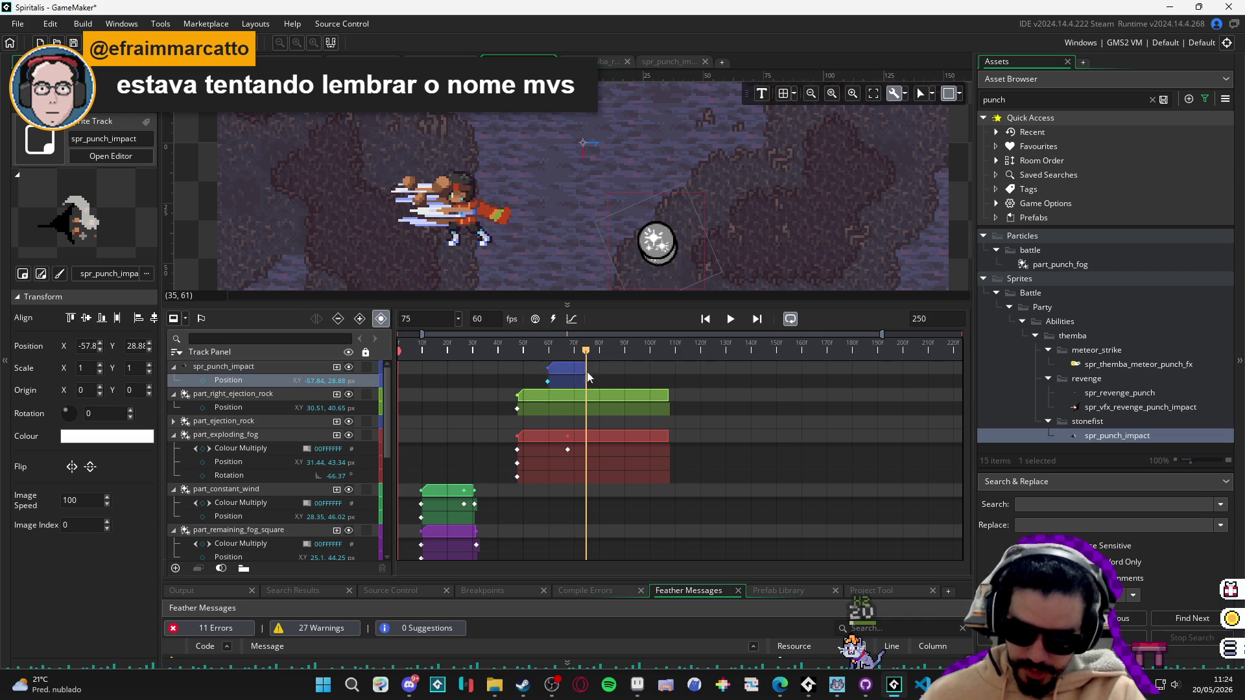
{"action": "left_click", "coordinate": [174, 367]}
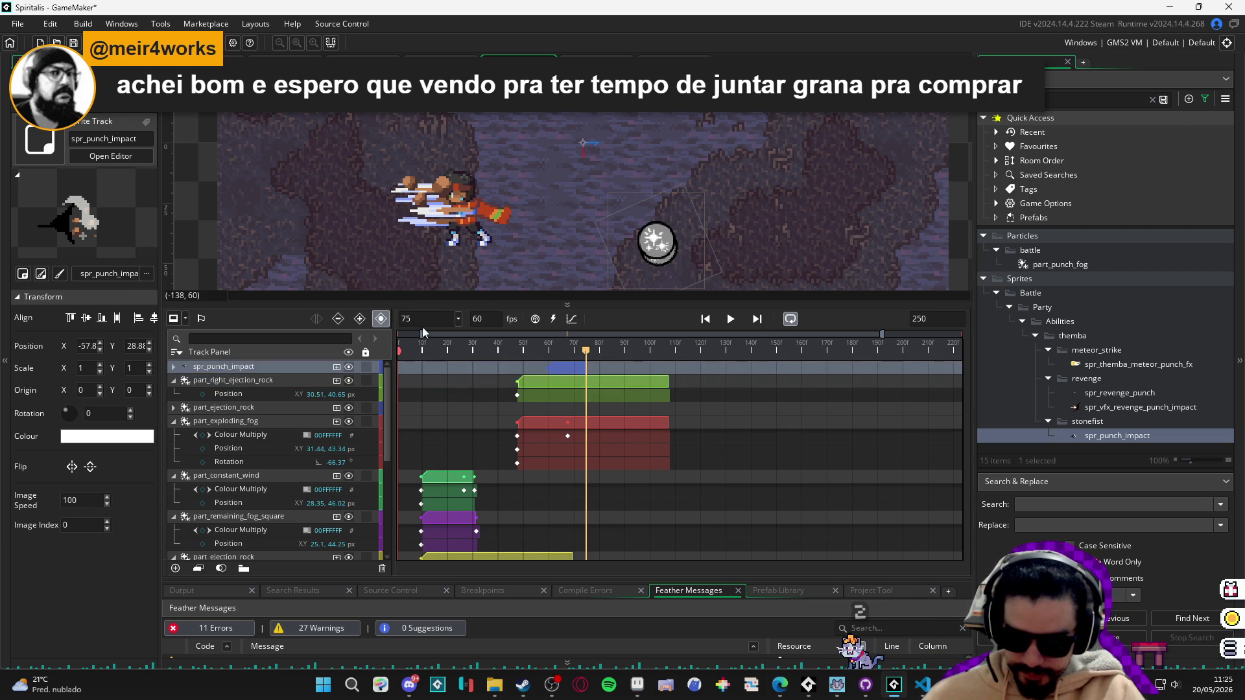
Duplicate the spr_punch_impact track, start the copy slightly later, and offset its sprite up-left.
{"action": "mouse_move", "coordinate": [558, 350]}
{"action": "left_mouse_down"}
{"action": "mouse_move", "coordinate": [542, 351]}
{"action": "mouse_move", "coordinate": [564, 357]}
{"action": "left_mouse_up"}
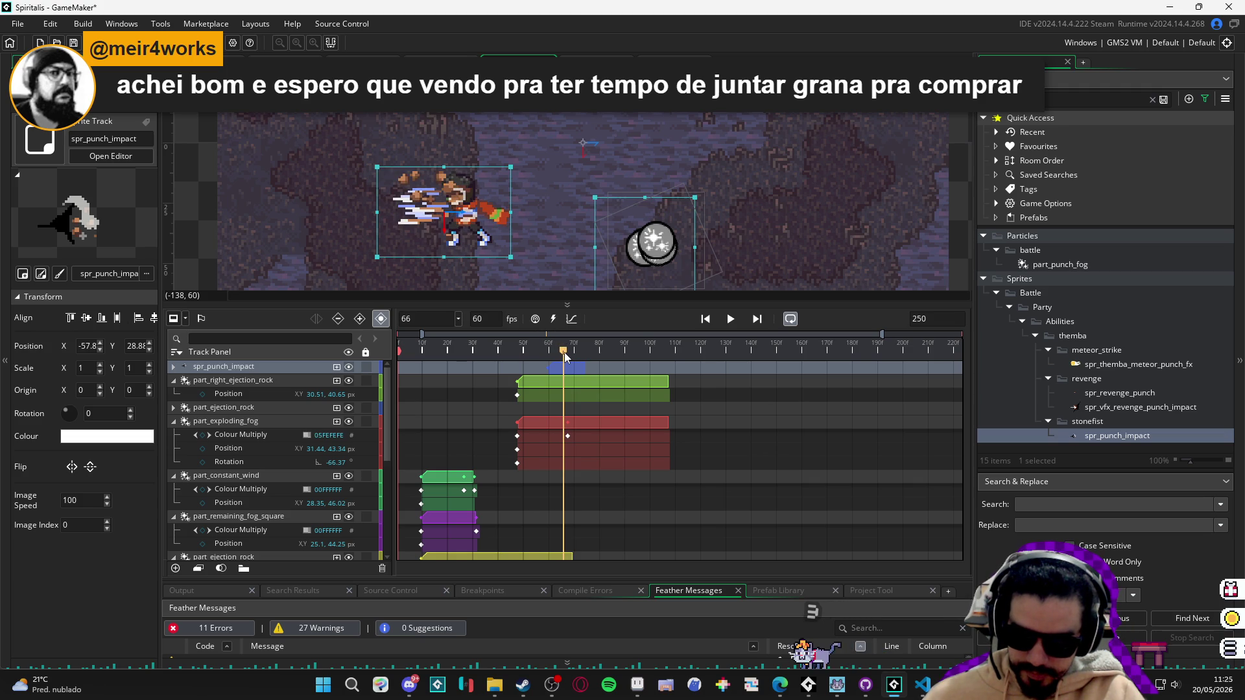
{"action": "left_click", "coordinate": [247, 367]}
{"action": "key", "text": "ctrl+d"}
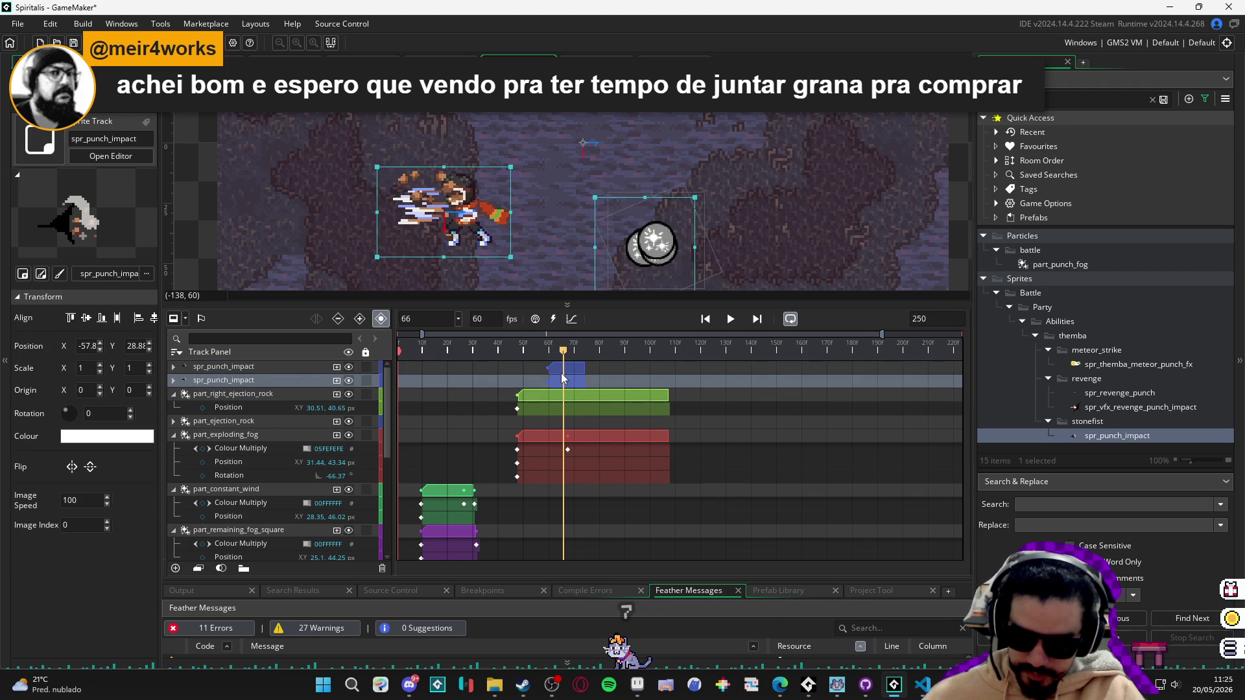
{"action": "left_click_drag", "start_coordinate": [578, 370], "coordinate": [594, 371]}
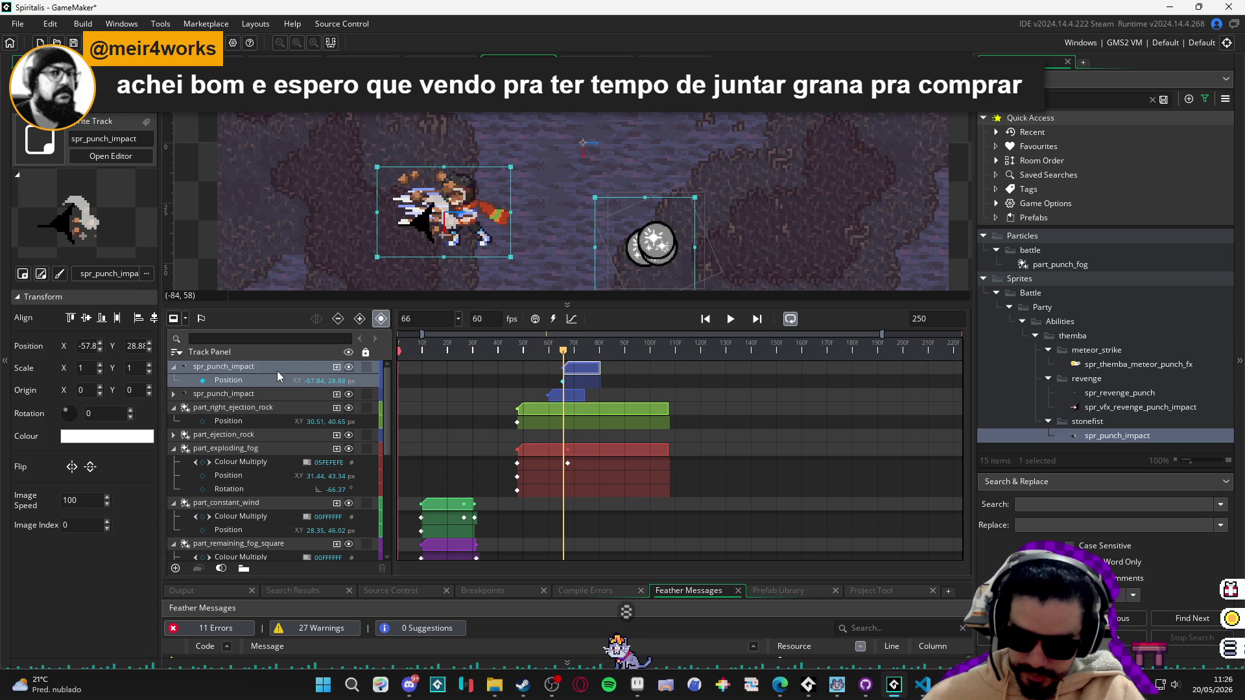
{"action": "left_click_drag", "start_coordinate": [474, 259], "coordinate": [450, 237]}
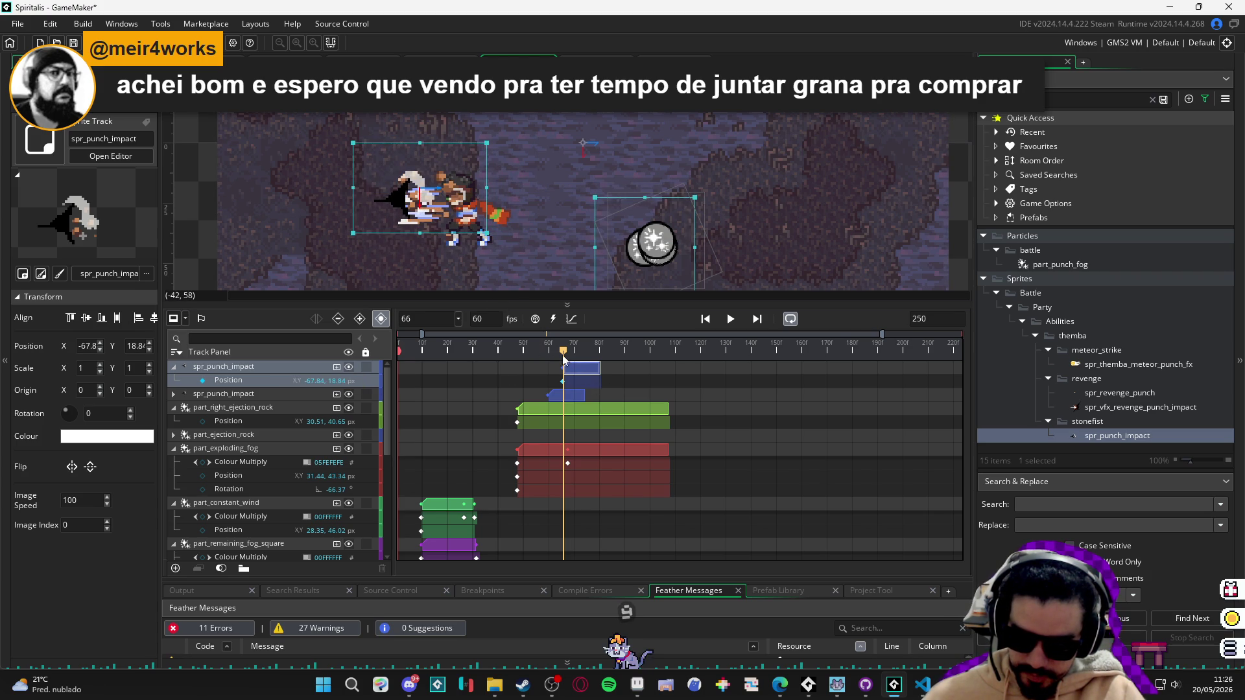
Add a second copy starting at frame 71, nudge its sprite right and up, and replay from start.
{"action": "left_click", "coordinate": [273, 367]}
{"action": "key", "text": "ctrl+d"}
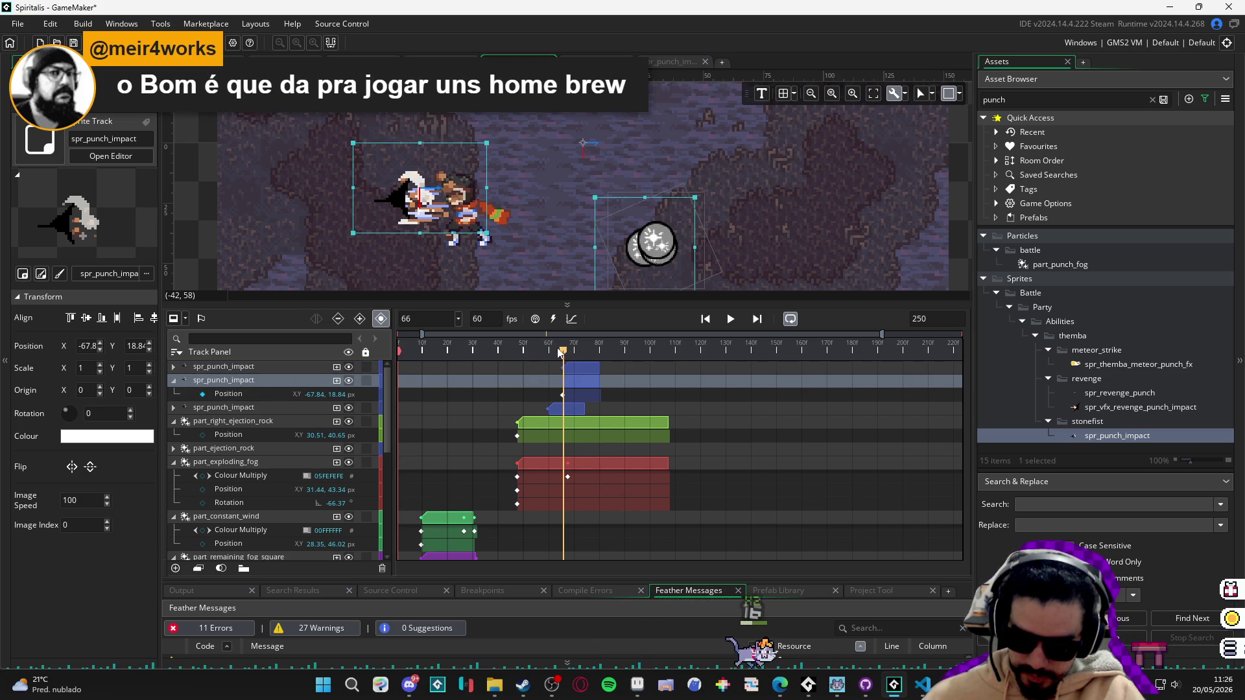
{"action": "left_click", "coordinate": [576, 351]}
{"action": "left_click_drag", "start_coordinate": [590, 370], "coordinate": [604, 369]}
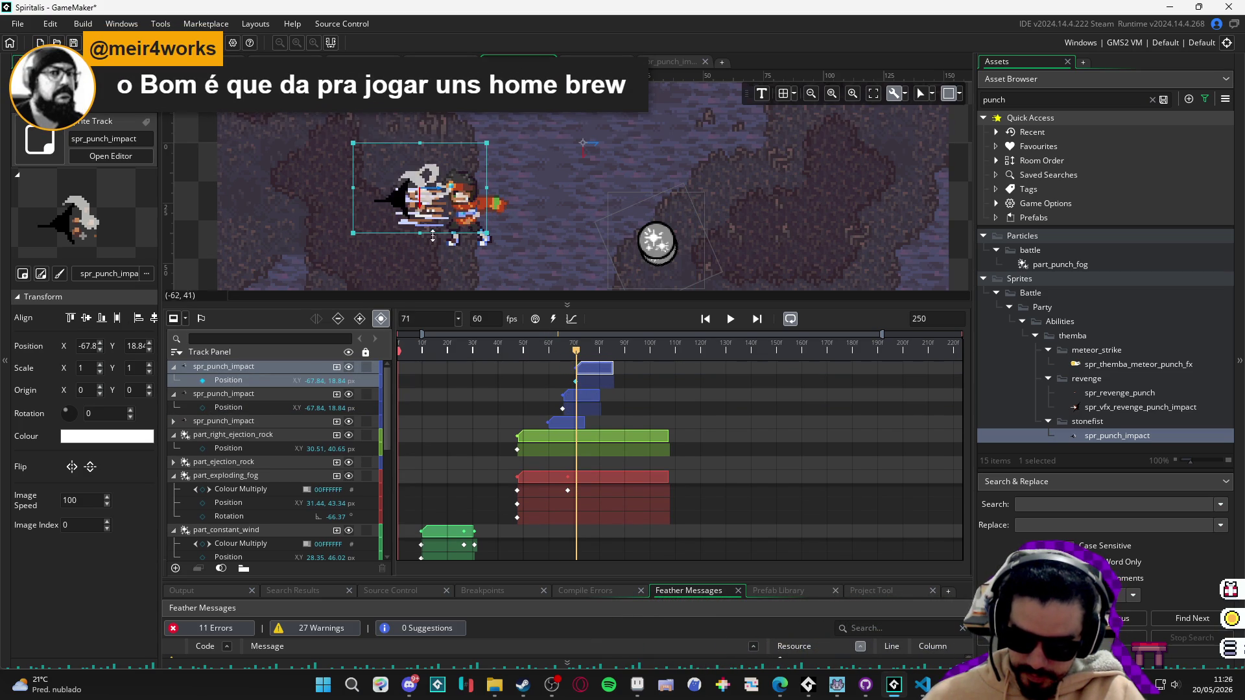
{"action": "left_click_drag", "start_coordinate": [405, 199], "coordinate": [434, 191]}
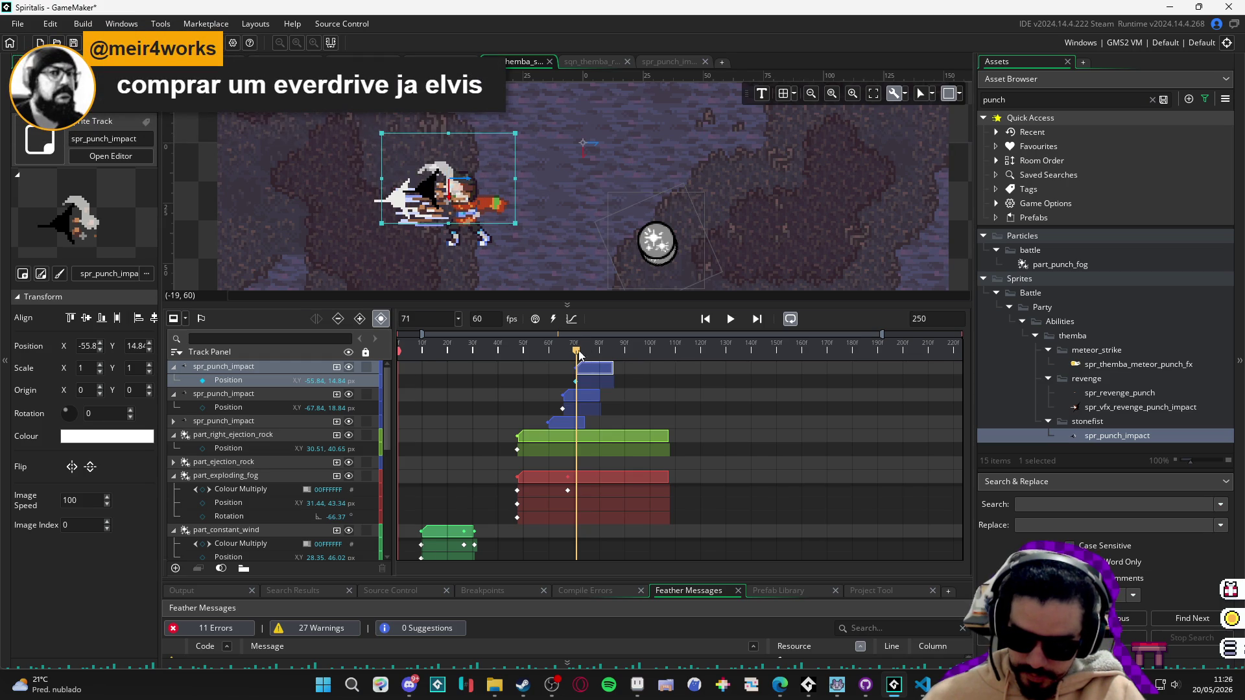
{"action": "key", "text": "Home"}
{"action": "left_click", "coordinate": [546, 285]}
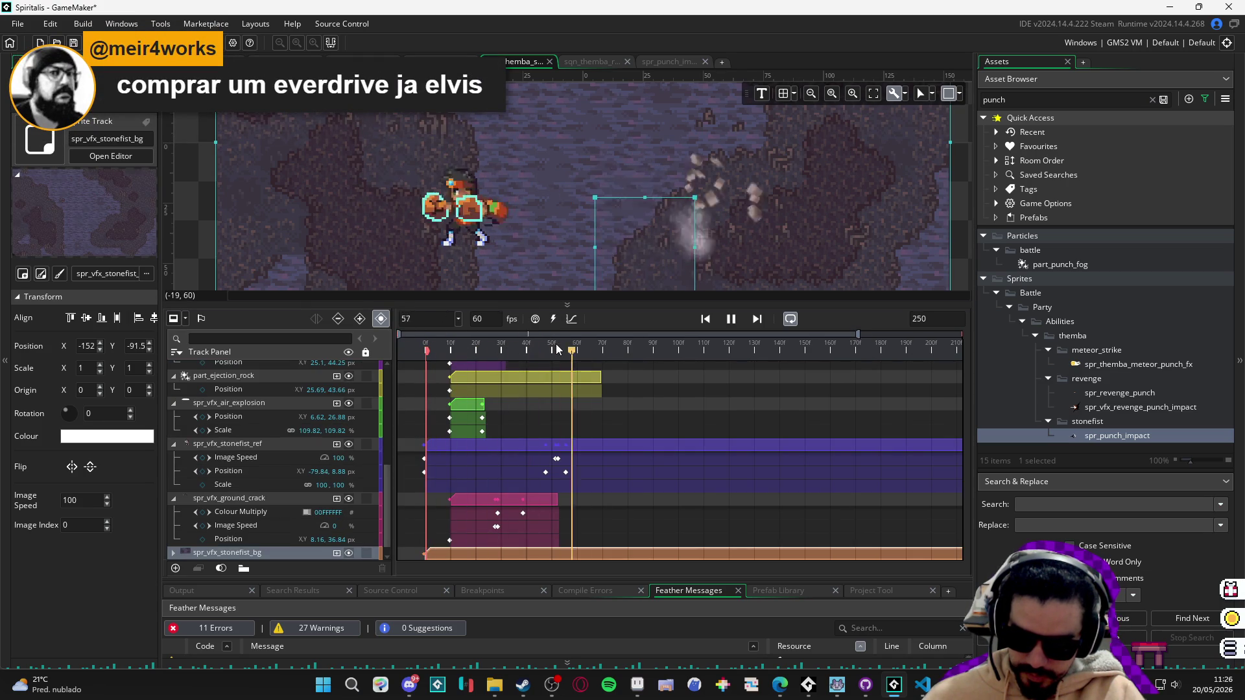
{"action": "key", "text": "space"}
{"action": "scroll", "coordinate": [554, 498], "scroll_direction": "up", "scroll_amount": 4}
{"action": "scroll", "coordinate": [555, 498], "scroll_direction": "up", "scroll_amount": 2}
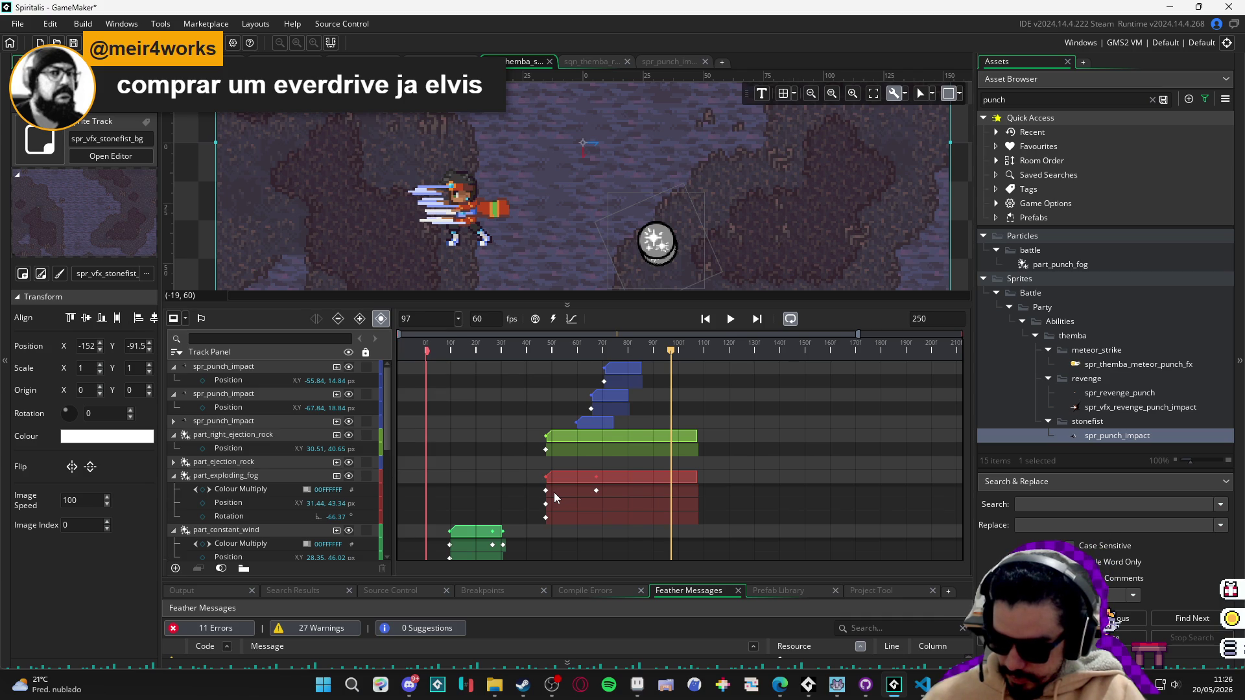
{"action": "left_click", "coordinate": [549, 351]}
{"action": "key", "text": "space"}
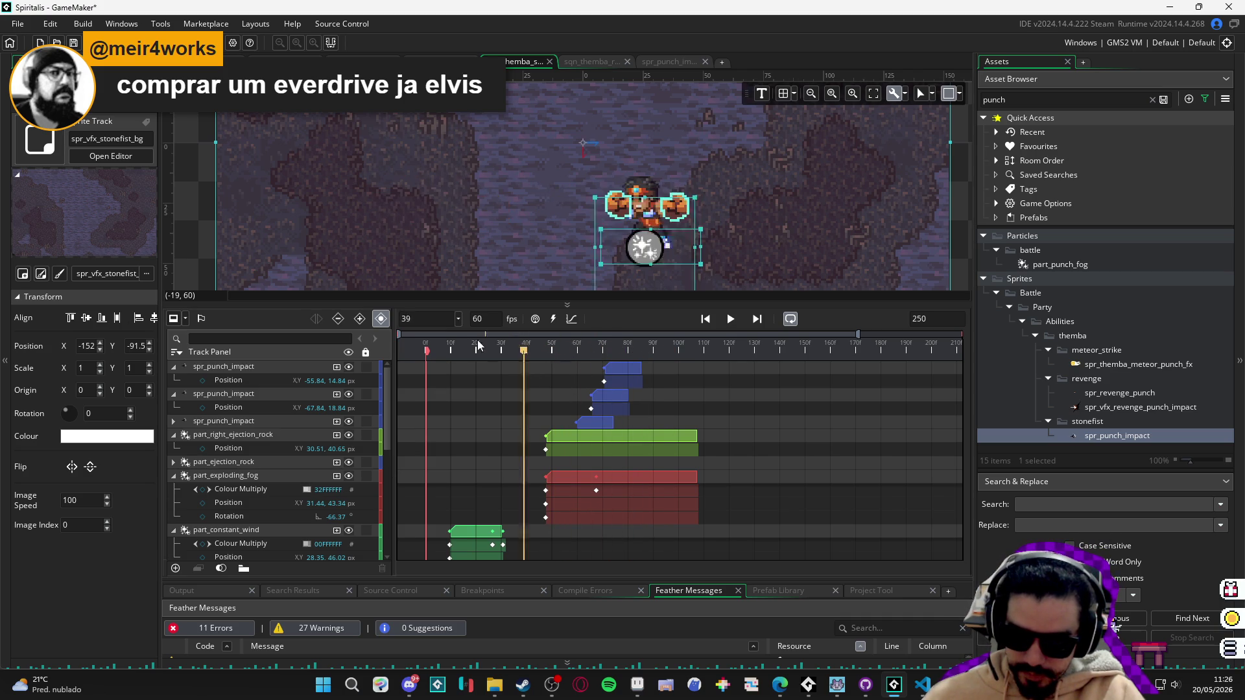
{"action": "left_click", "coordinate": [527, 350]}
{"action": "left_click_drag", "start_coordinate": [587, 352], "coordinate": [636, 355]}
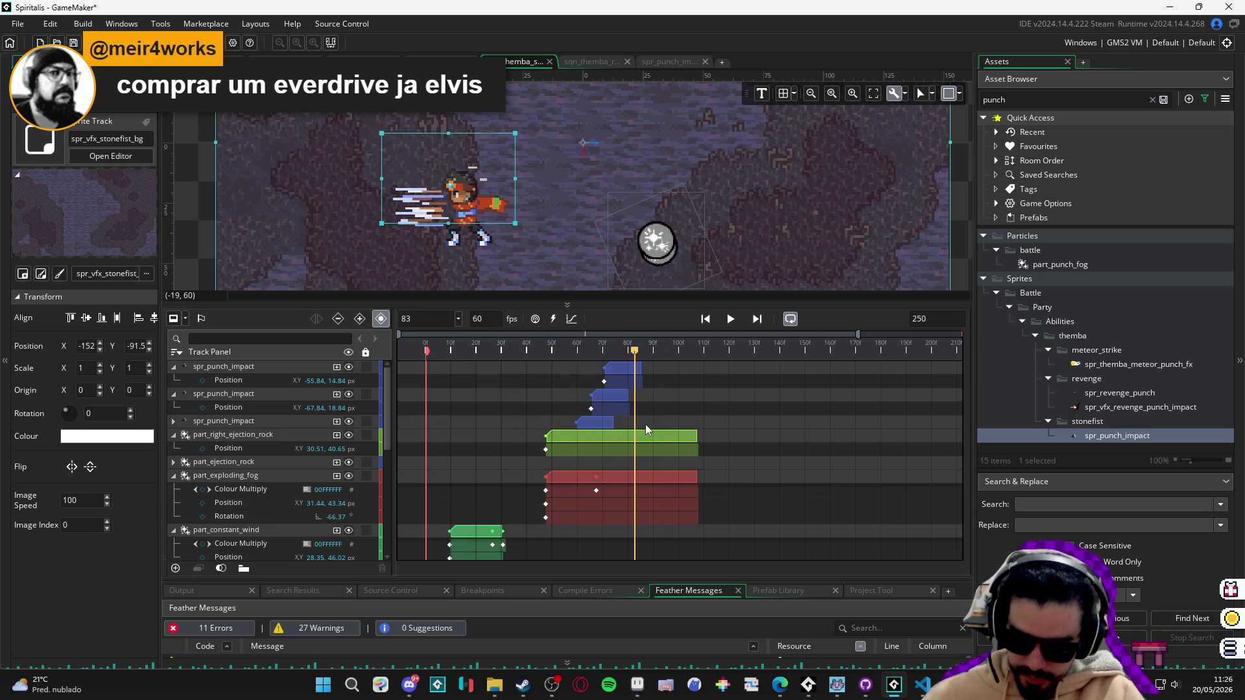
{"action": "key", "text": "Right"}
{"action": "key", "text": "Right"}
{"action": "key", "text": "Right"}
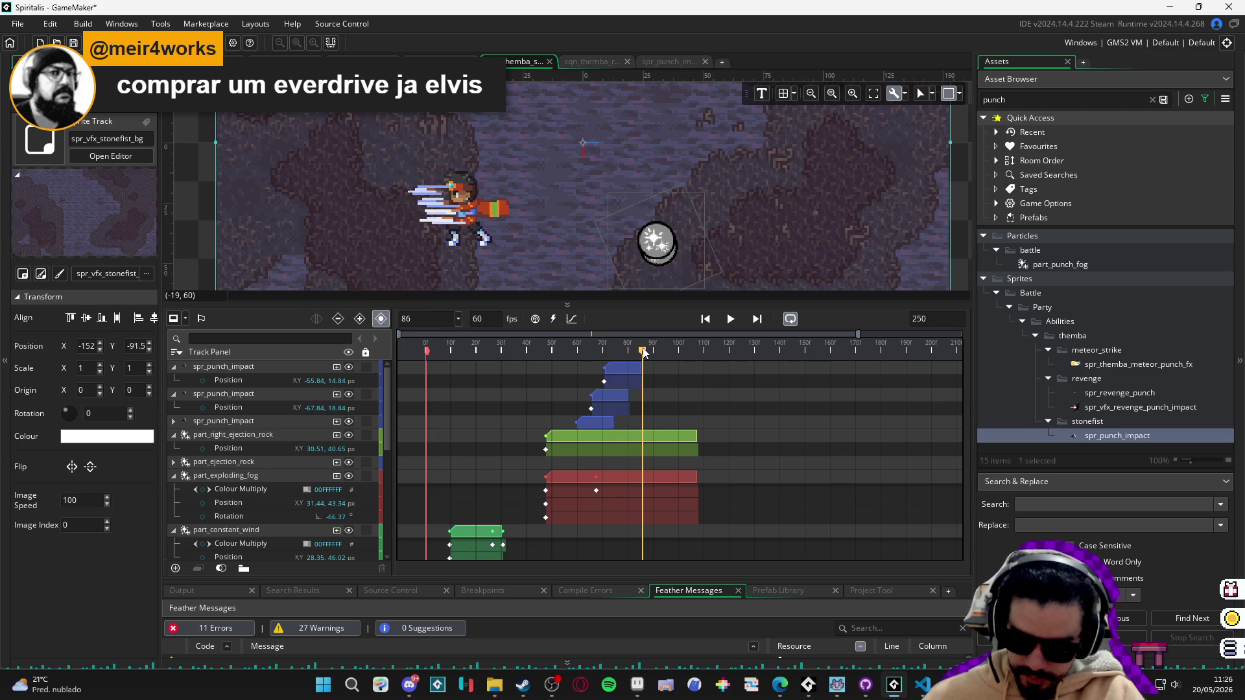
{"action": "left_click", "coordinate": [597, 424]}
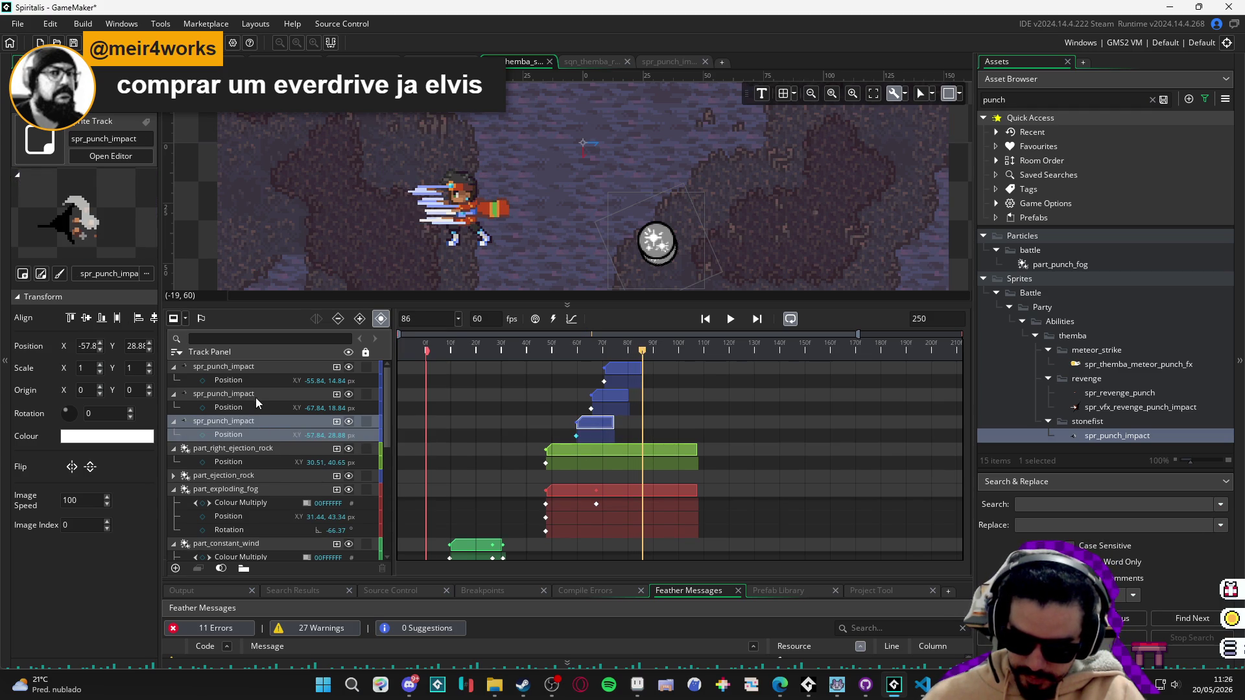
Duplicate the impact track, move the copy to the top, and shift its clip later.
{"action": "key", "text": "ctrl+d"}
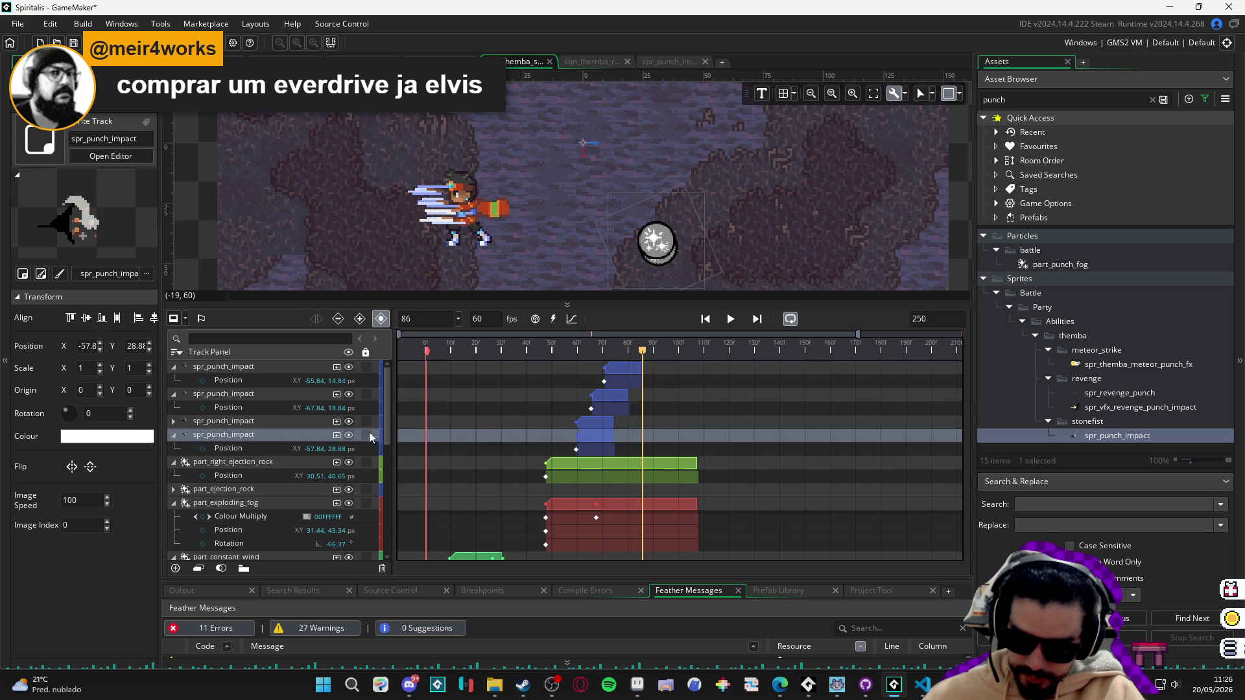
{"action": "left_click_drag", "start_coordinate": [237, 441], "coordinate": [246, 367]}
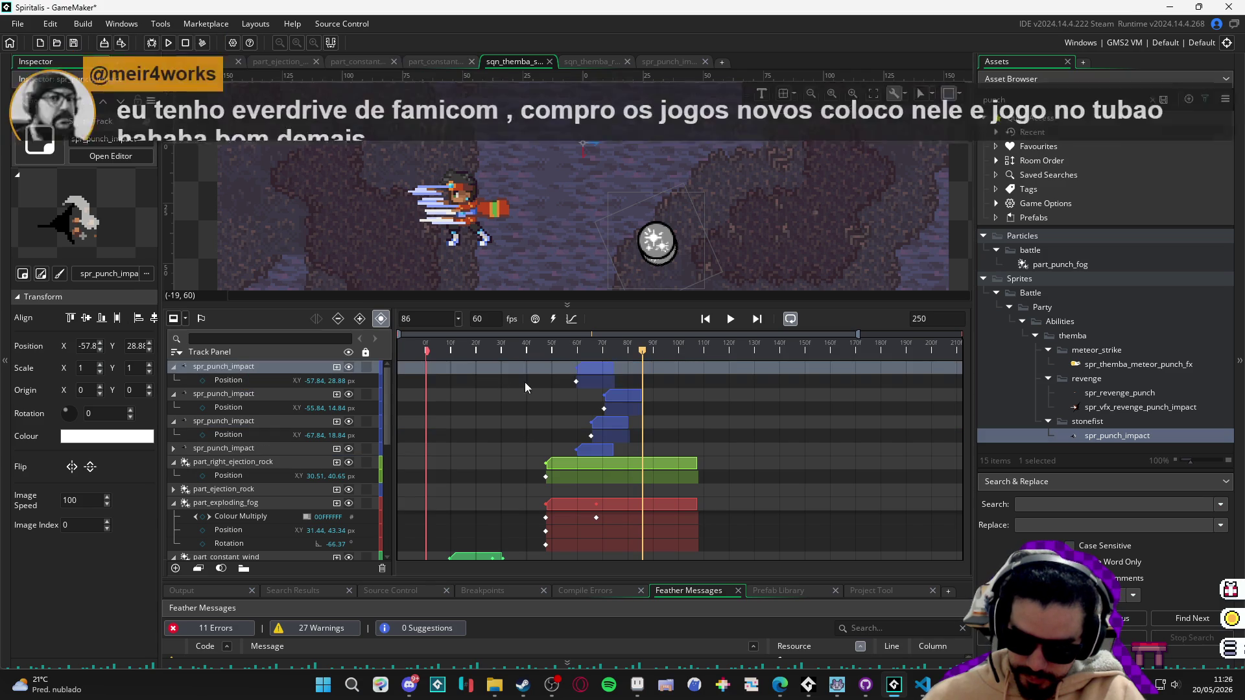
{"action": "mouse_move", "coordinate": [643, 351]}
{"action": "left_mouse_down"}
{"action": "mouse_move", "coordinate": [557, 351]}
{"action": "mouse_move", "coordinate": [621, 352]}
{"action": "mouse_move", "coordinate": [628, 376]}
{"action": "left_mouse_up"}
{"action": "left_click", "coordinate": [601, 376]}
{"action": "left_click", "coordinate": [508, 351]}
Play the sequence and scrub frames 71–76 to check the top impact clip's timing.
{"action": "key", "text": "space"}
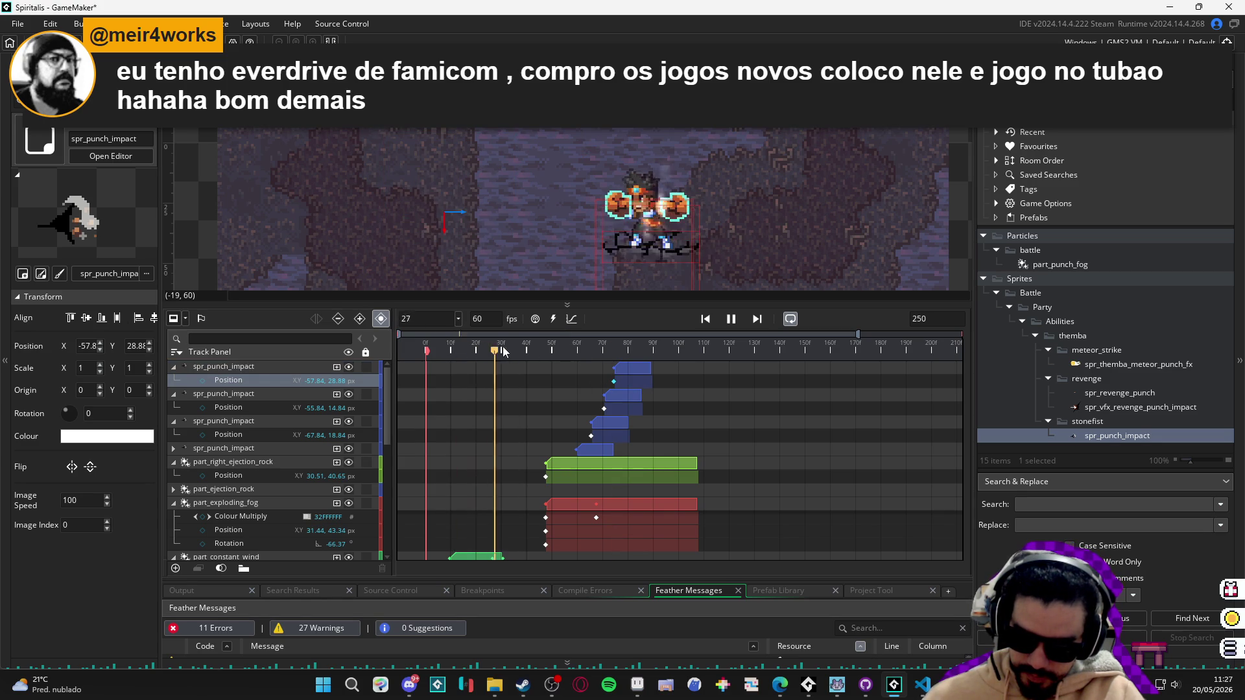
{"action": "key", "text": "space"}
{"action": "left_click_drag", "start_coordinate": [636, 350], "coordinate": [616, 352]}
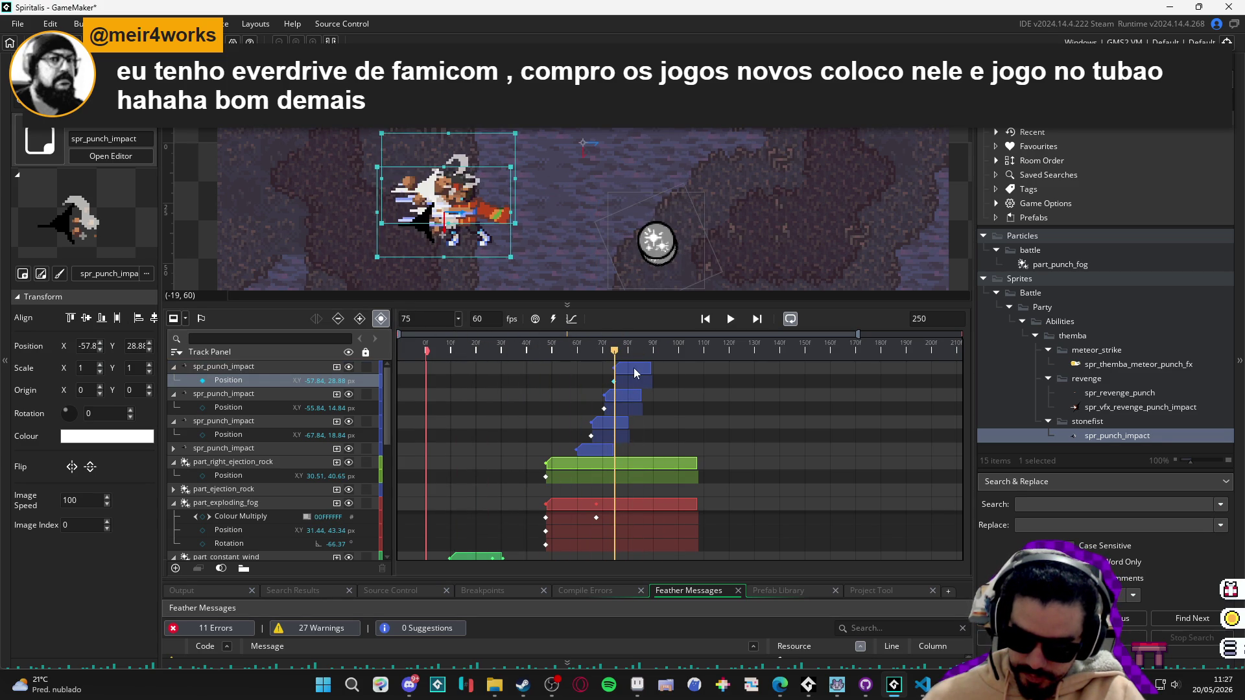
{"action": "left_click", "coordinate": [635, 371]}
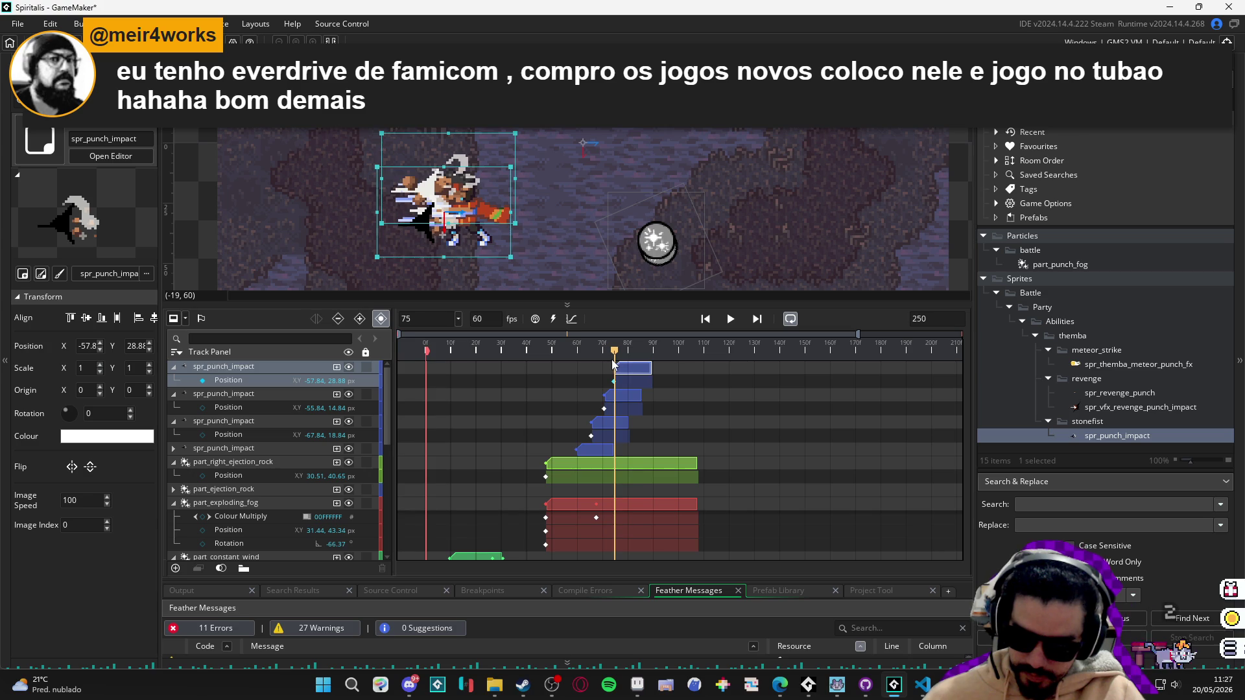
{"action": "left_click", "coordinate": [606, 365]}
{"action": "mouse_move", "coordinate": [606, 365]}
{"action": "left_mouse_down"}
{"action": "mouse_move", "coordinate": [646, 372]}
{"action": "mouse_move", "coordinate": [636, 375]}
{"action": "left_mouse_up"}
{"action": "left_click", "coordinate": [272, 366]}
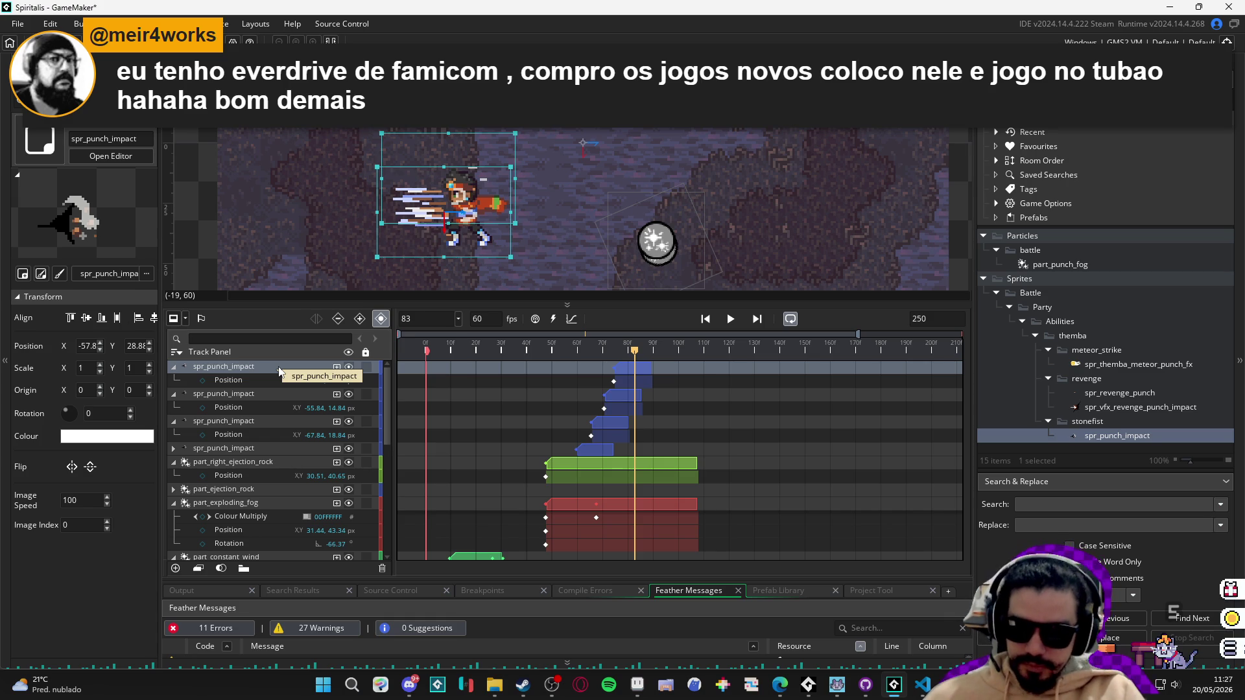
Add another top impact track, place its clip near frame 83, and offset its sprite up-left.
{"action": "key", "text": "ctrl+v"}
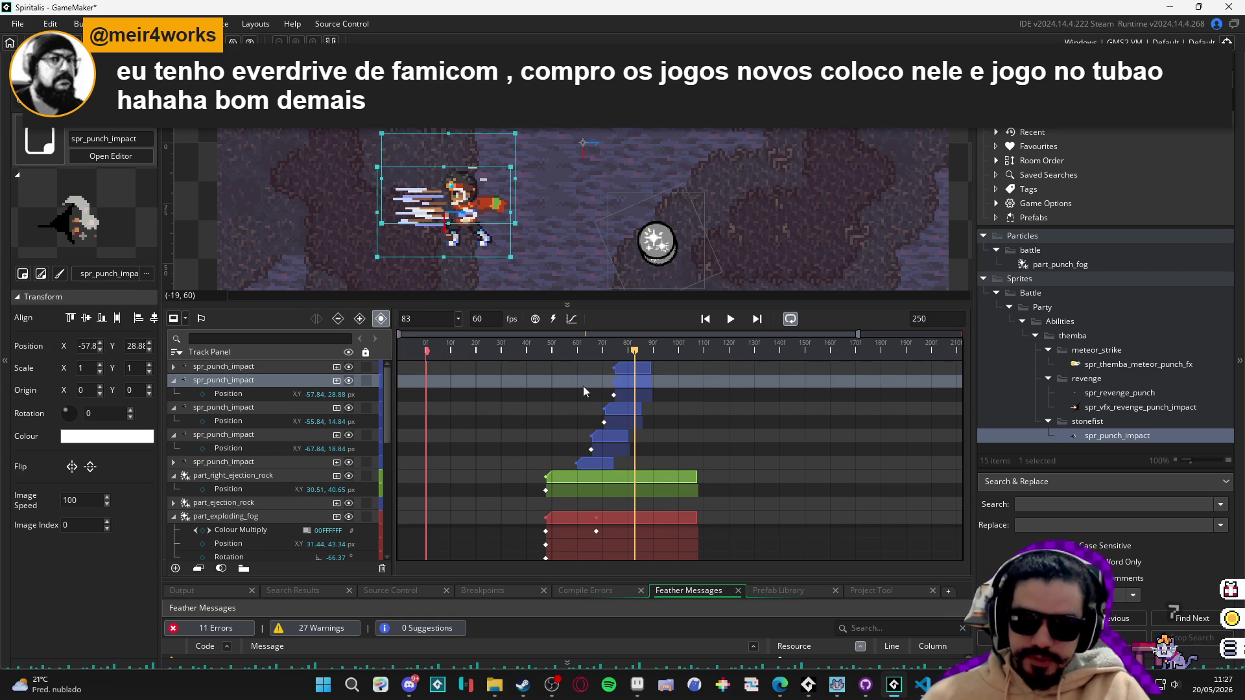
{"action": "left_click", "coordinate": [623, 367]}
{"action": "mouse_move", "coordinate": [624, 368]}
{"action": "left_mouse_down"}
{"action": "mouse_move", "coordinate": [649, 374]}
{"action": "mouse_move", "coordinate": [613, 351]}
{"action": "mouse_move", "coordinate": [638, 351]}
{"action": "left_mouse_up"}
{"action": "left_click", "coordinate": [608, 351]}
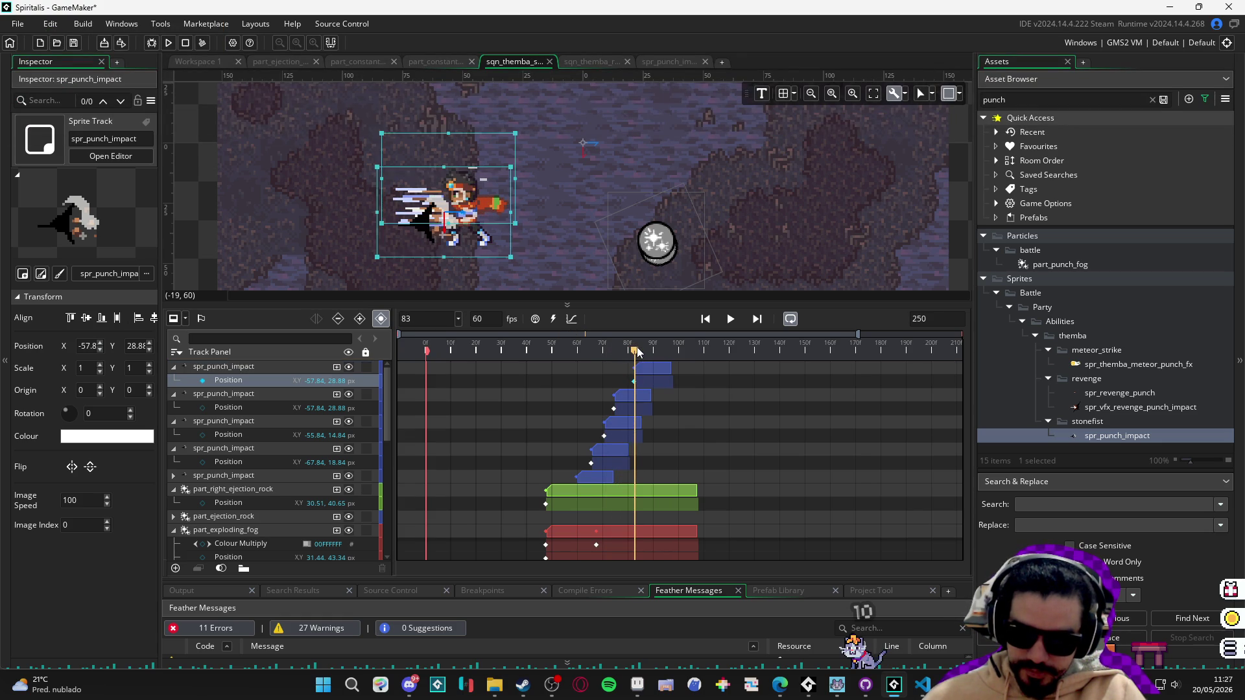
{"action": "left_click", "coordinate": [641, 367]}
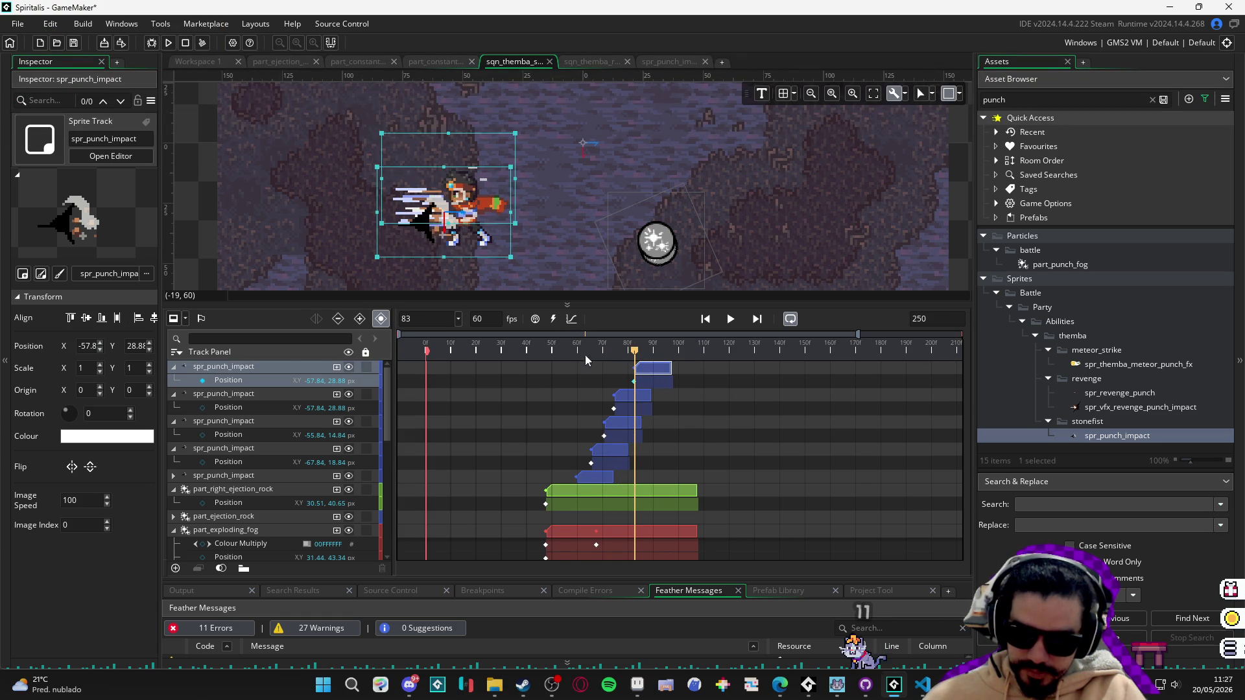
{"action": "left_click_drag", "start_coordinate": [450, 245], "coordinate": [444, 224]}
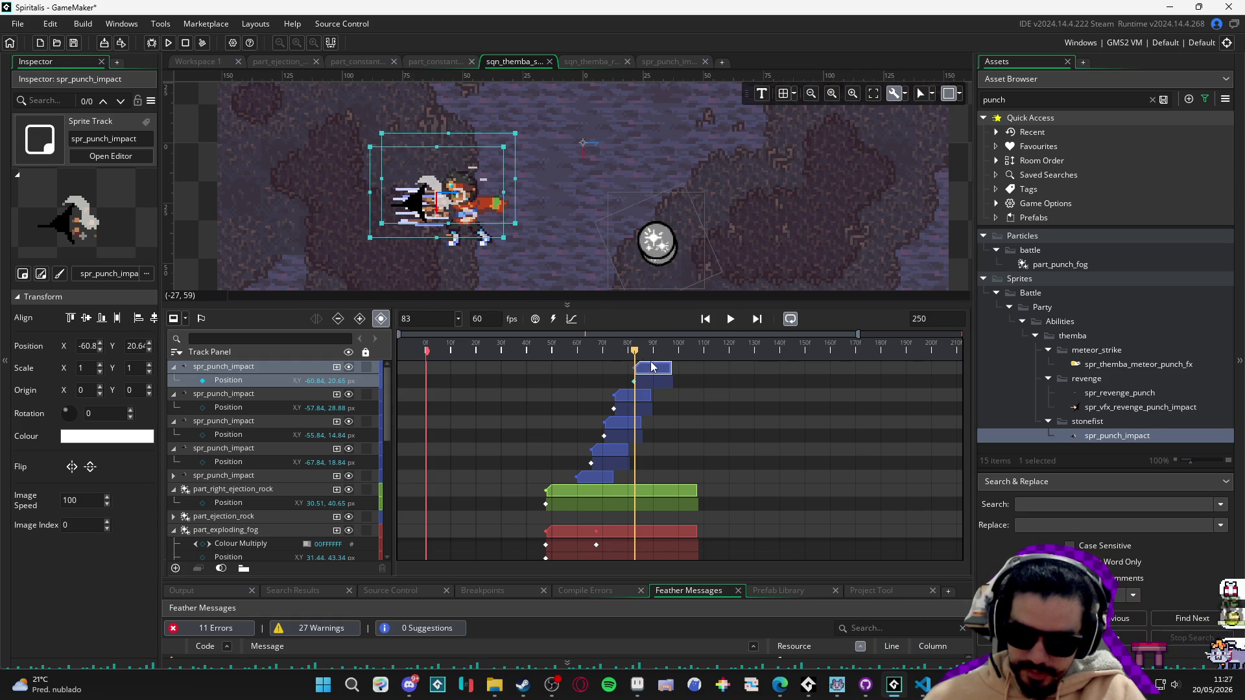
Start the top impact clip at frame 79, play the sequence, and scrub to frame 83.
{"action": "mouse_move", "coordinate": [634, 356]}
{"action": "left_mouse_down"}
{"action": "mouse_move", "coordinate": [571, 347]}
{"action": "mouse_move", "coordinate": [626, 344]}
{"action": "left_mouse_up"}
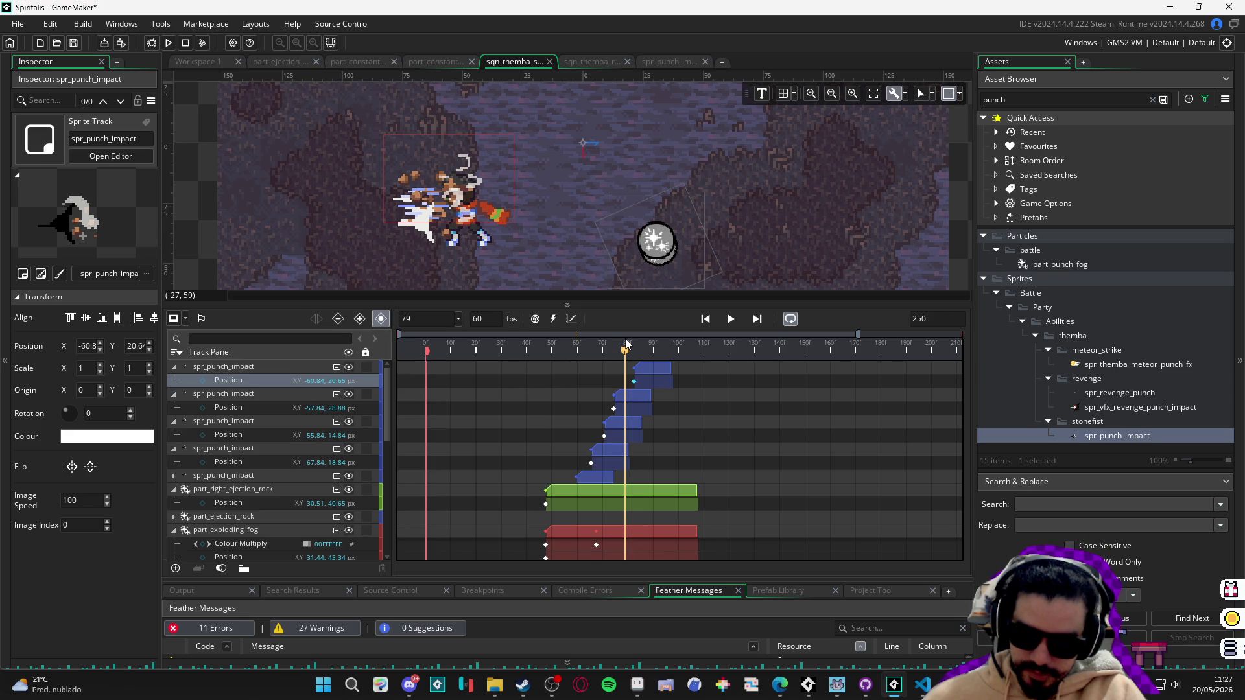
{"action": "left_click_drag", "start_coordinate": [647, 368], "coordinate": [639, 374]}
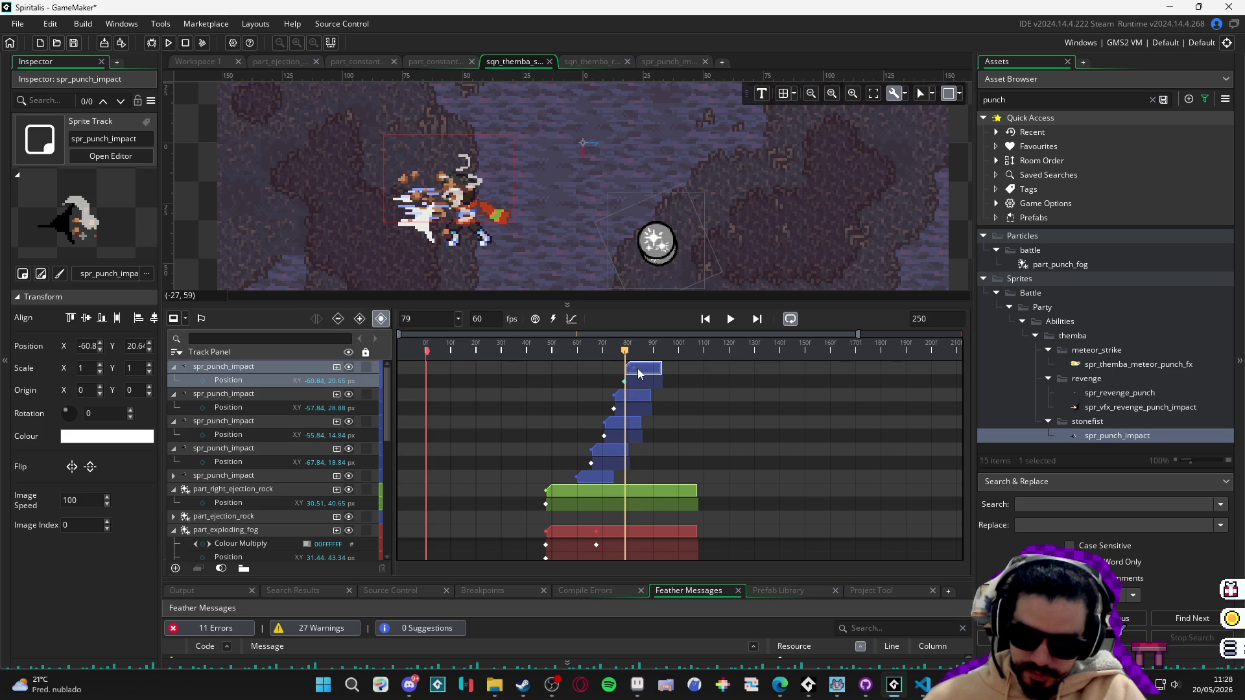
{"action": "left_click", "coordinate": [454, 343]}
{"action": "key", "text": "space"}
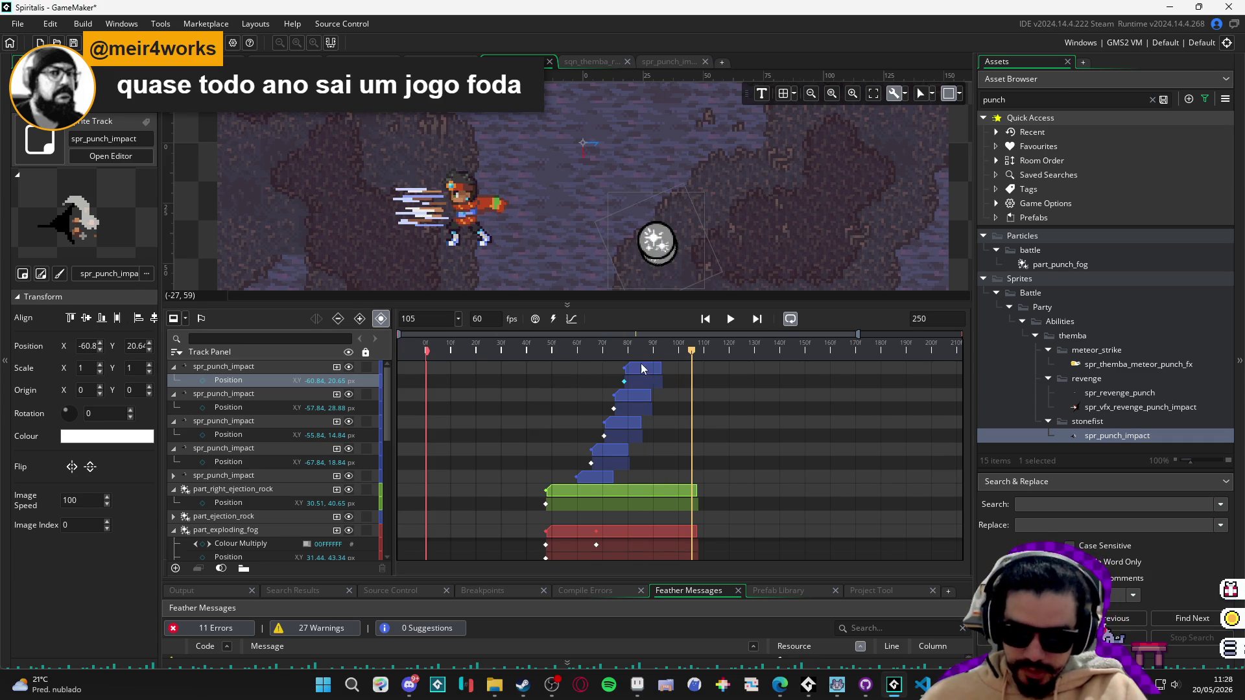
{"action": "mouse_move", "coordinate": [633, 352]}
{"action": "left_mouse_down"}
{"action": "mouse_move", "coordinate": [546, 357]}
{"action": "mouse_move", "coordinate": [635, 351]}
{"action": "left_mouse_up"}
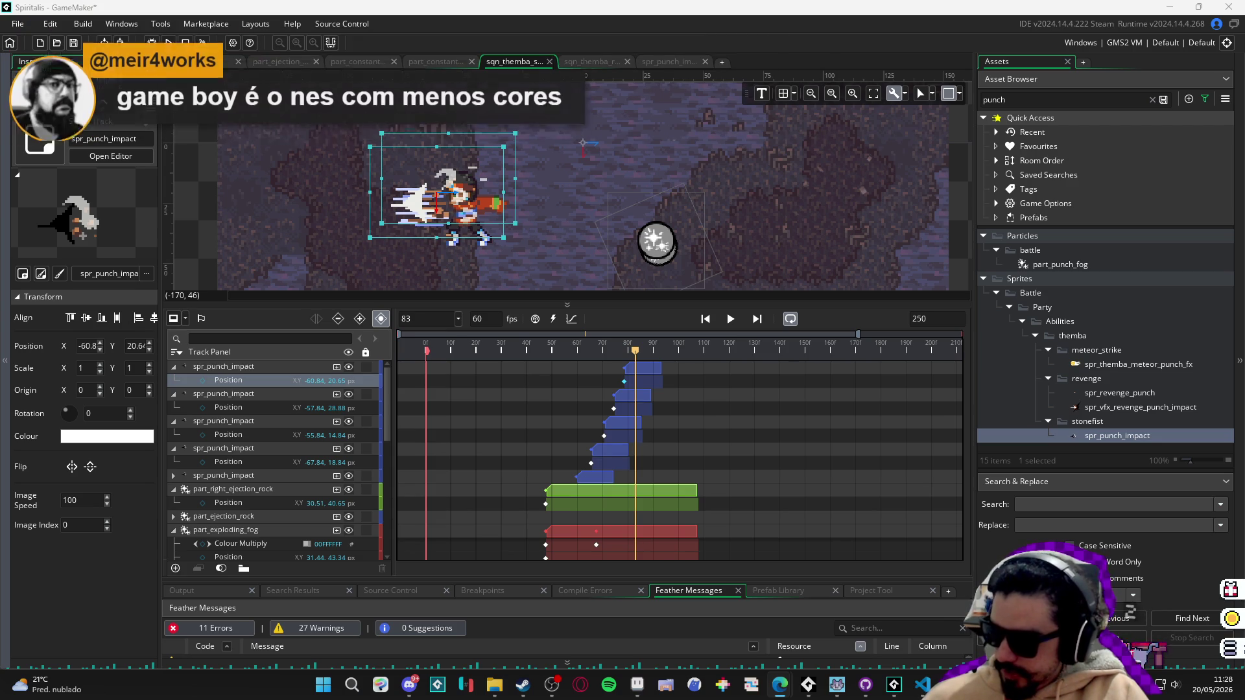
Browse posts on the Véio Cartucho Estúdio Instagram profile and select its web address.
{"action": "key", "text": "alt+Tab"}
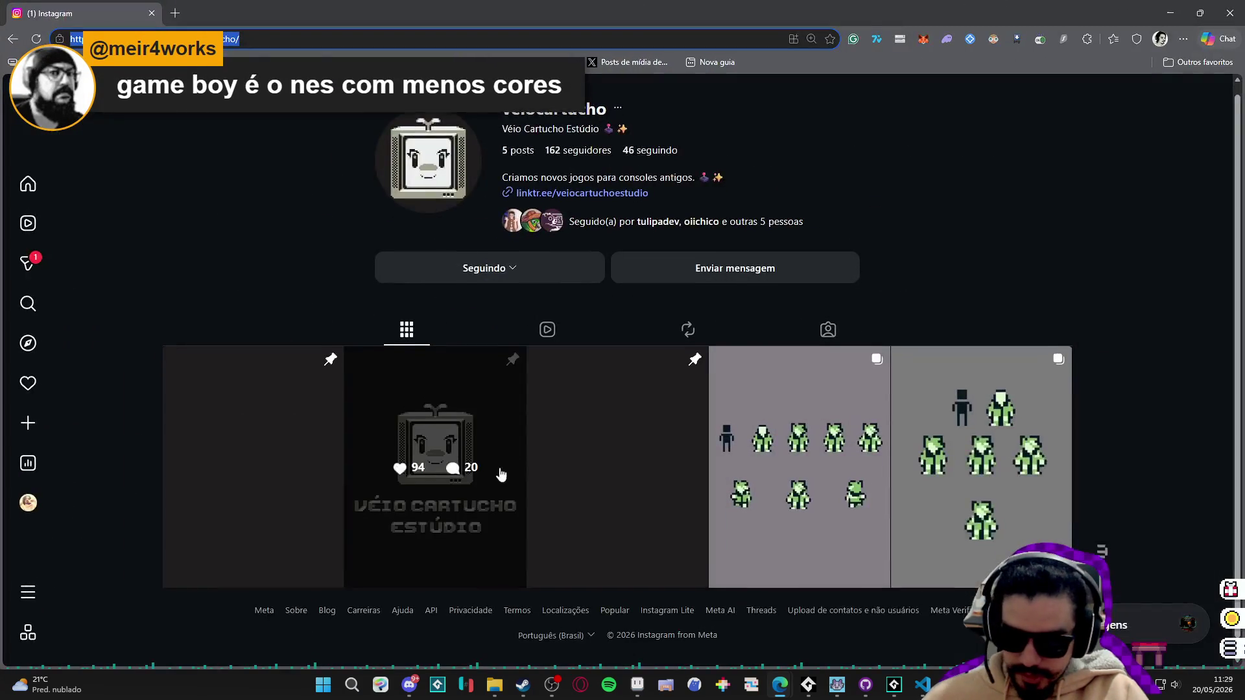
{"action": "left_click", "coordinate": [300, 441]}
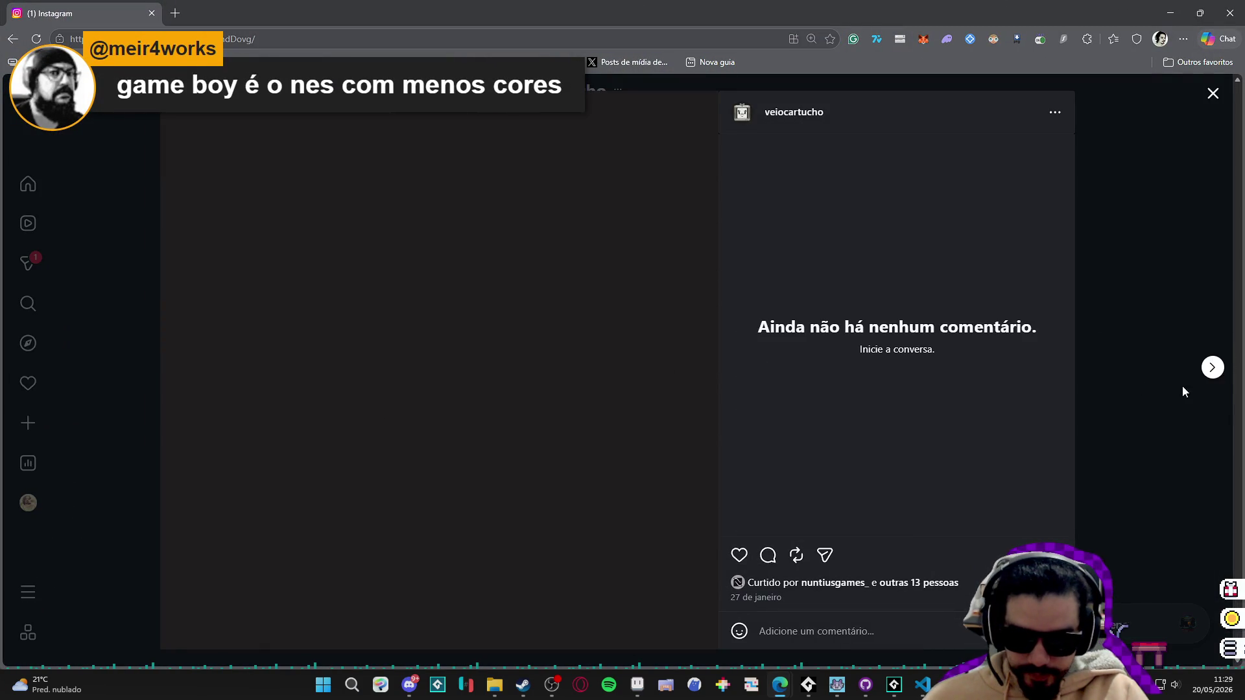
{"action": "left_click", "coordinate": [1212, 370]}
{"action": "left_click", "coordinate": [1112, 286]}
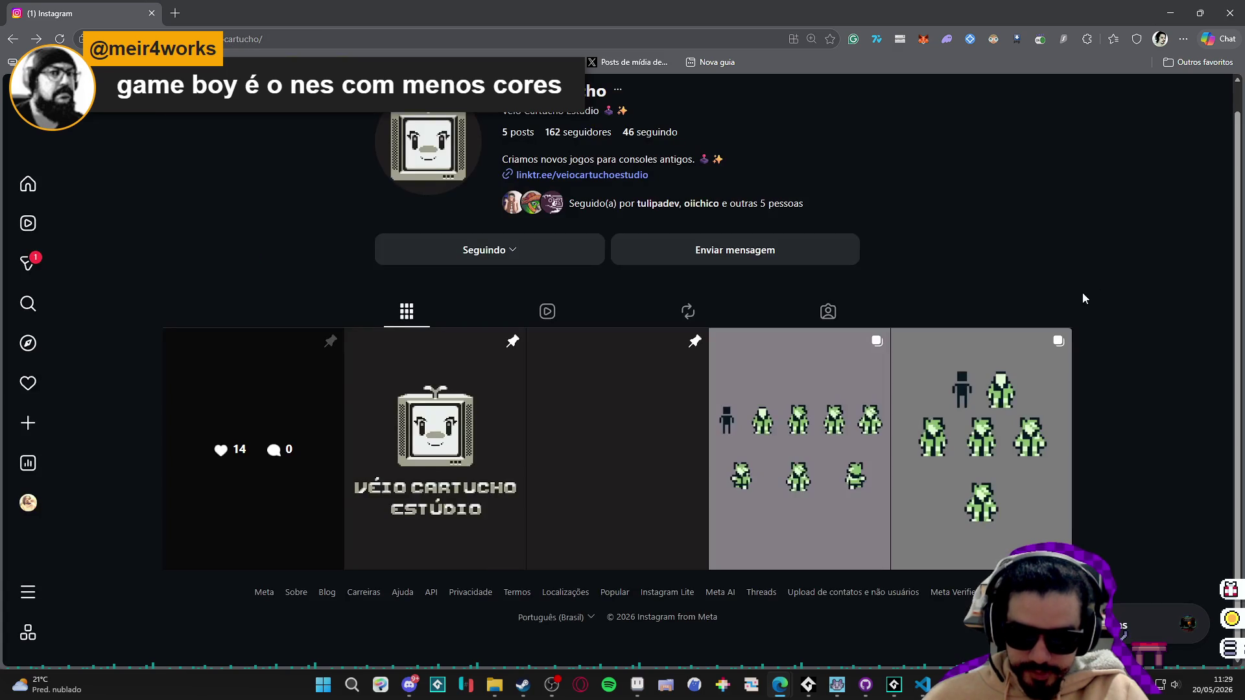
{"action": "scroll", "coordinate": [493, 317], "scroll_direction": "up", "scroll_amount": 1}
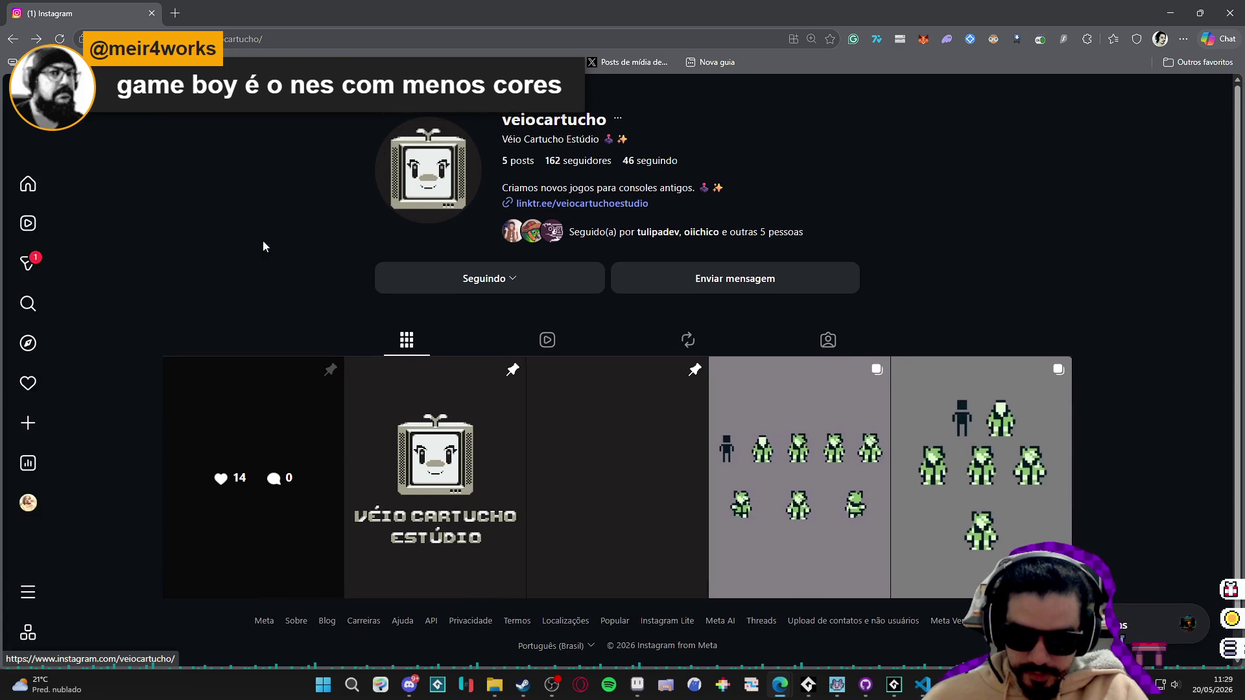
{"action": "left_click", "coordinate": [308, 40]}
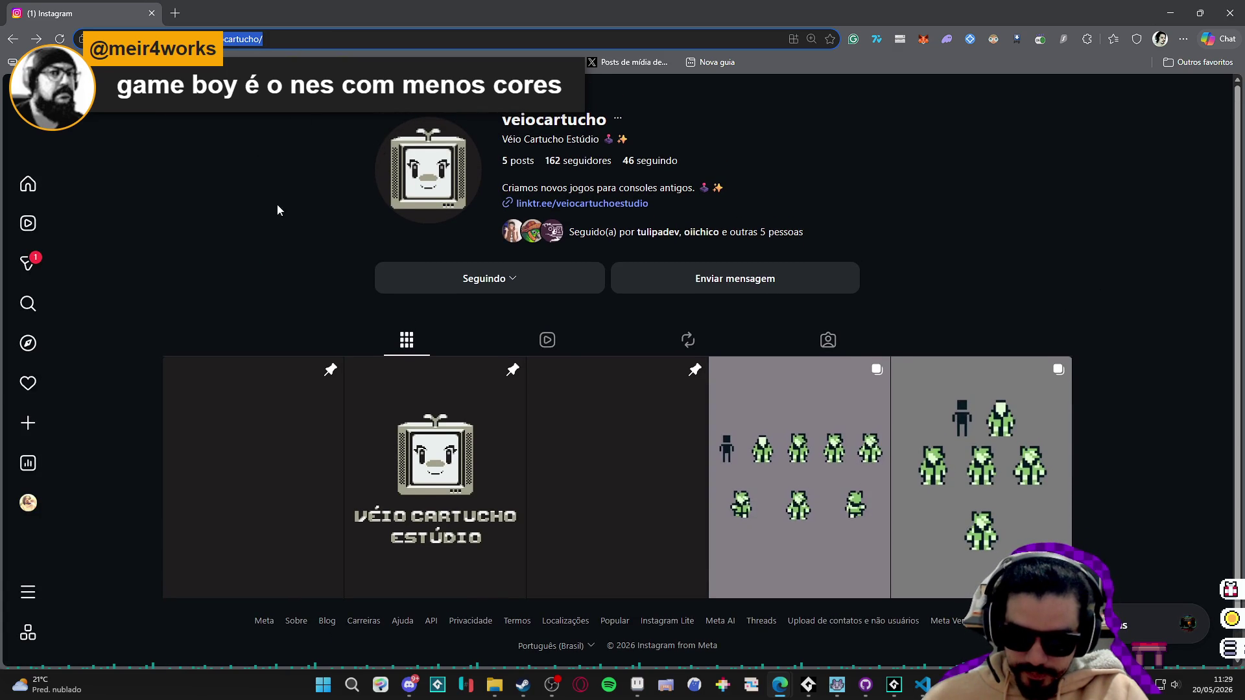
{"action": "scroll", "coordinate": [313, 357], "scroll_direction": "down", "scroll_amount": 1}
{"action": "scroll", "coordinate": [316, 365], "scroll_direction": "up", "scroll_amount": 1}
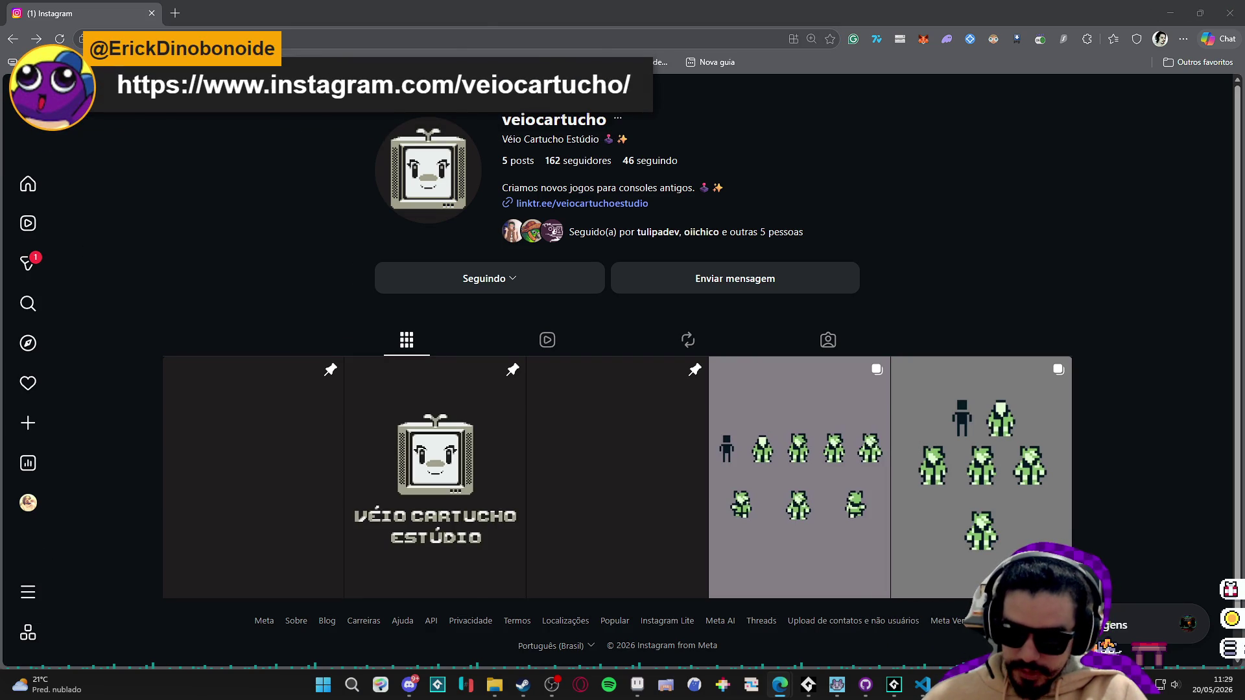
{"action": "left_click", "coordinate": [570, 203]}
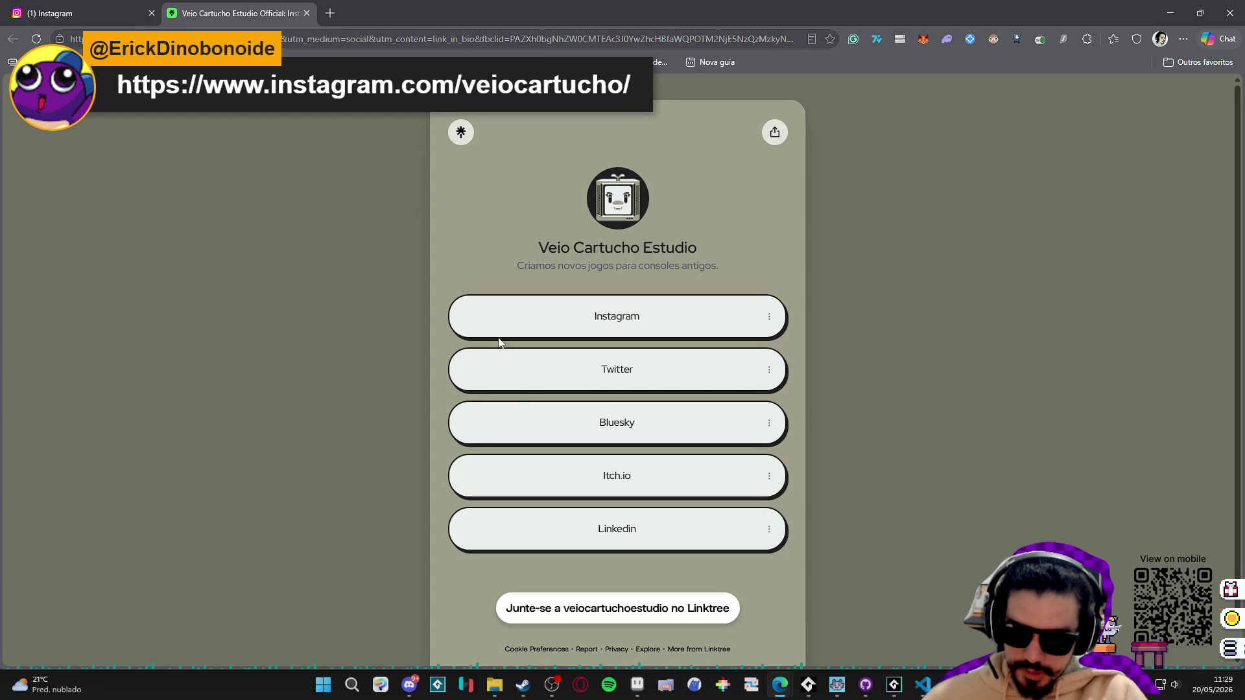
{"action": "left_click", "coordinate": [522, 475]}
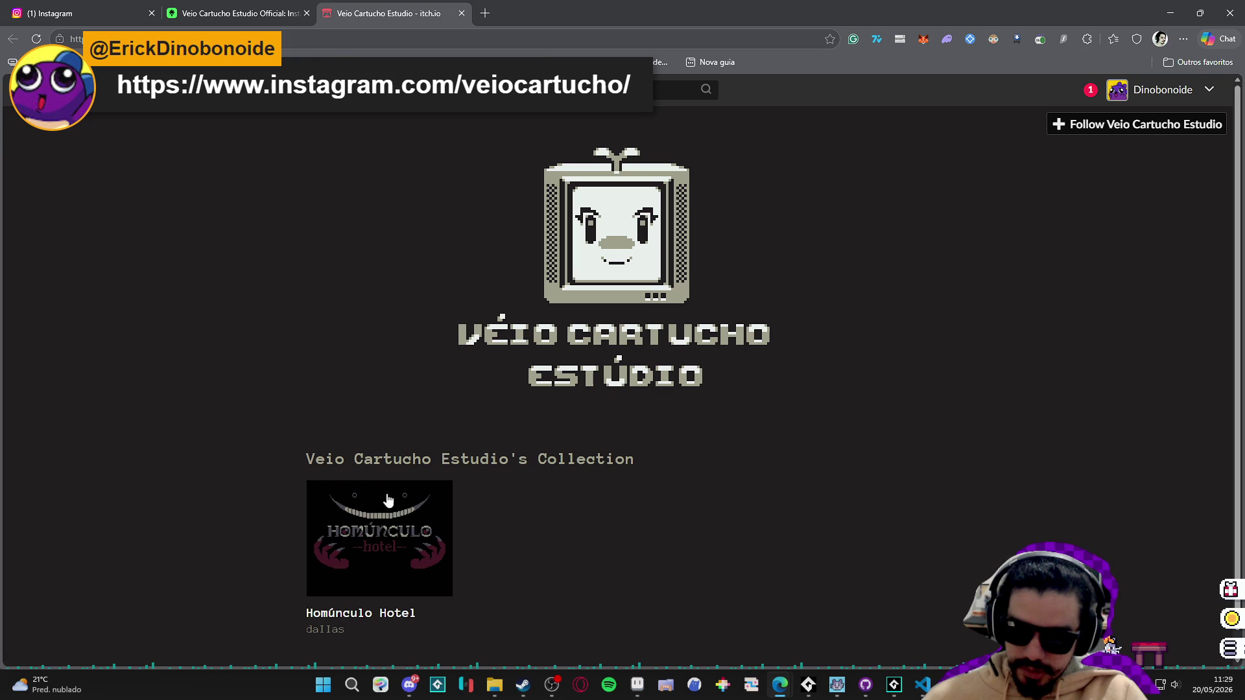
{"action": "scroll", "coordinate": [321, 233], "scroll_direction": "down", "scroll_amount": 4}
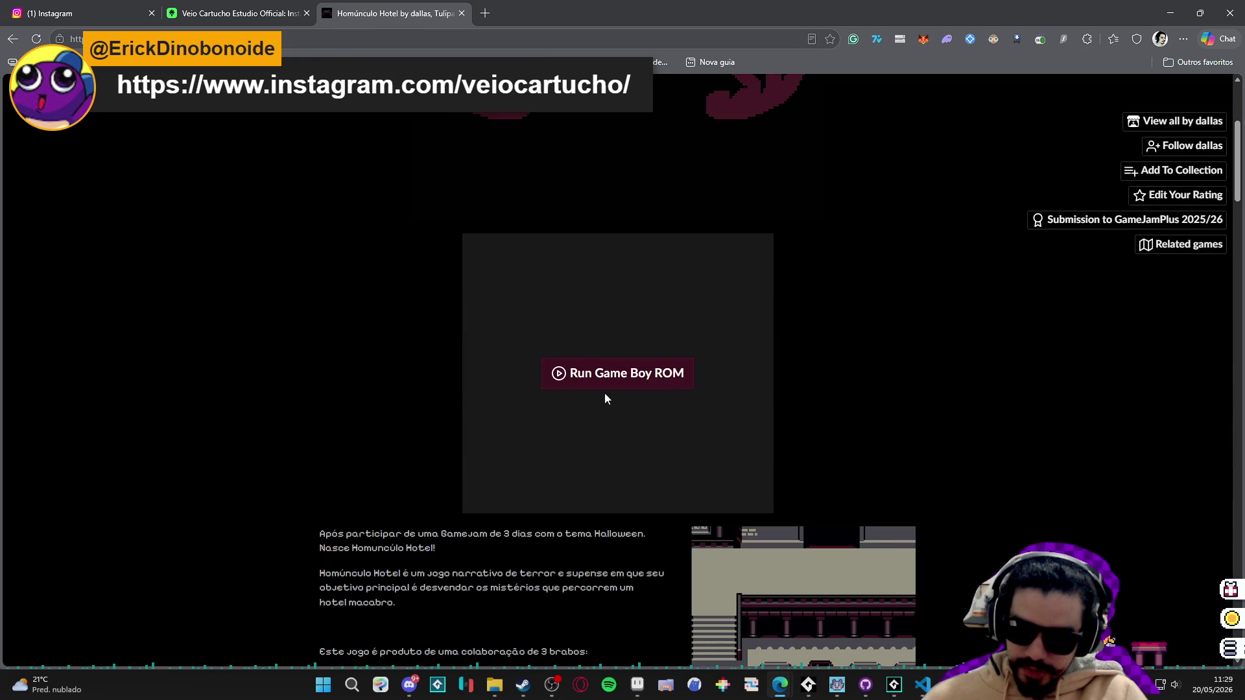
{"action": "scroll", "coordinate": [604, 394], "scroll_direction": "down", "scroll_amount": 3}
{"action": "scroll", "coordinate": [594, 316], "scroll_direction": "up", "scroll_amount": 1}
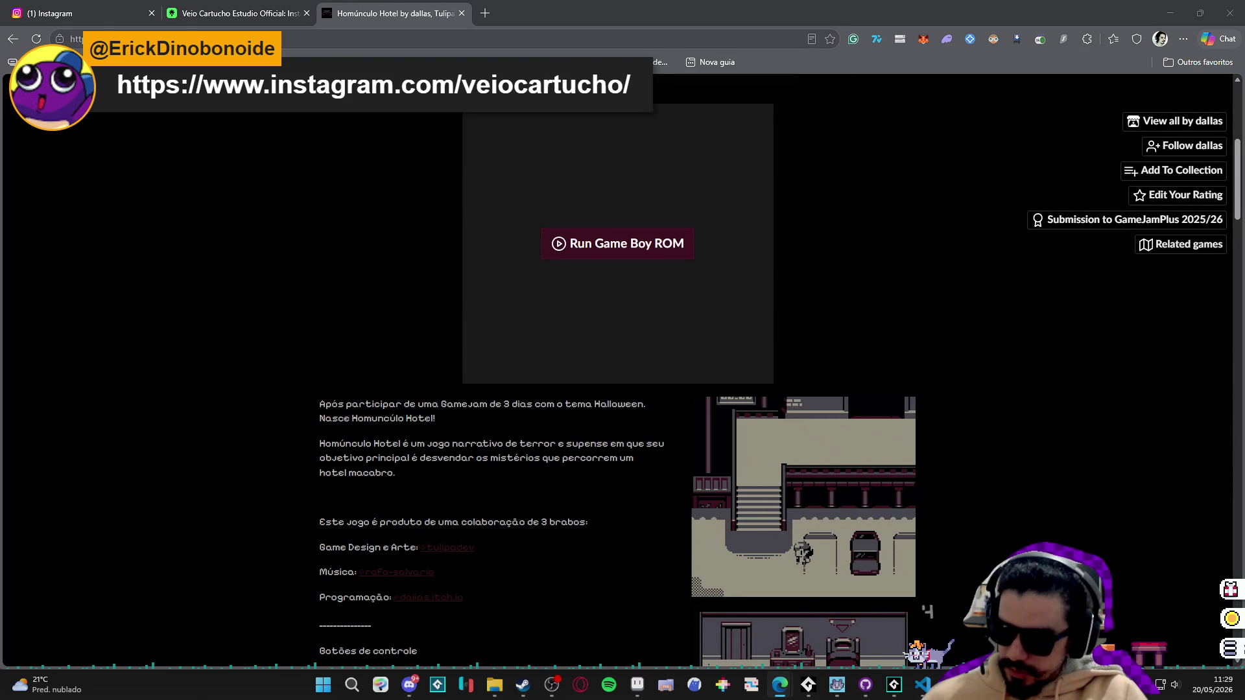
{"action": "left_click", "coordinate": [463, 13]}
{"action": "left_click", "coordinate": [310, 16]}
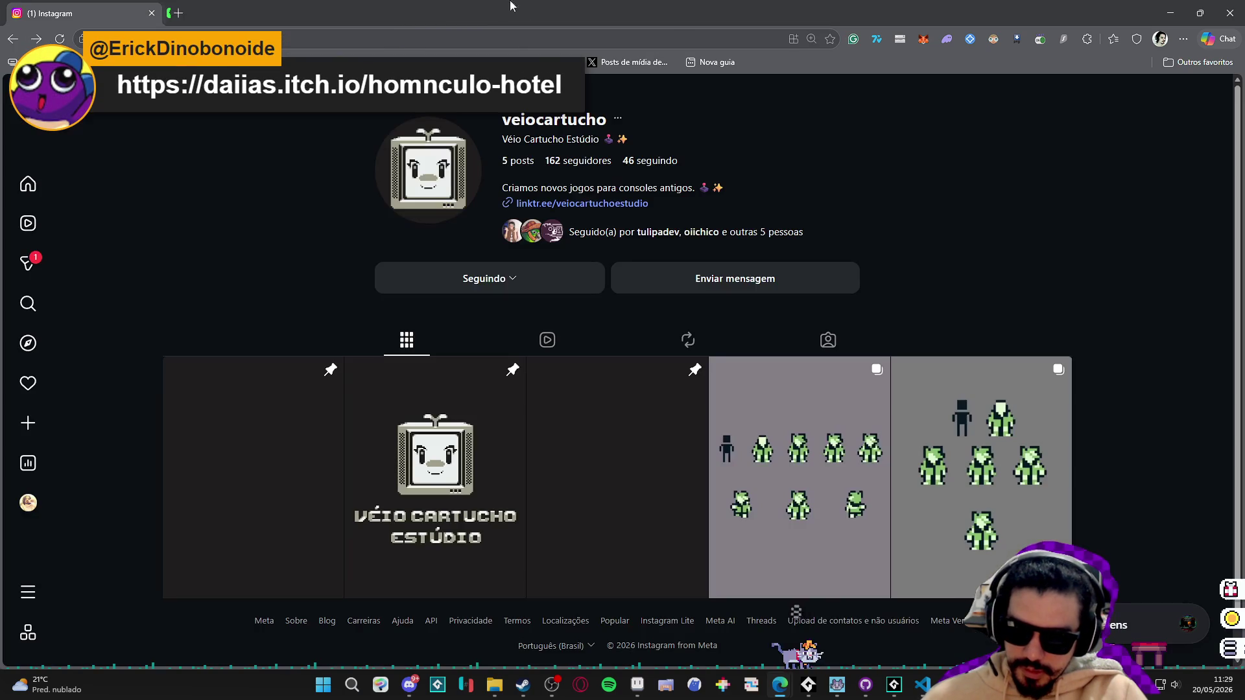
{"action": "left_click", "coordinate": [1170, 13]}
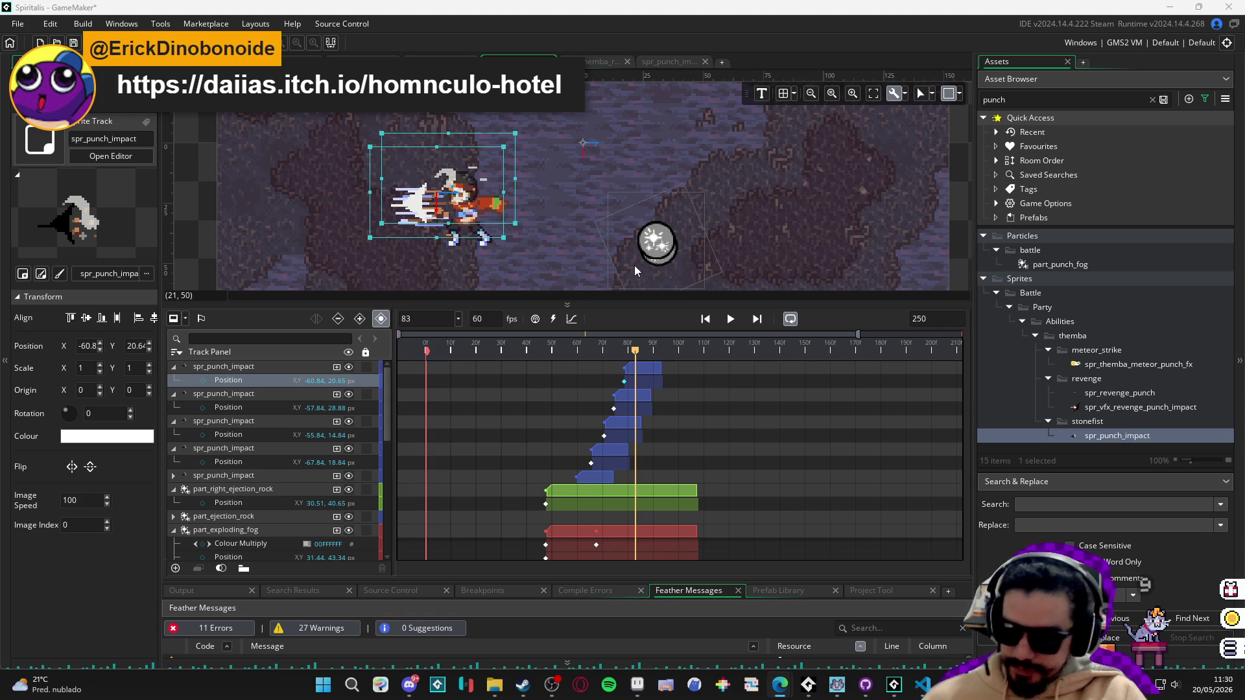
Leave GameMaker and maximize a new, blank Microsoft Edge window.
{"action": "mouse_move", "coordinate": [634, 266]}
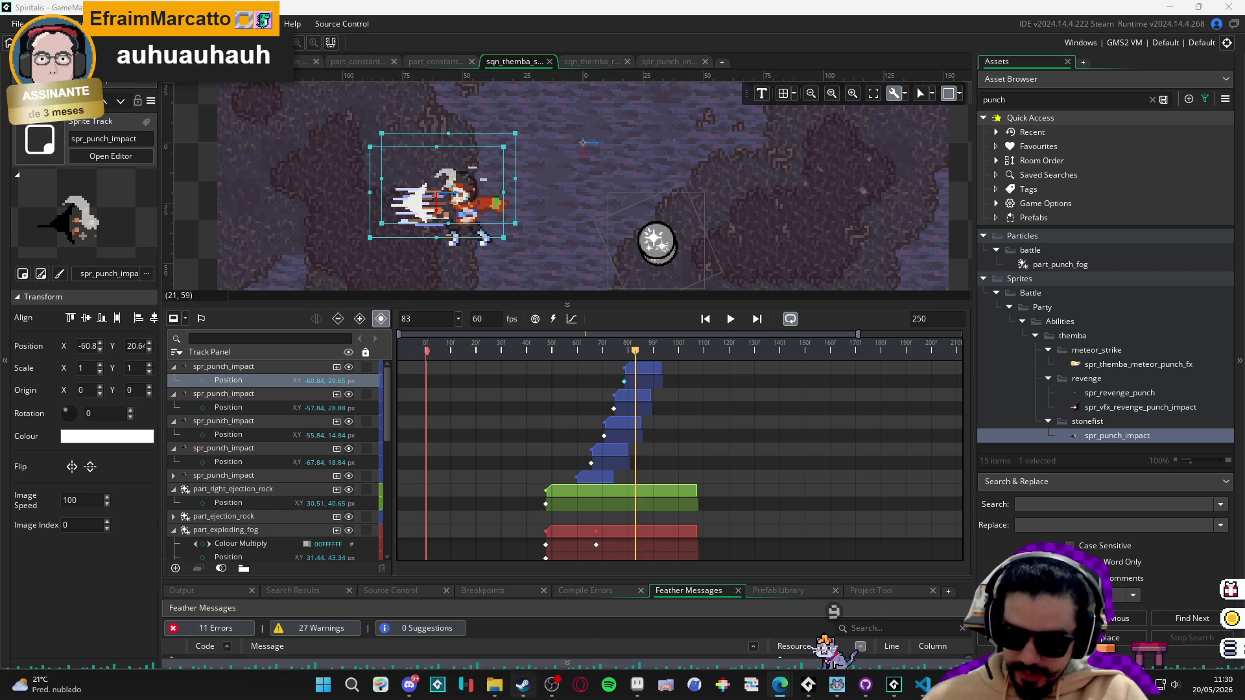
{"action": "mouse_move", "coordinate": [522, 685]}
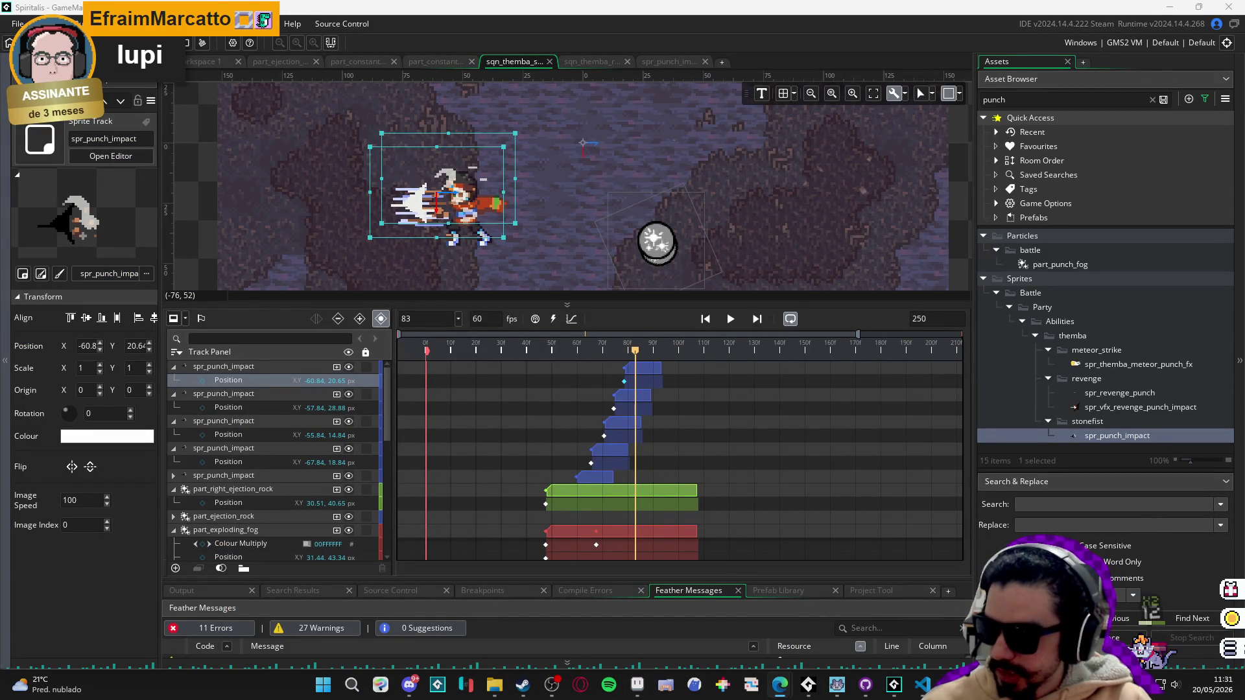
{"action": "left_click_drag", "start_coordinate": [623, 78], "coordinate": [623, 7]}
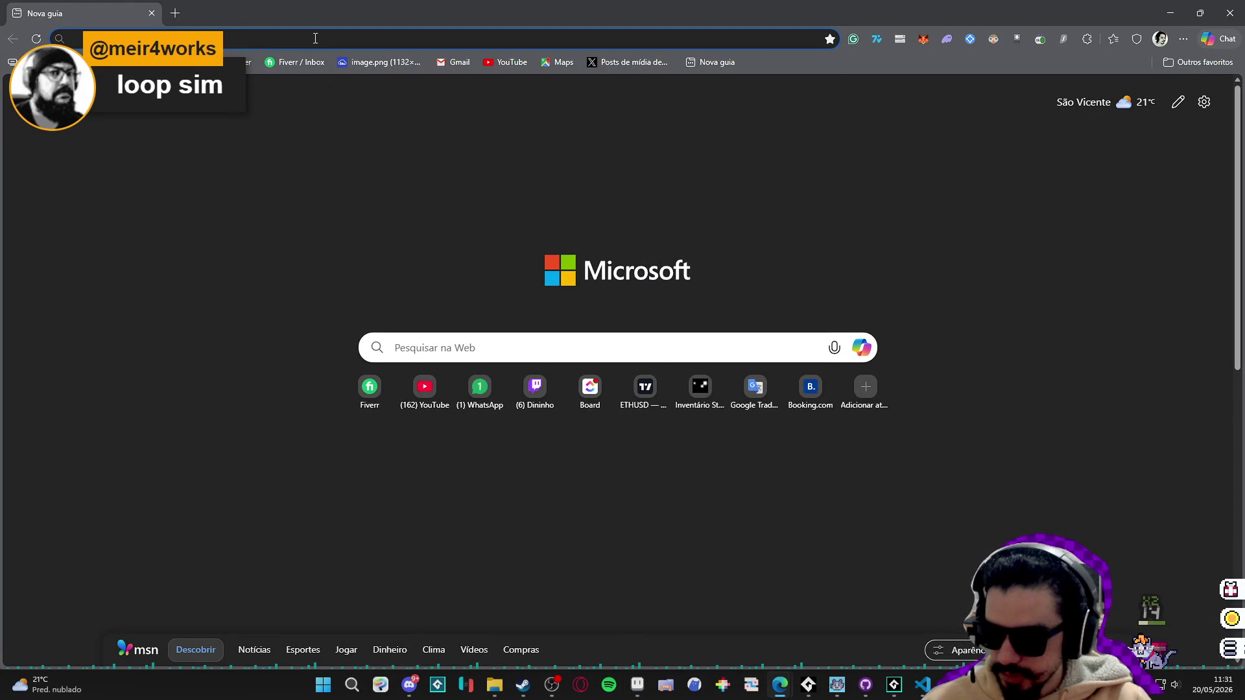
Search 'lupi itch io' and open the lupi-org-br itch.io page.
{"action": "left_click", "coordinate": [315, 39]}
{"action": "type", "text": "lupi"}
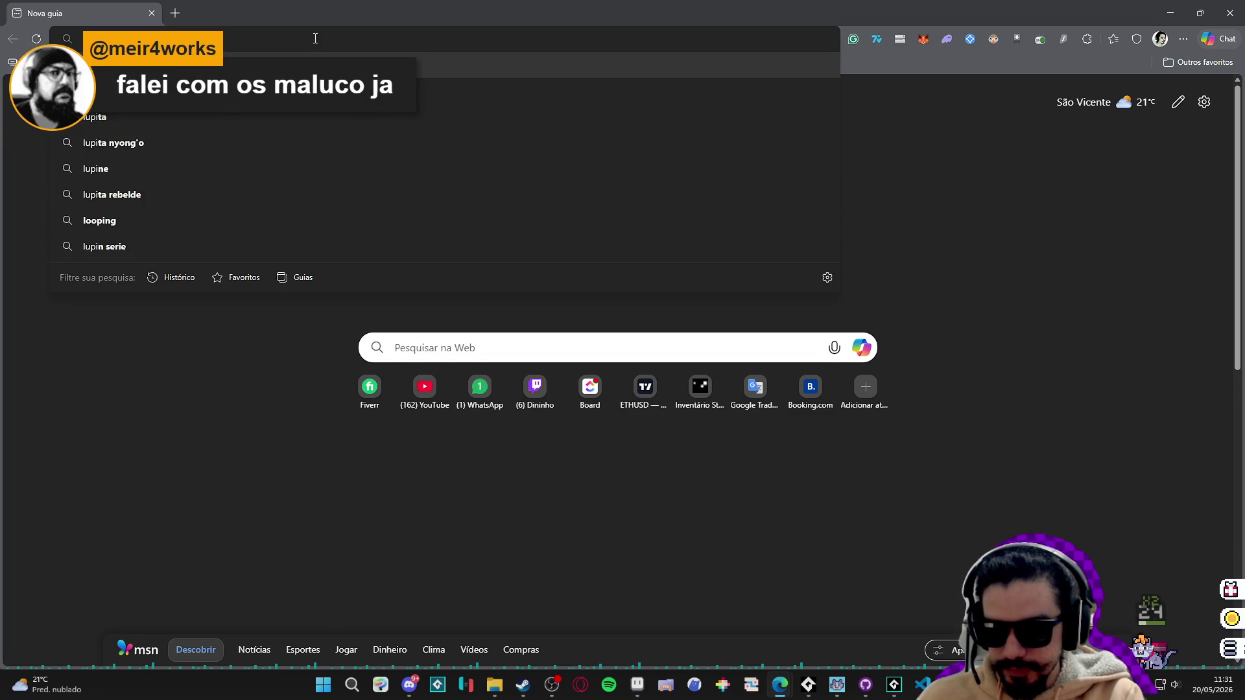
{"action": "type", "text": " itch io"}
{"action": "key", "text": "Return"}
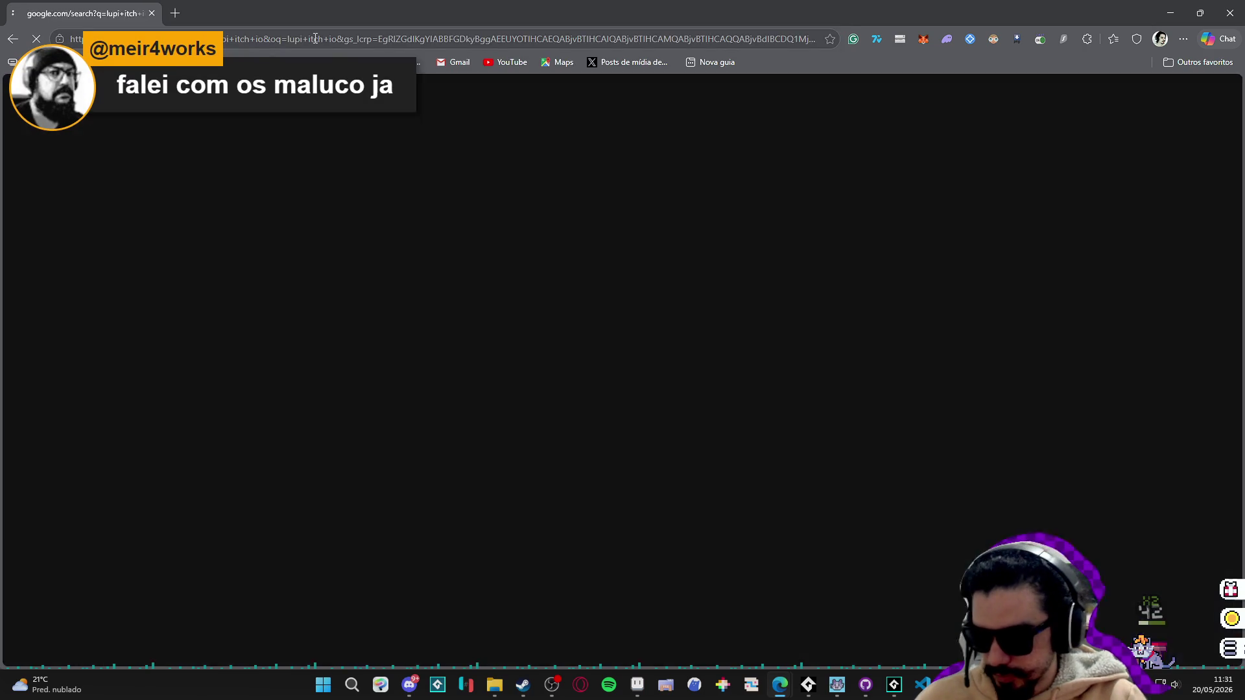
{"action": "left_click", "coordinate": [250, 218]}
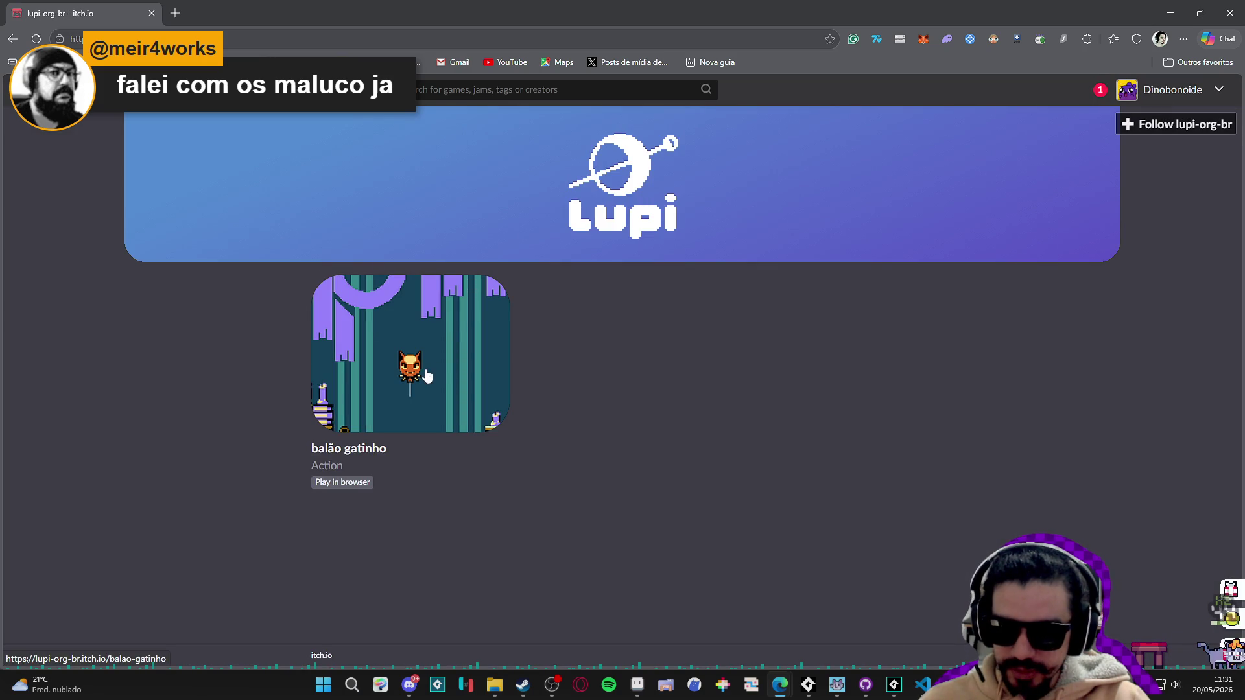
Look through the balão gatinho game page, then close the browser.
{"action": "left_click", "coordinate": [426, 376]}
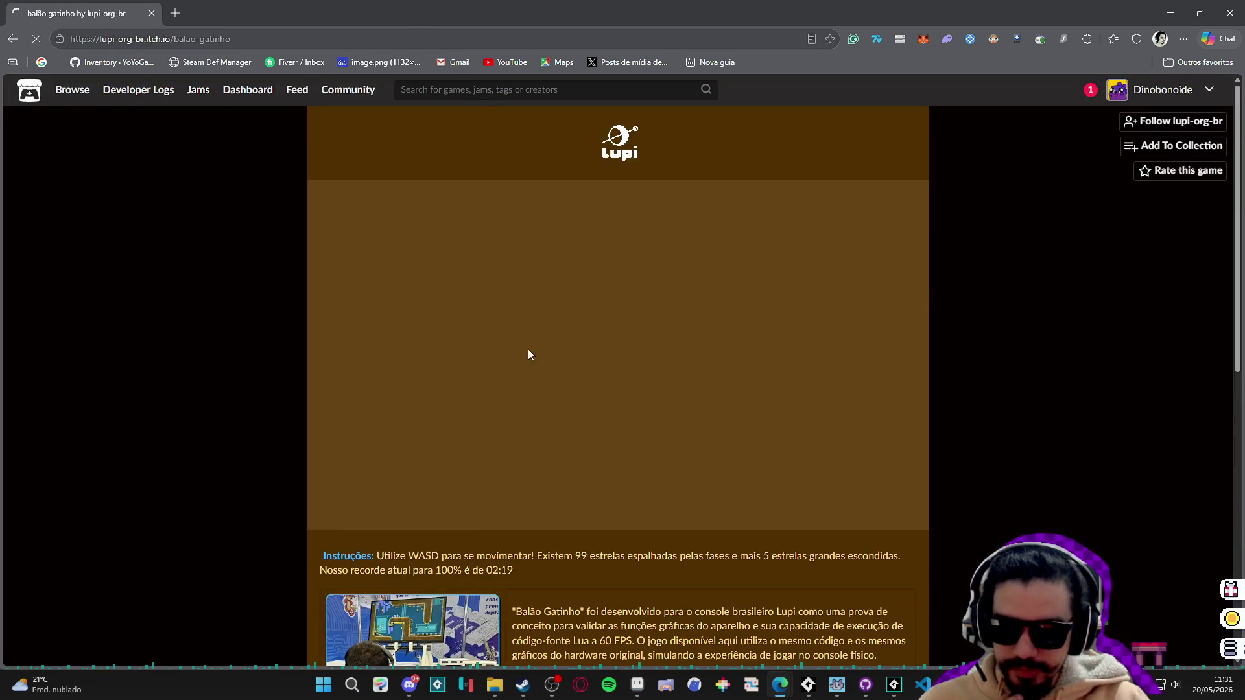
{"action": "scroll", "coordinate": [521, 347], "scroll_direction": "down", "scroll_amount": 4}
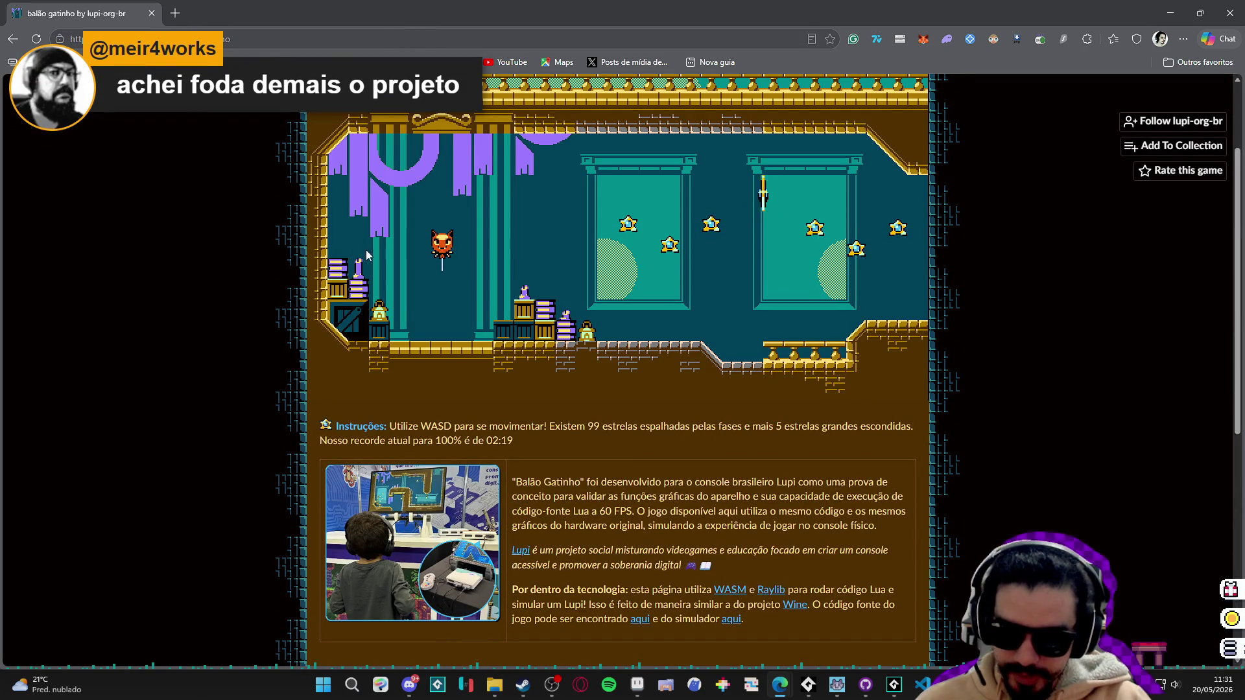
{"action": "scroll", "coordinate": [543, 529], "scroll_direction": "down", "scroll_amount": 4}
{"action": "scroll", "coordinate": [518, 538], "scroll_direction": "up", "scroll_amount": 4}
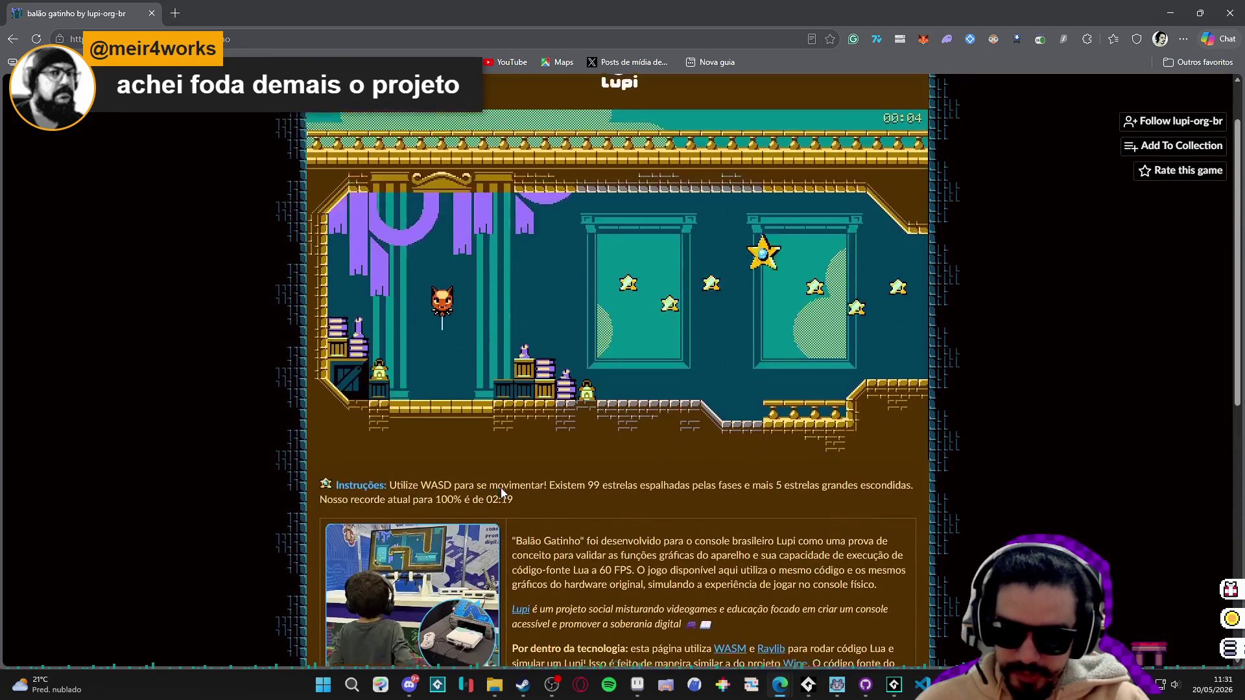
{"action": "scroll", "coordinate": [481, 549], "scroll_direction": "down", "scroll_amount": 1}
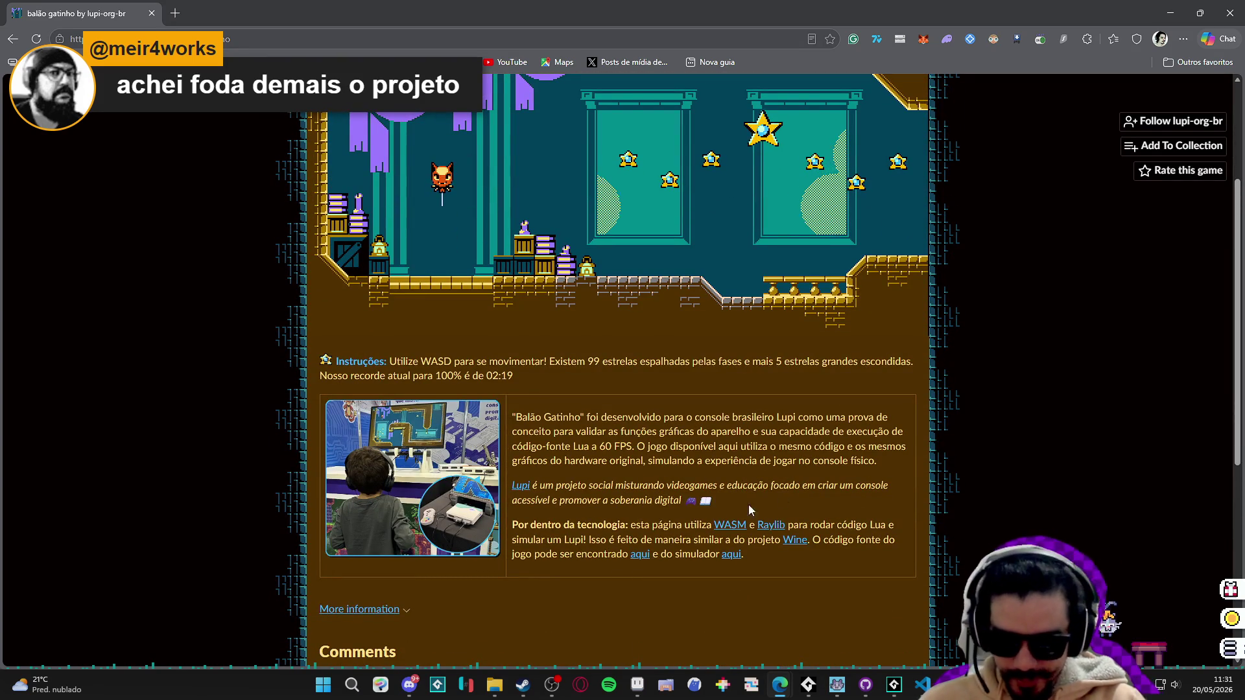
{"action": "scroll", "coordinate": [591, 480], "scroll_direction": "up", "scroll_amount": 2}
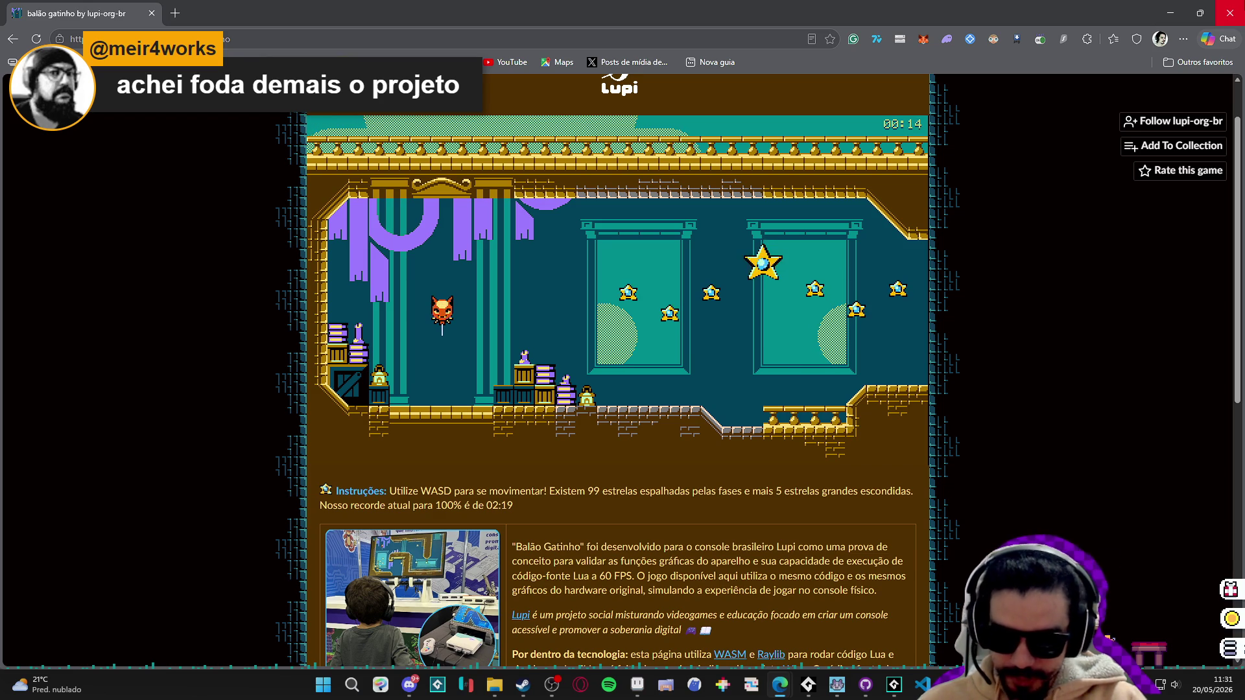
{"action": "left_click", "coordinate": [1230, 13]}
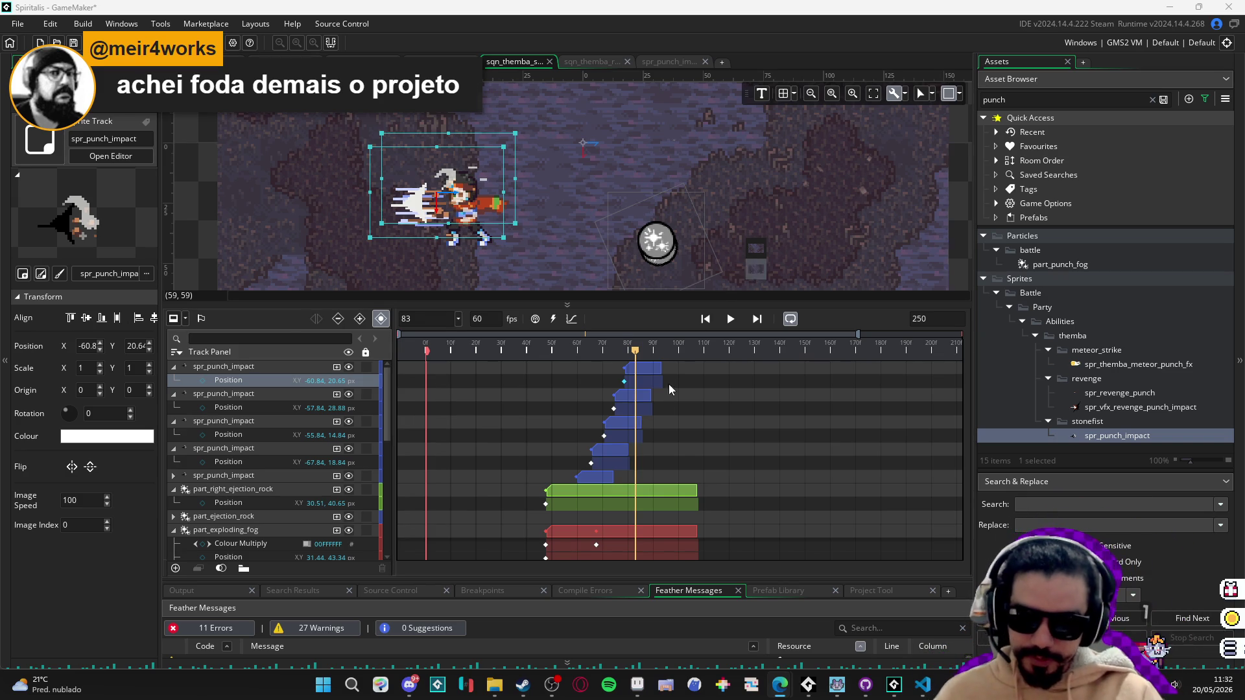
{"action": "mouse_move", "coordinate": [612, 353]}
{"action": "left_mouse_down"}
{"action": "mouse_move", "coordinate": [577, 354]}
{"action": "mouse_move", "coordinate": [669, 378]}
{"action": "mouse_move", "coordinate": [690, 363]}
{"action": "mouse_move", "coordinate": [541, 350]}
{"action": "mouse_move", "coordinate": [681, 350]}
{"action": "mouse_move", "coordinate": [524, 348]}
{"action": "mouse_move", "coordinate": [820, 363]}
{"action": "left_mouse_up"}
{"action": "key", "text": "space"}
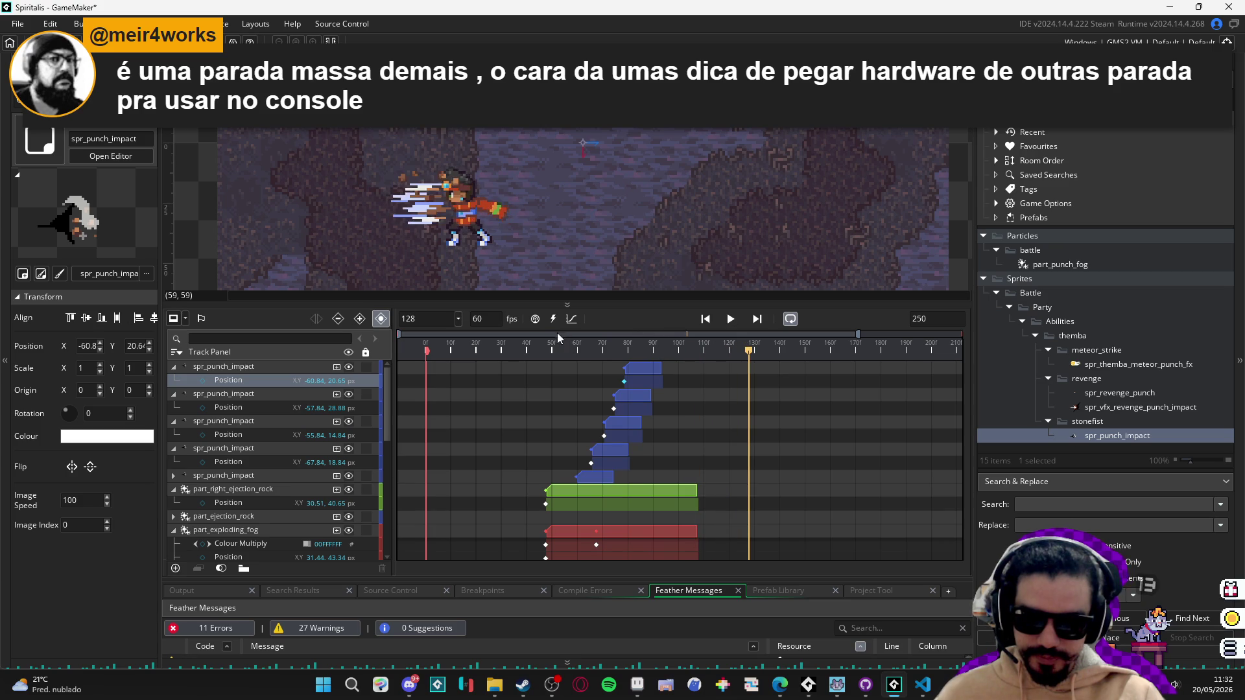
{"action": "left_click", "coordinate": [491, 350]}
{"action": "key", "text": "space"}
{"action": "key", "text": "space"}
{"action": "key", "text": "space"}
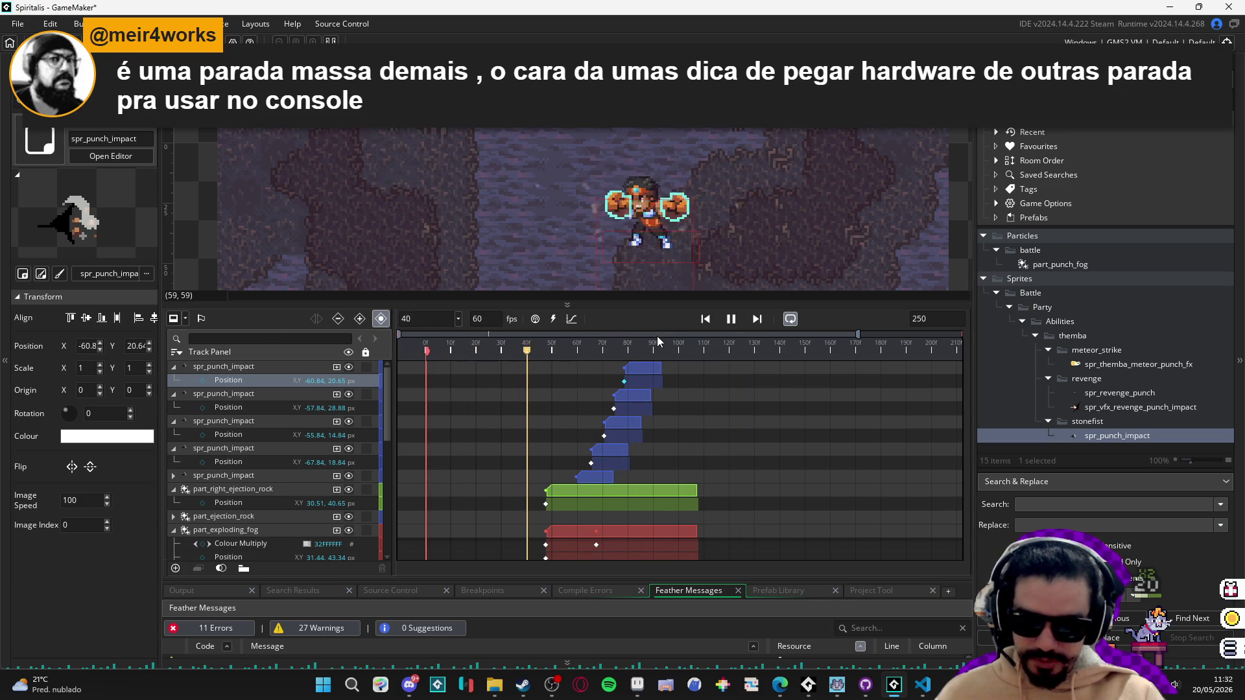
{"action": "key", "text": "space"}
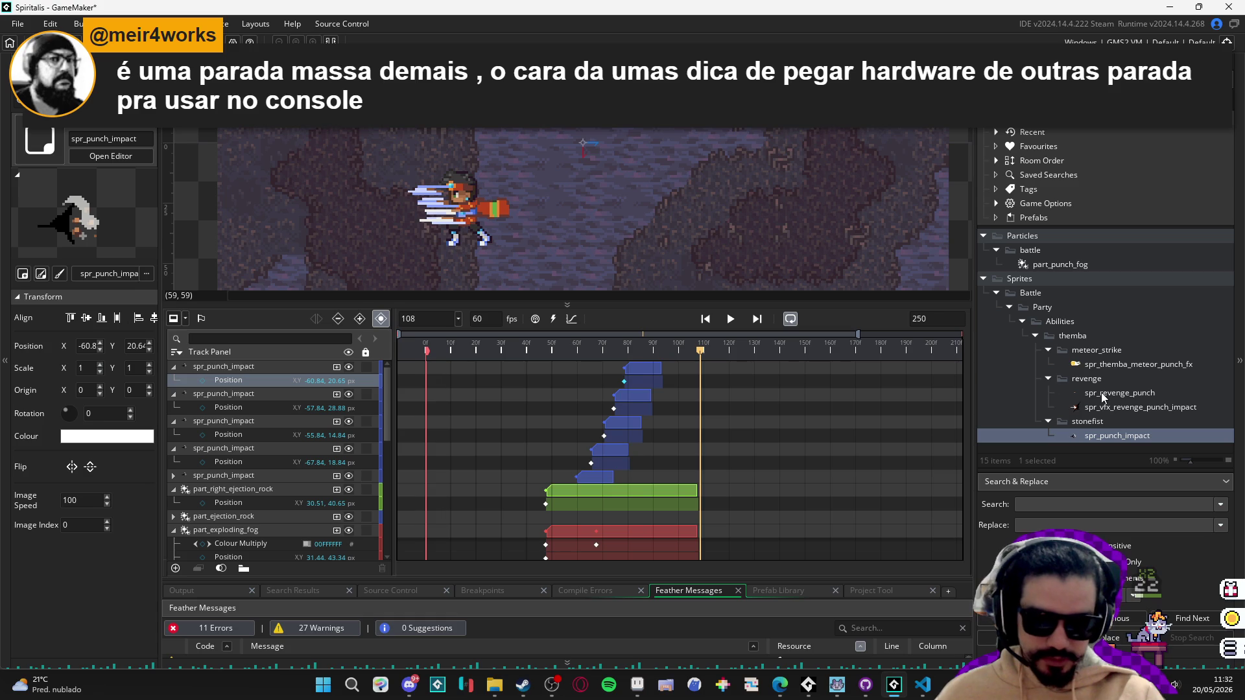
{"action": "left_click", "coordinate": [403, 345]}
{"action": "key", "text": "space"}
{"action": "key", "text": "space"}
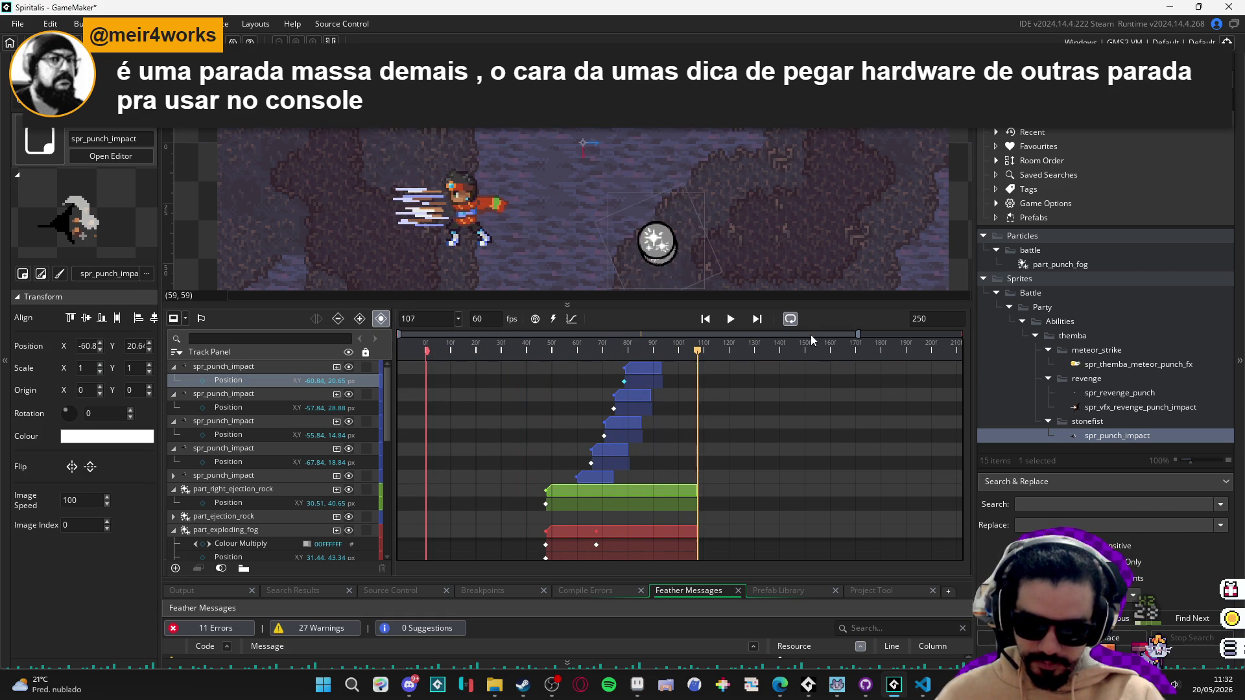
{"action": "left_click", "coordinate": [500, 352]}
{"action": "key", "text": "space"}
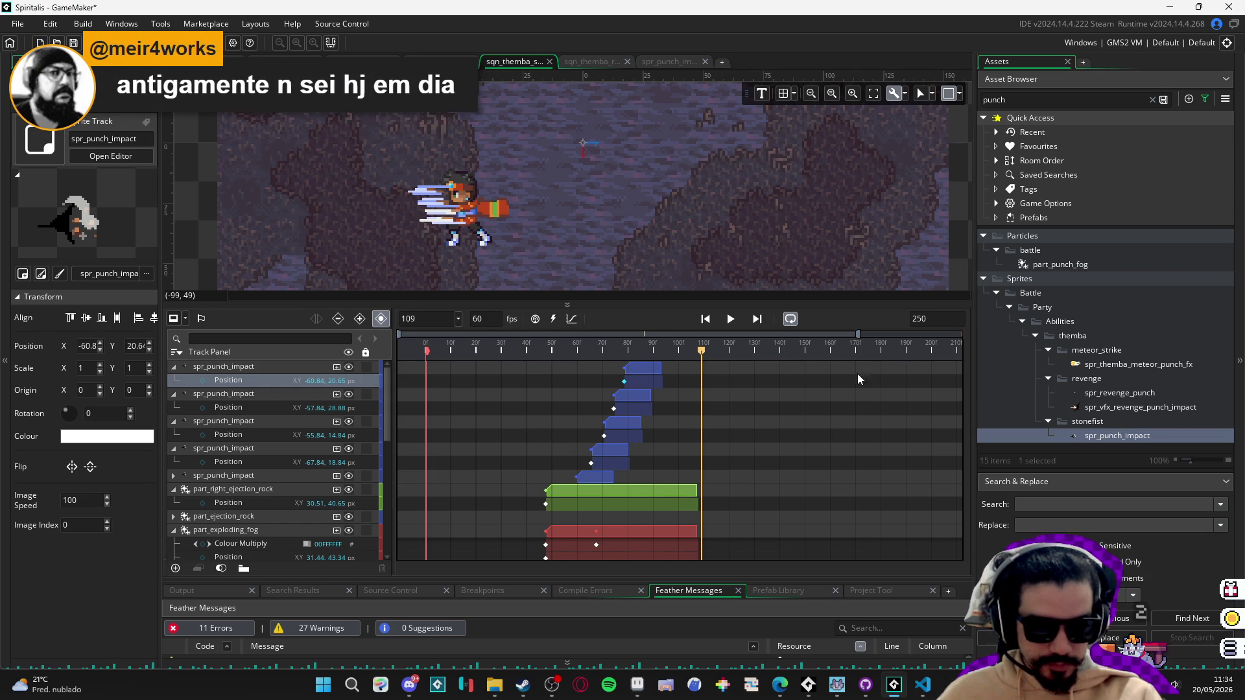
{"action": "scroll", "coordinate": [283, 453], "scroll_direction": "down", "scroll_amount": 5}
Search the Asset Browser for 'stonefis' and open spr_vfx_stonefist_ref in the sprite editor.
{"action": "left_click", "coordinate": [491, 238]}
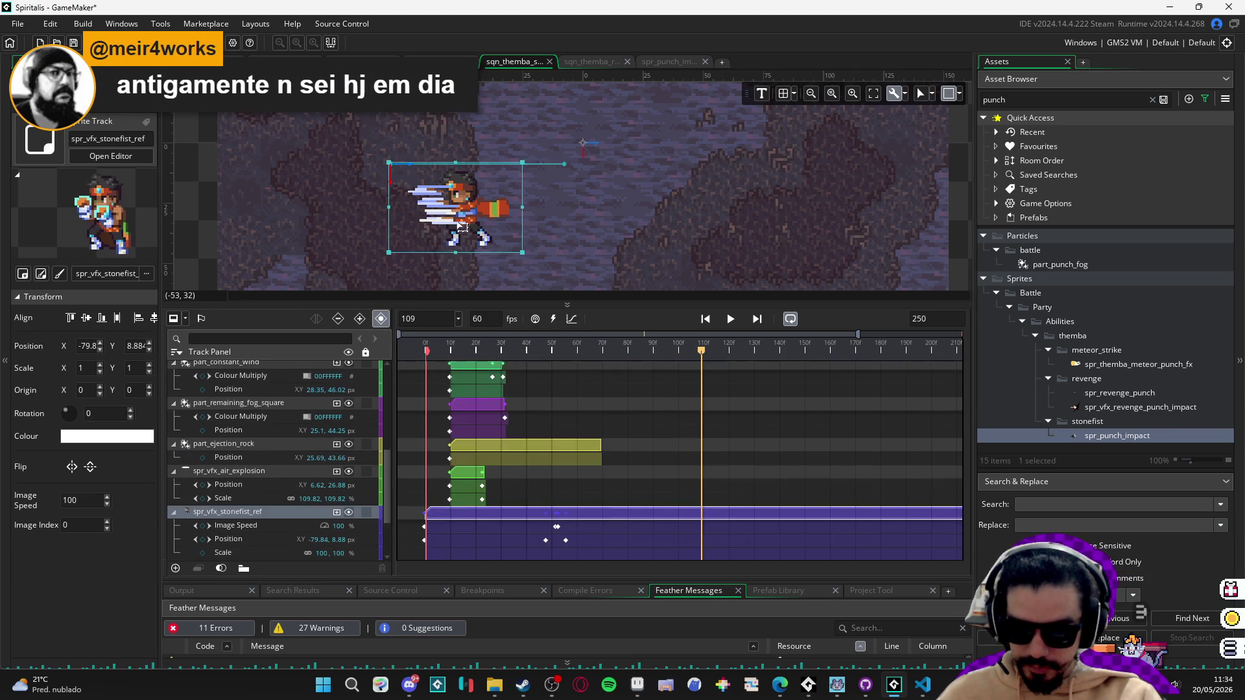
{"action": "double_click", "coordinate": [1011, 100]}
{"action": "type", "text": "stone"}
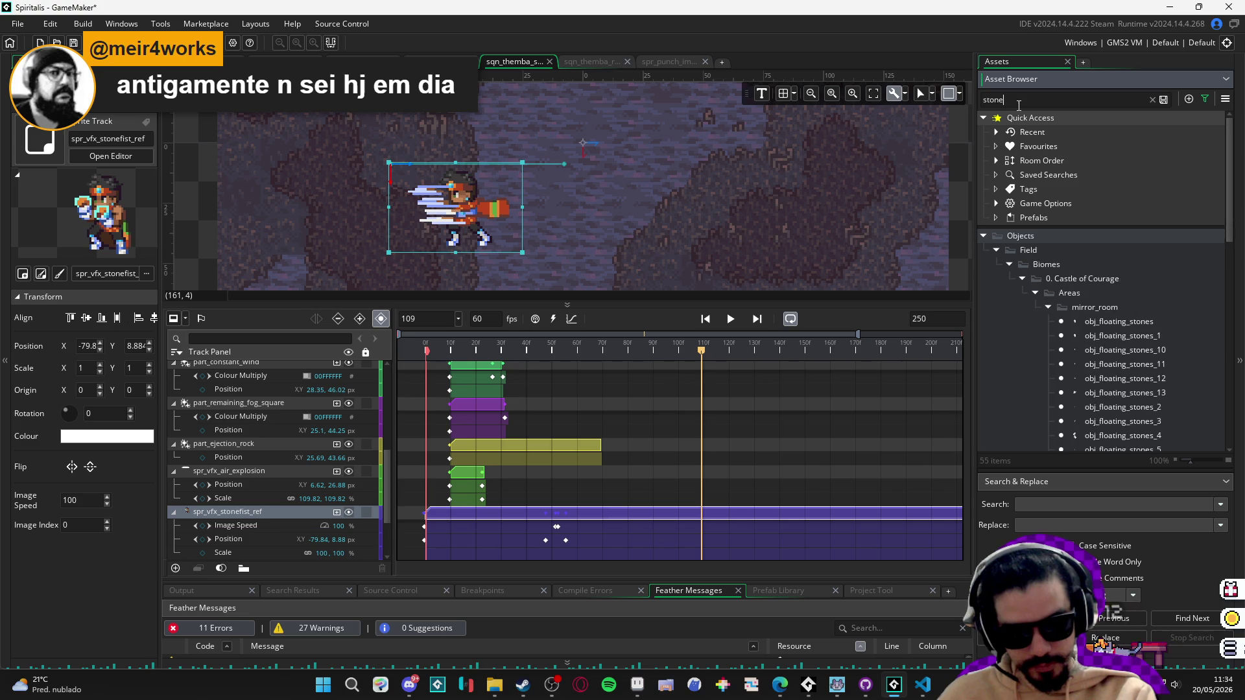
{"action": "type", "text": "fis"}
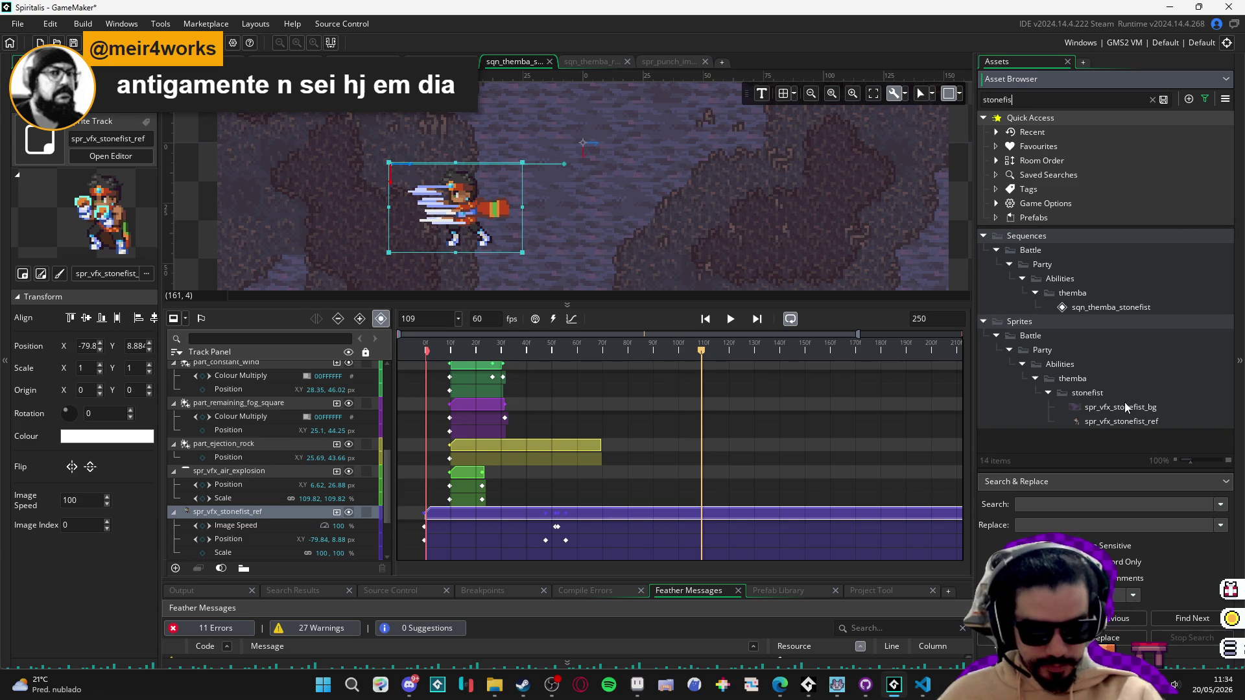
{"action": "left_click", "coordinate": [1133, 421]}
{"action": "double_click", "coordinate": [1133, 421]}
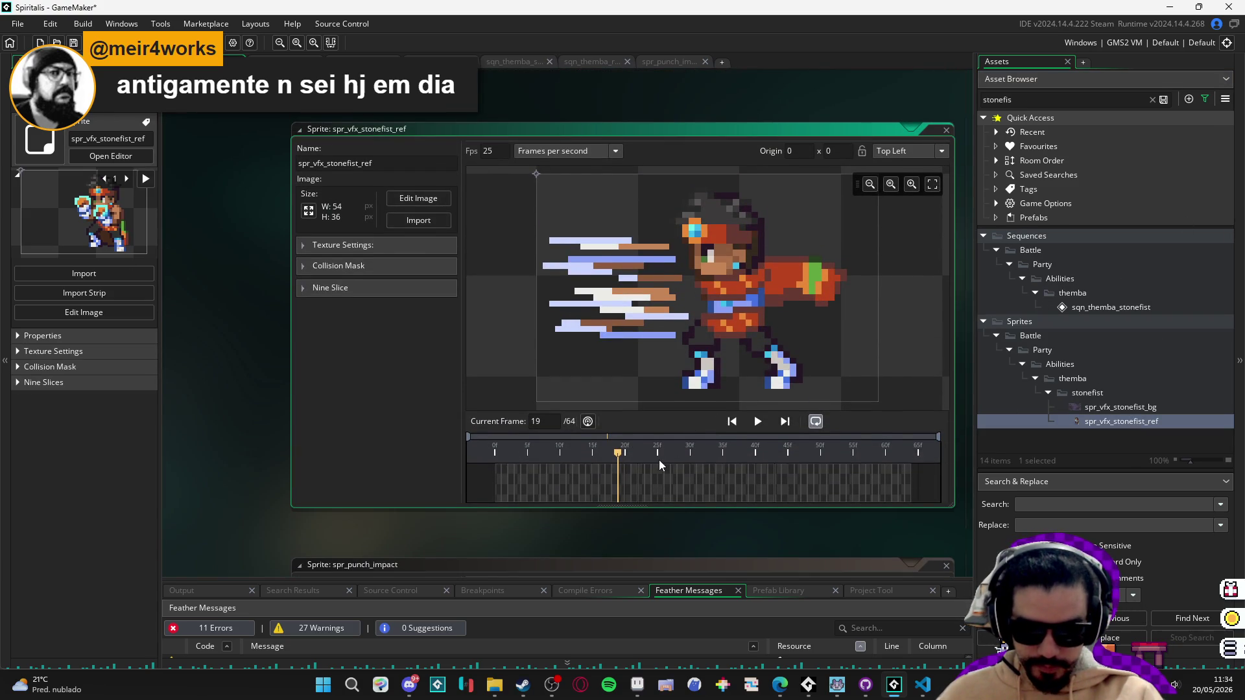
Play the 64-frame animation, stop near frame 39–40, and attempt deleting frames.
{"action": "left_click", "coordinate": [509, 450]}
{"action": "key", "text": "space"}
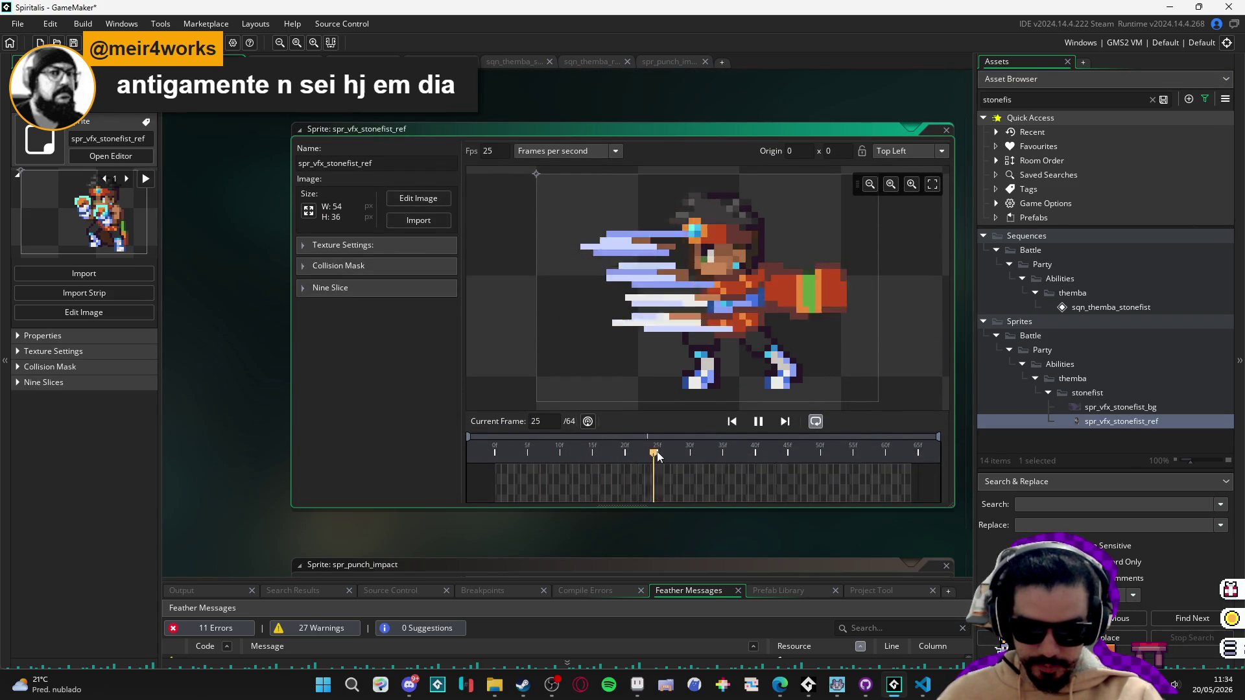
{"action": "key", "text": "space"}
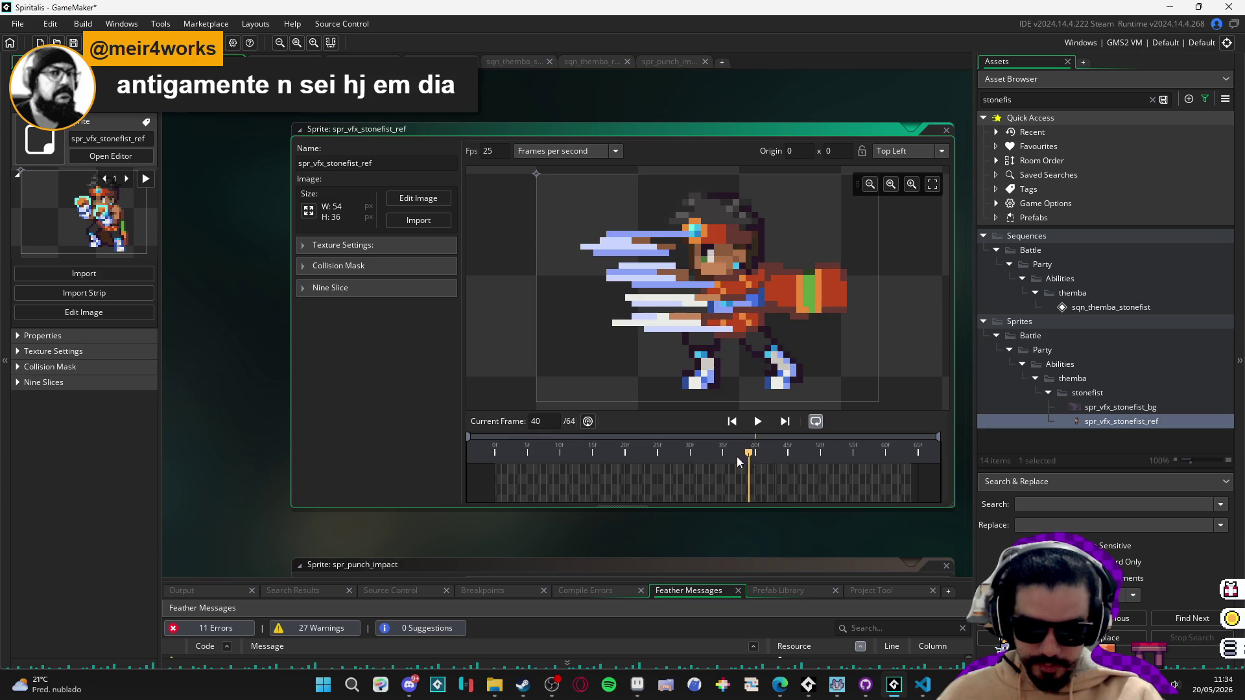
{"action": "key", "text": "space"}
{"action": "key", "text": "space"}
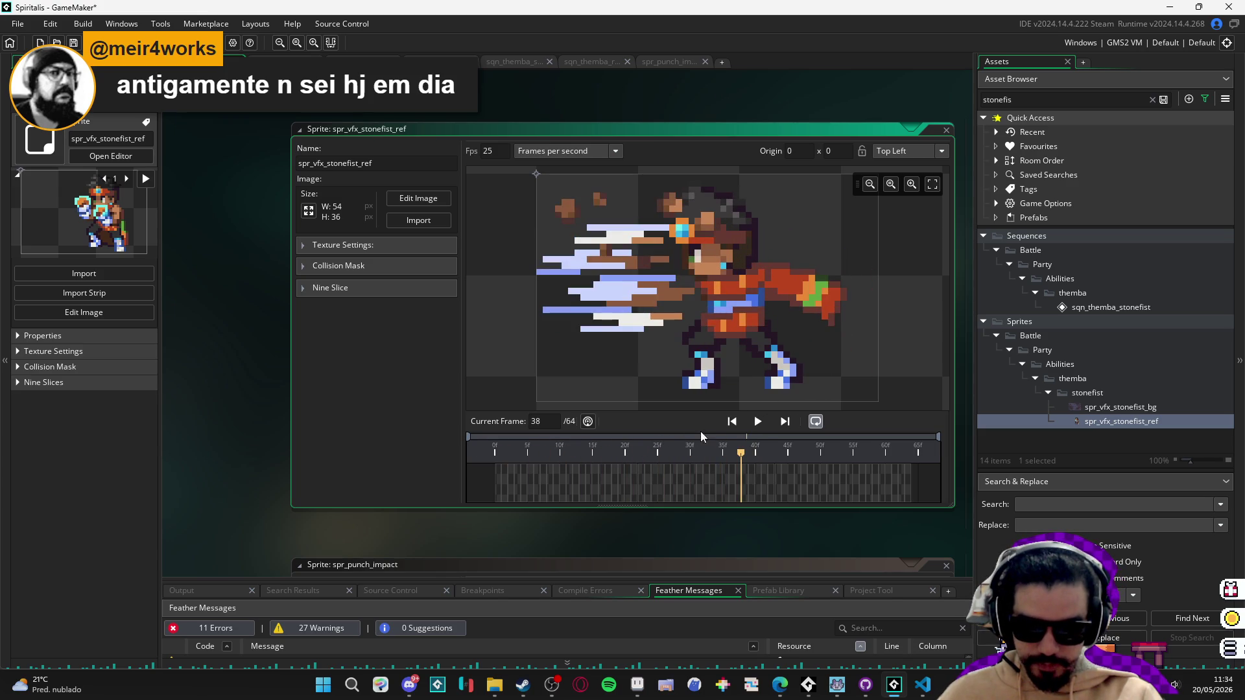
{"action": "left_click", "coordinate": [745, 477]}
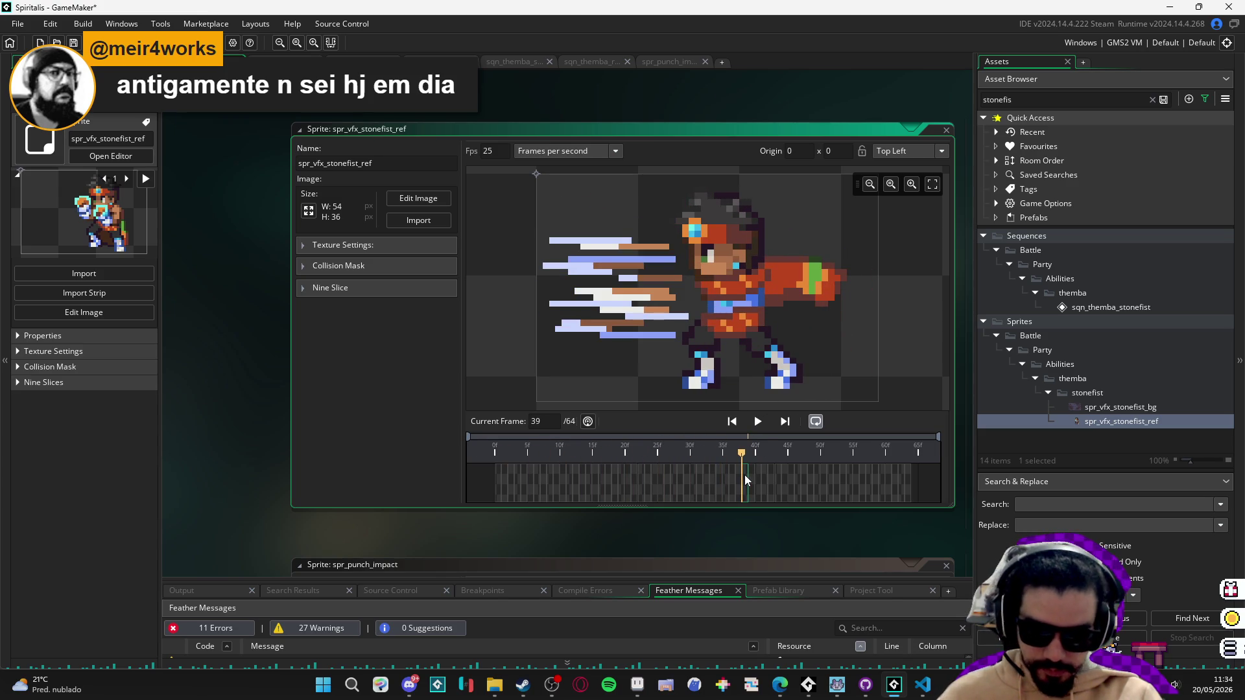
{"action": "key", "text": "Delete"}
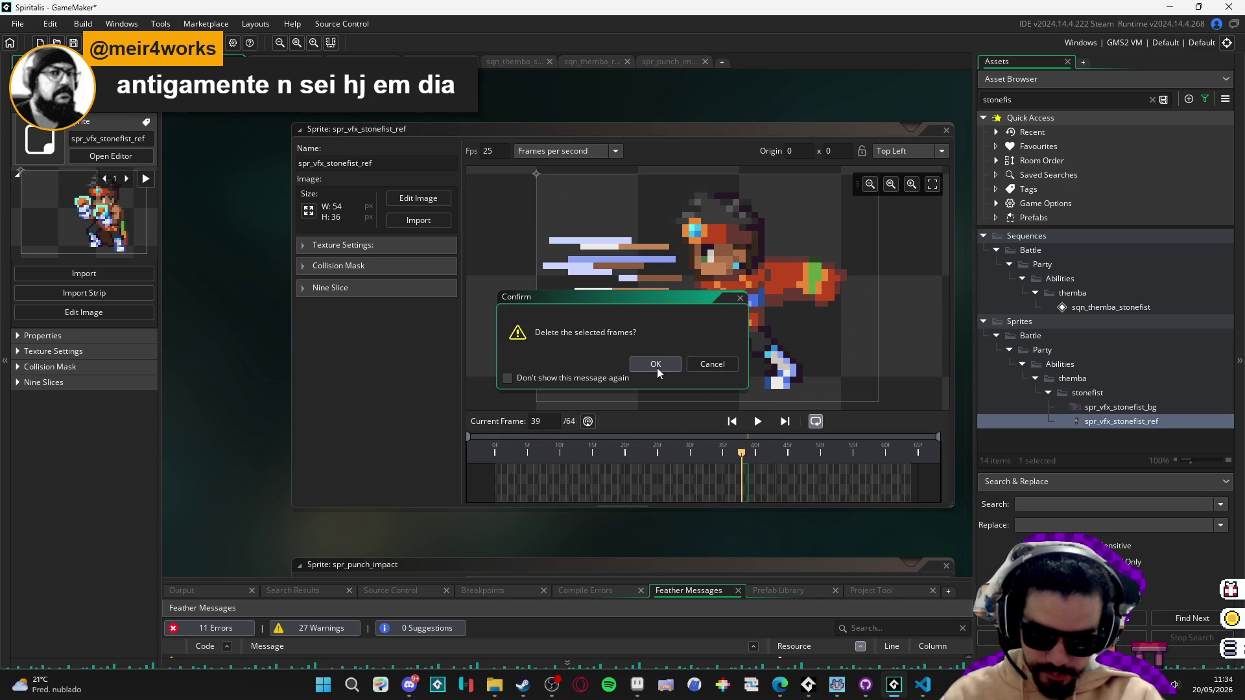
Cancel the deletion and scrub frames 37–51 to locate the section to cut.
{"action": "left_click", "coordinate": [722, 367]}
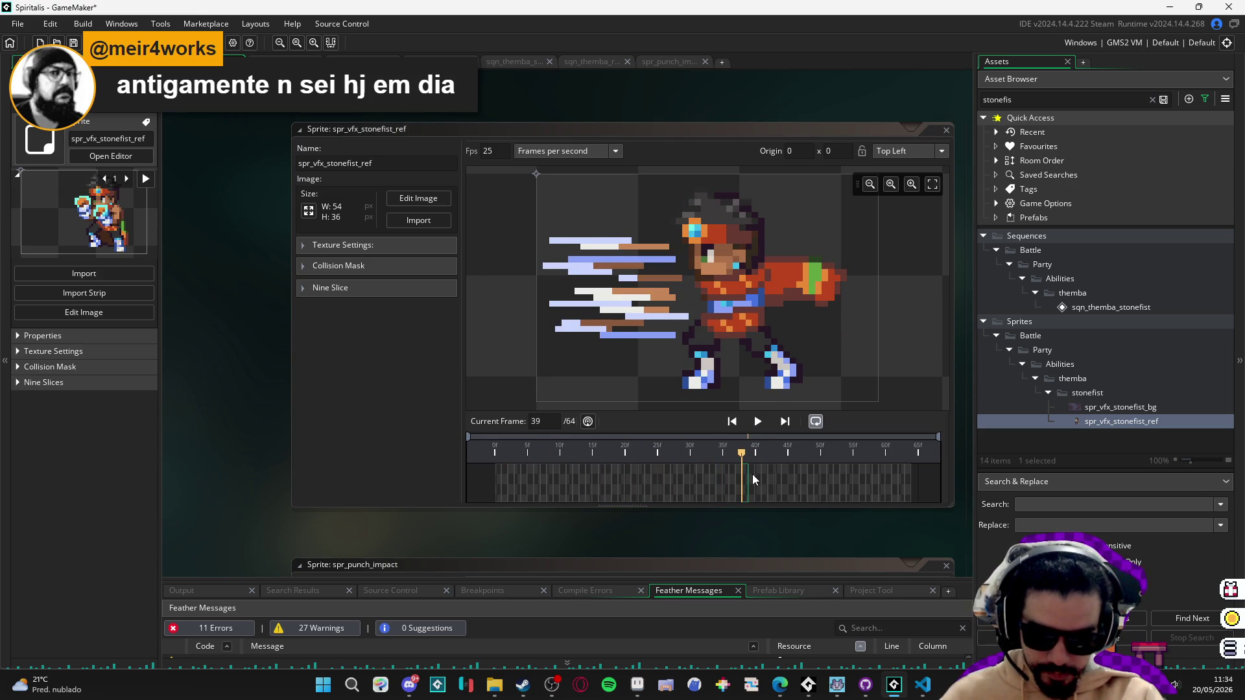
{"action": "left_click", "coordinate": [751, 475]}
{"action": "left_click", "coordinate": [745, 478]}
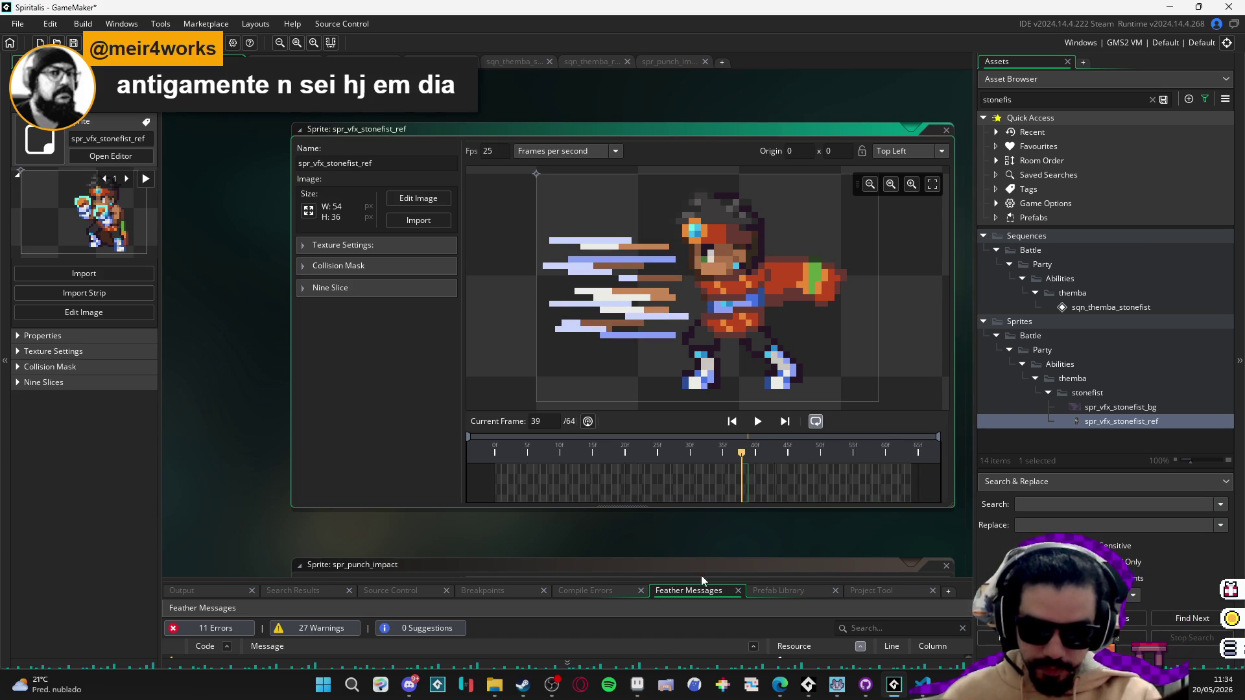
{"action": "mouse_move", "coordinate": [553, 686]}
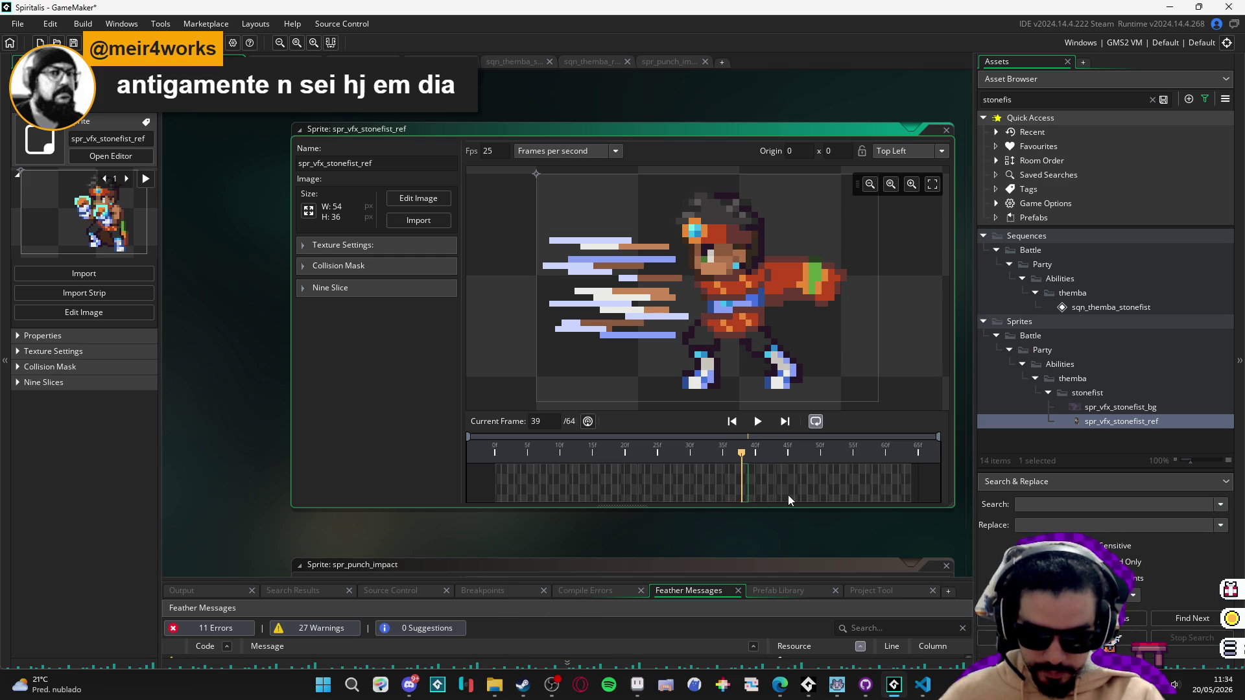
{"action": "mouse_move", "coordinate": [788, 496]}
{"action": "left_mouse_down"}
{"action": "mouse_move", "coordinate": [874, 485]}
{"action": "mouse_move", "coordinate": [860, 492]}
{"action": "left_mouse_up"}
{"action": "left_click", "coordinate": [823, 497]}
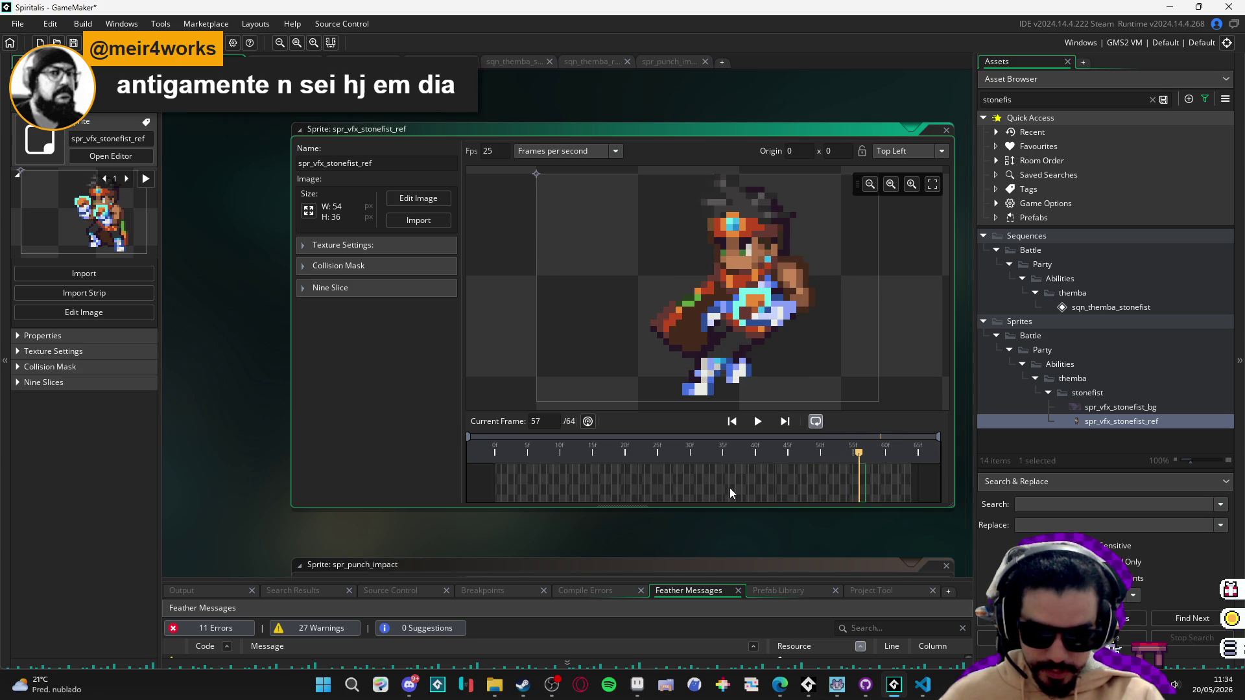
{"action": "left_click", "coordinate": [730, 488]}
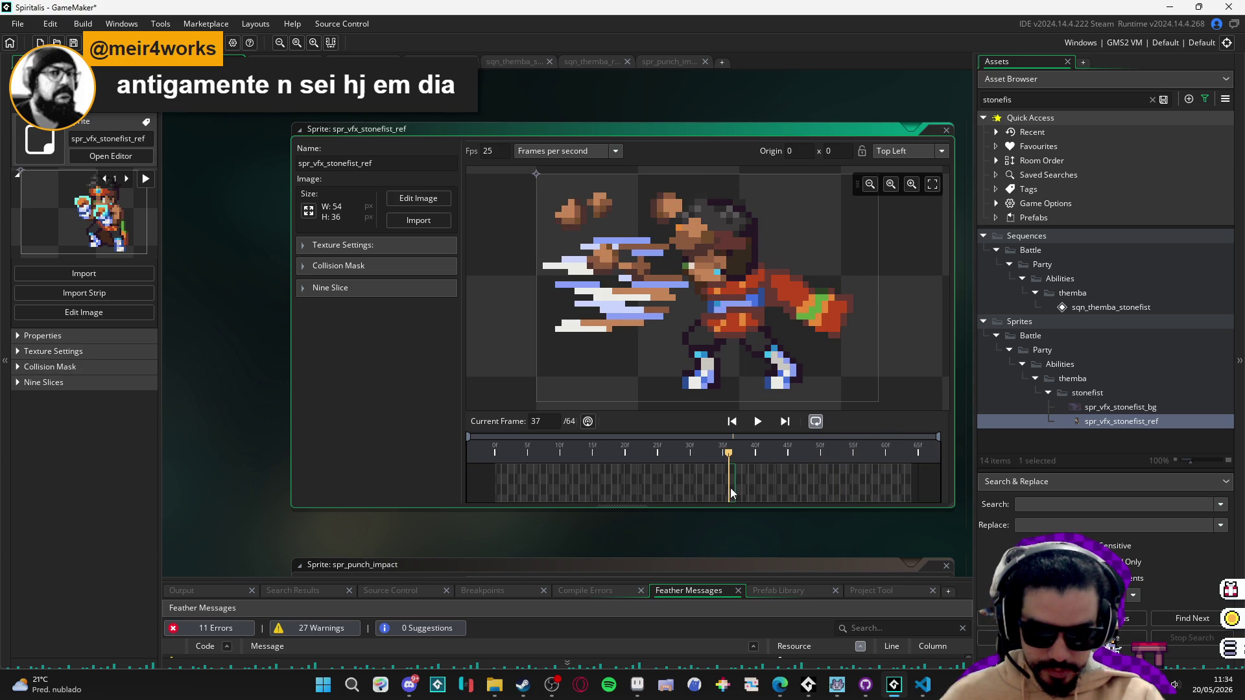
{"action": "left_click_drag", "start_coordinate": [737, 487], "coordinate": [739, 487]}
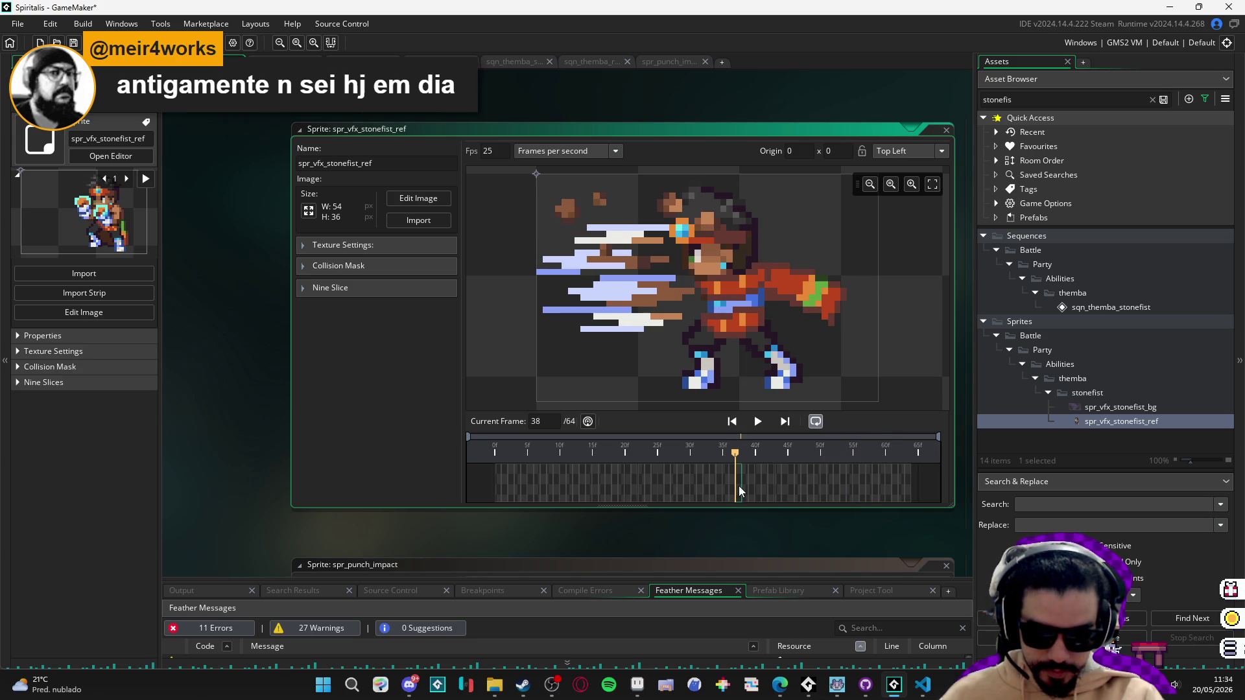
Delete frames 40–53 from spr_vfx_stonefist_ref, confirm, and rewind the sequence to frame 0.
{"action": "left_click", "coordinate": [877, 487], "text": "shift"}
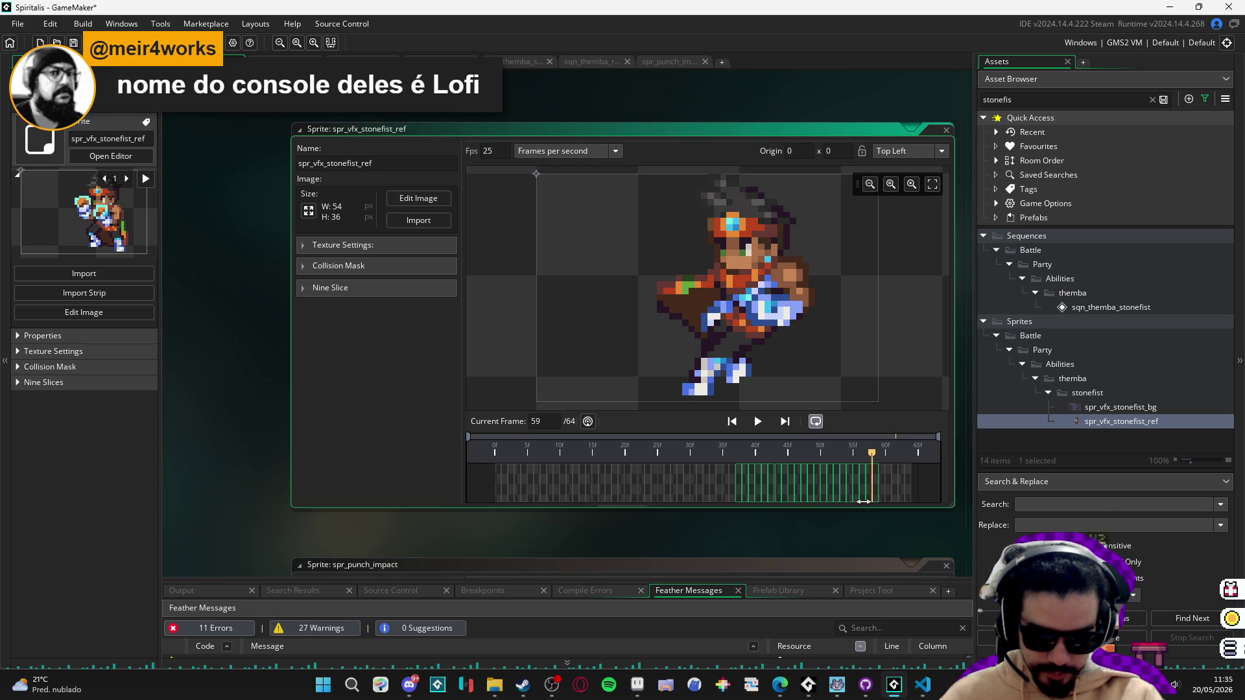
{"action": "left_click", "coordinate": [738, 496]}
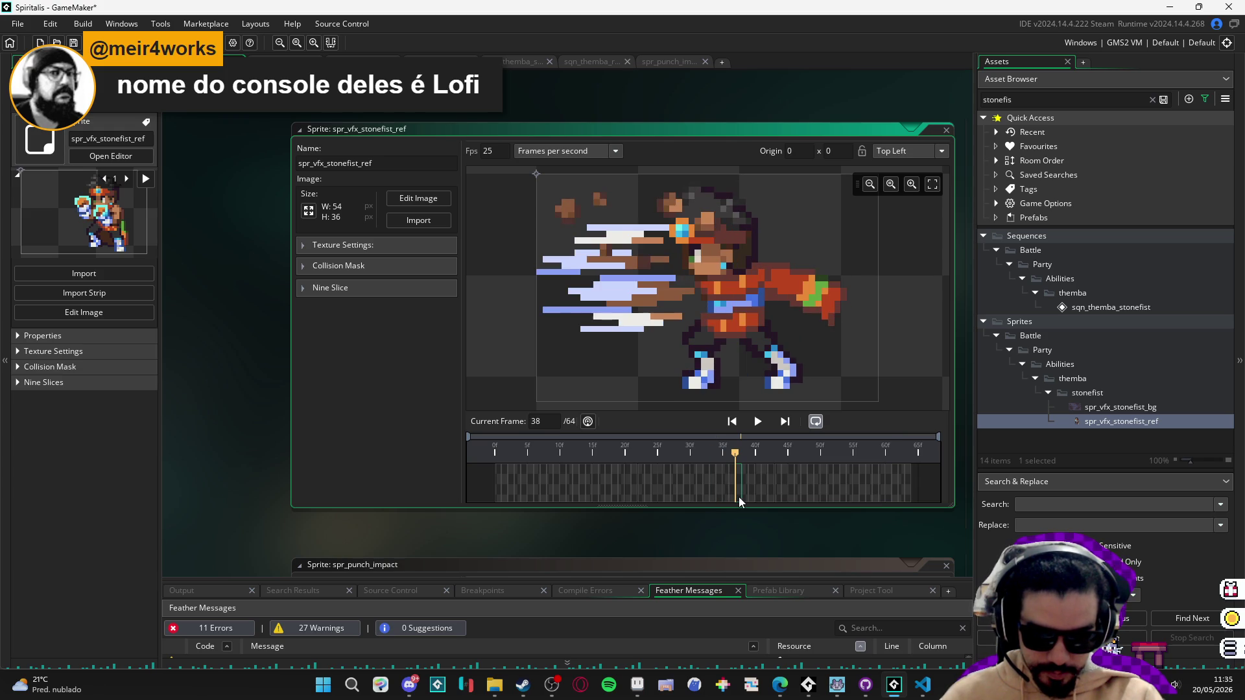
{"action": "left_click", "coordinate": [742, 493]}
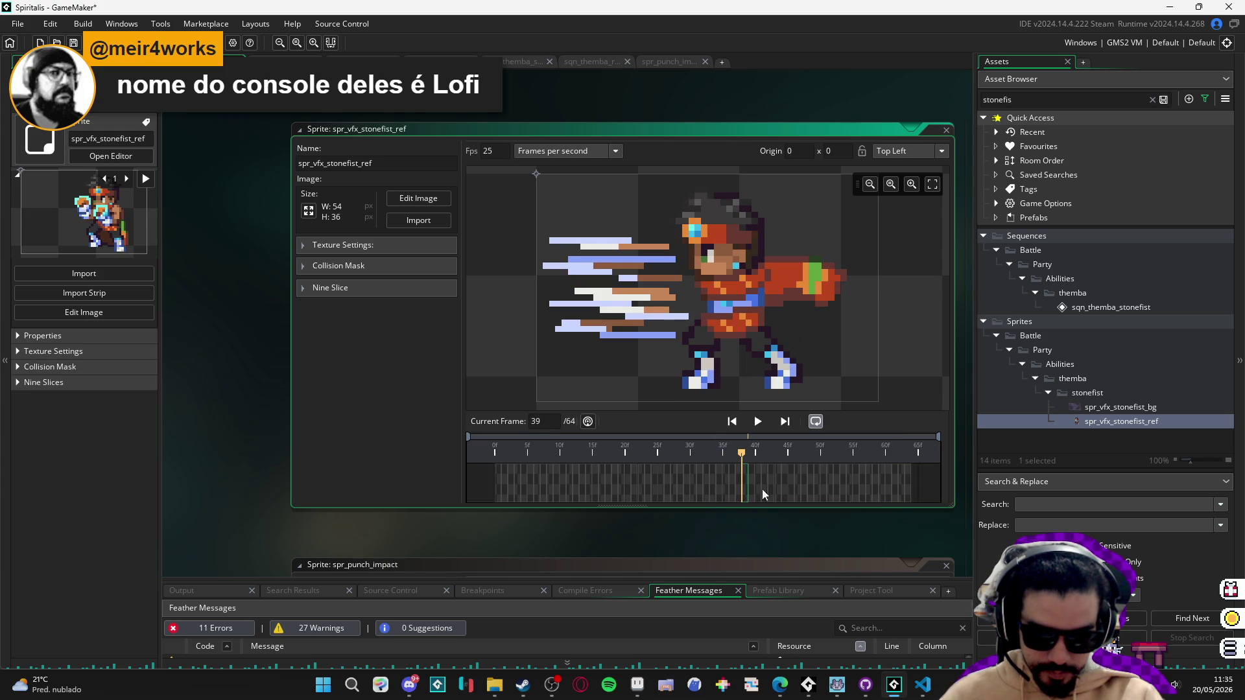
{"action": "left_click_drag", "start_coordinate": [877, 453], "coordinate": [840, 459]}
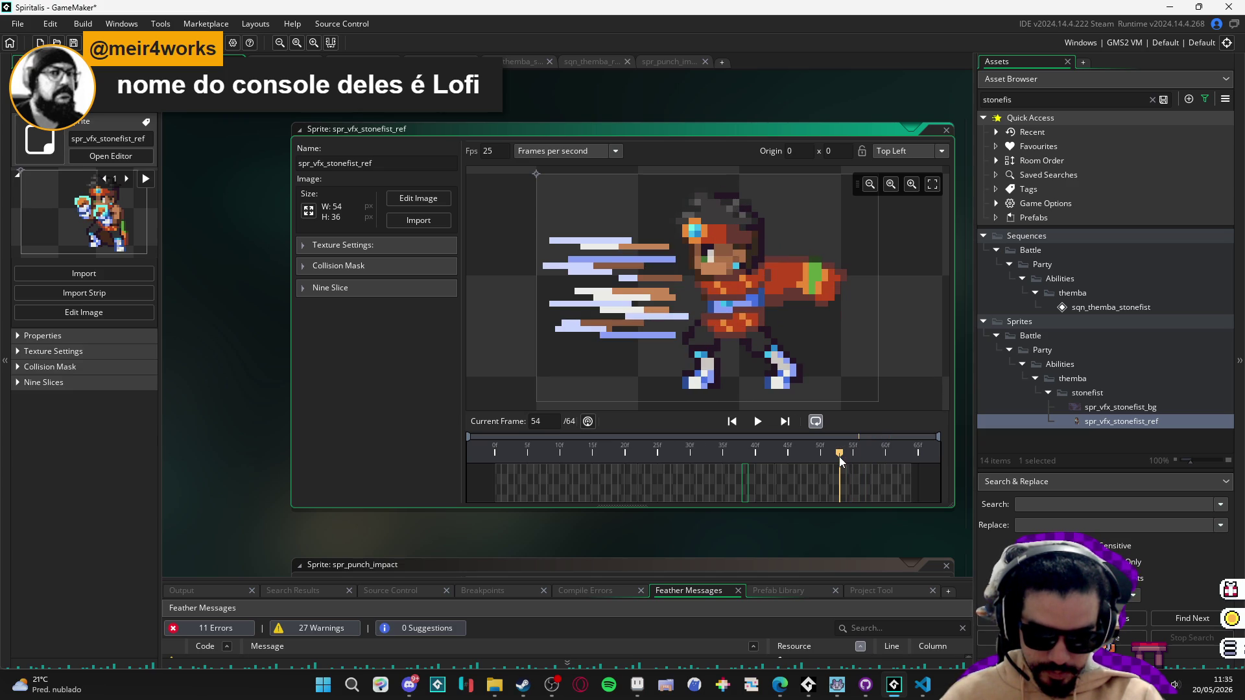
{"action": "left_click_drag", "start_coordinate": [744, 489], "coordinate": [834, 496]}
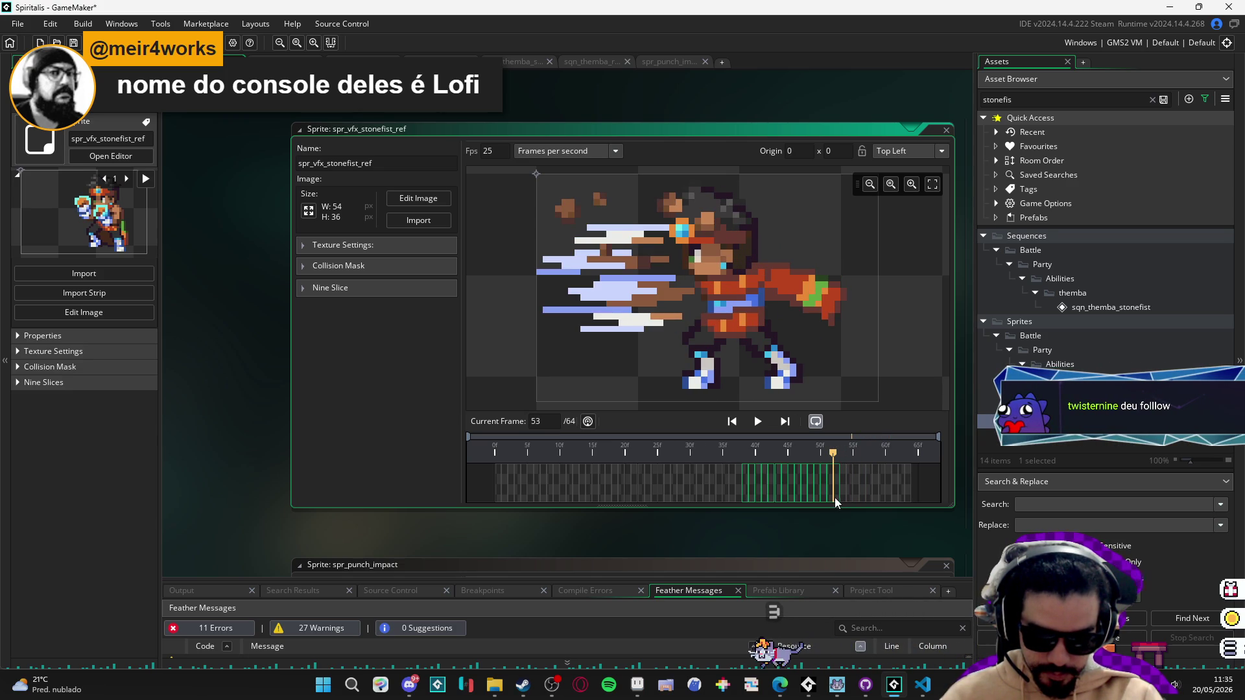
{"action": "key", "text": "Delete"}
{"action": "left_click", "coordinate": [668, 365]}
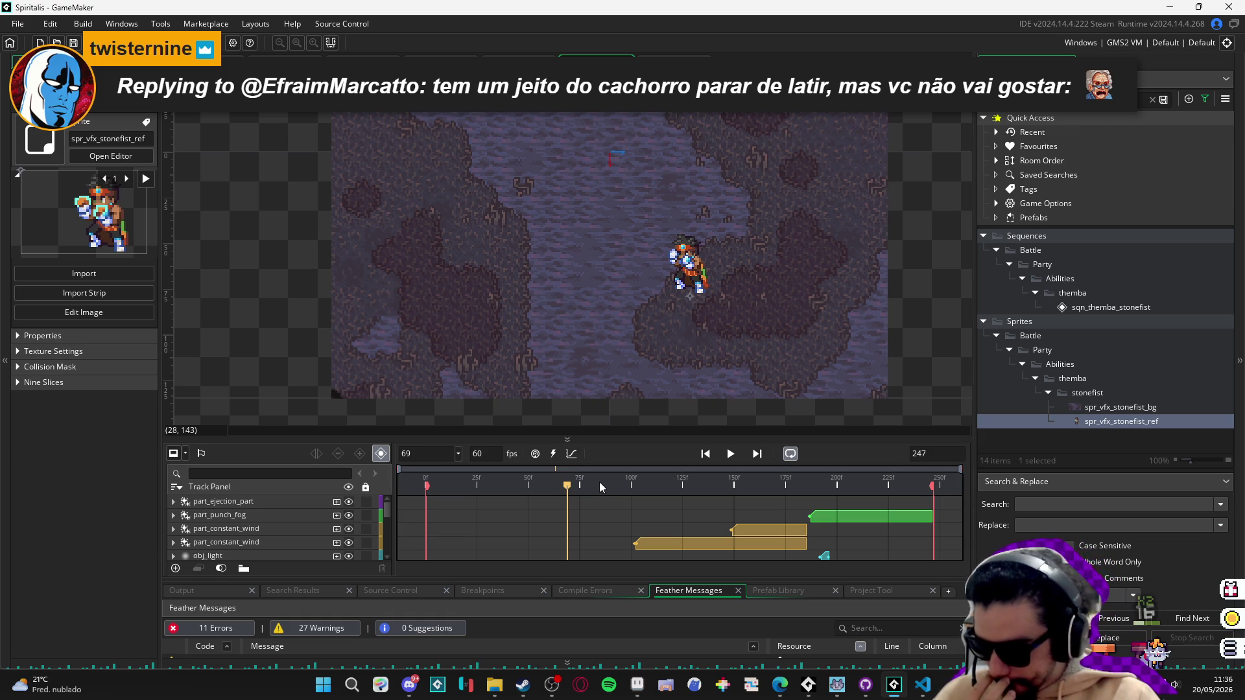
{"action": "left_click_drag", "start_coordinate": [599, 481], "coordinate": [389, 493]}
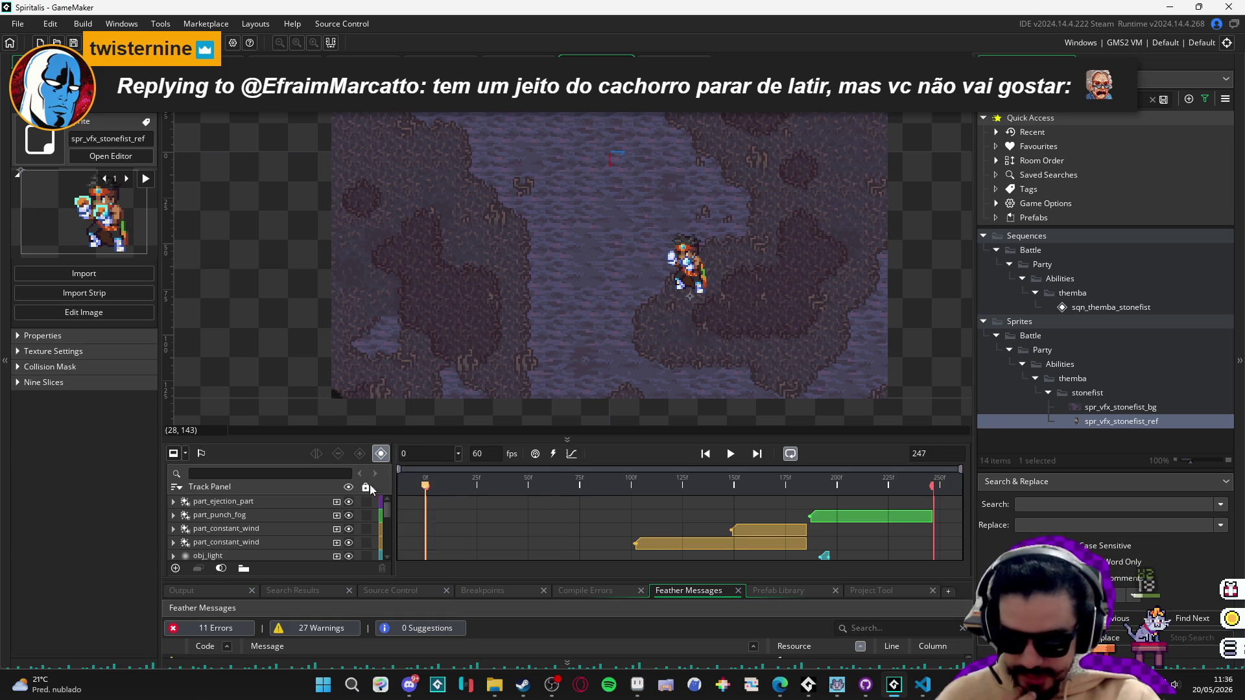
Play the stonefist punch sequence from frame 0 several times to check its timing.
{"action": "left_click", "coordinate": [731, 454]}
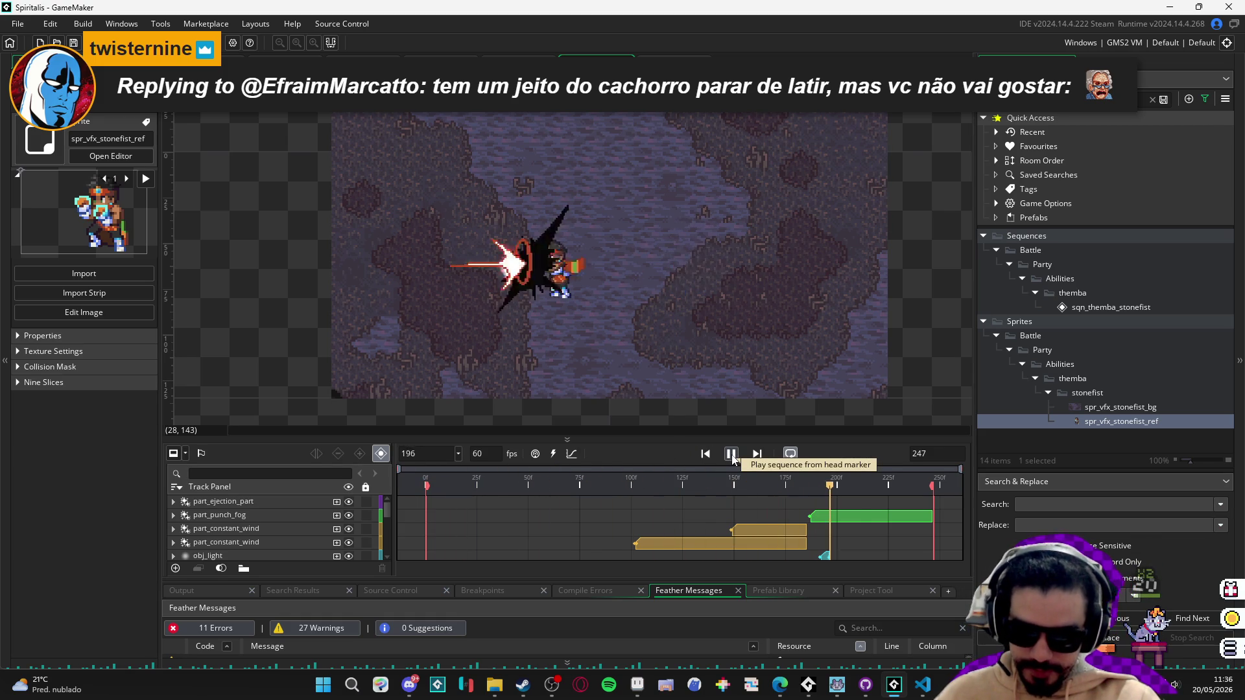
{"action": "left_click", "coordinate": [731, 454]}
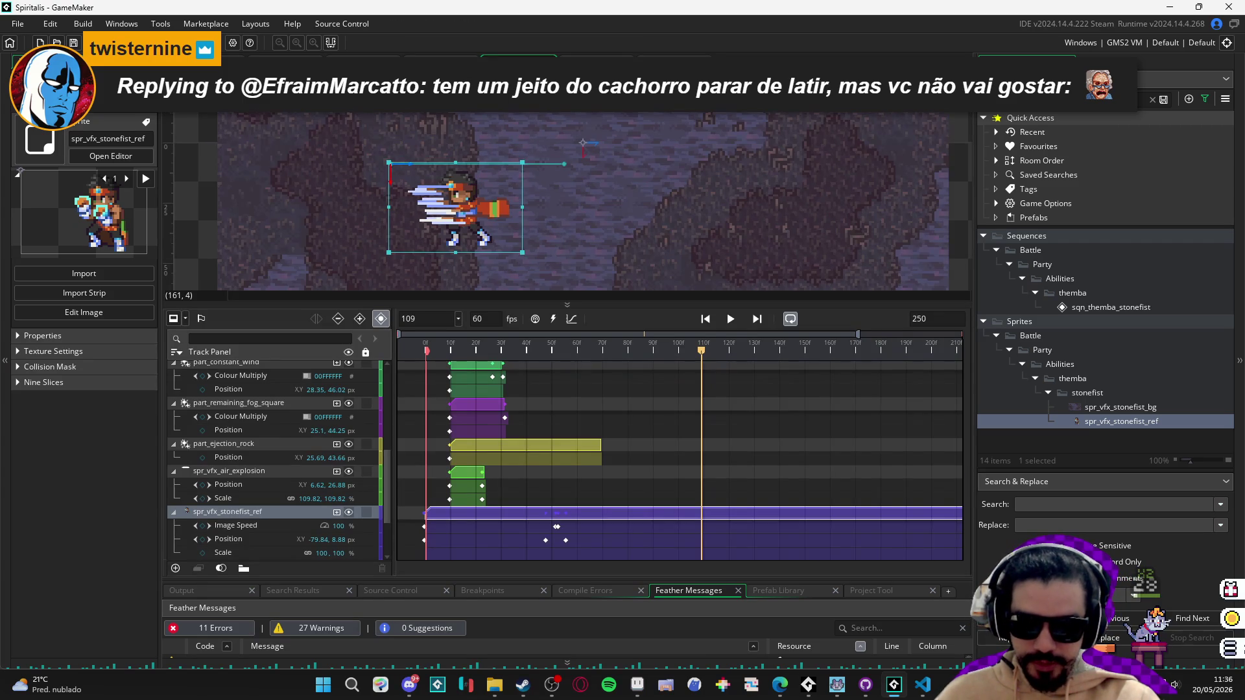
{"action": "key", "text": "space"}
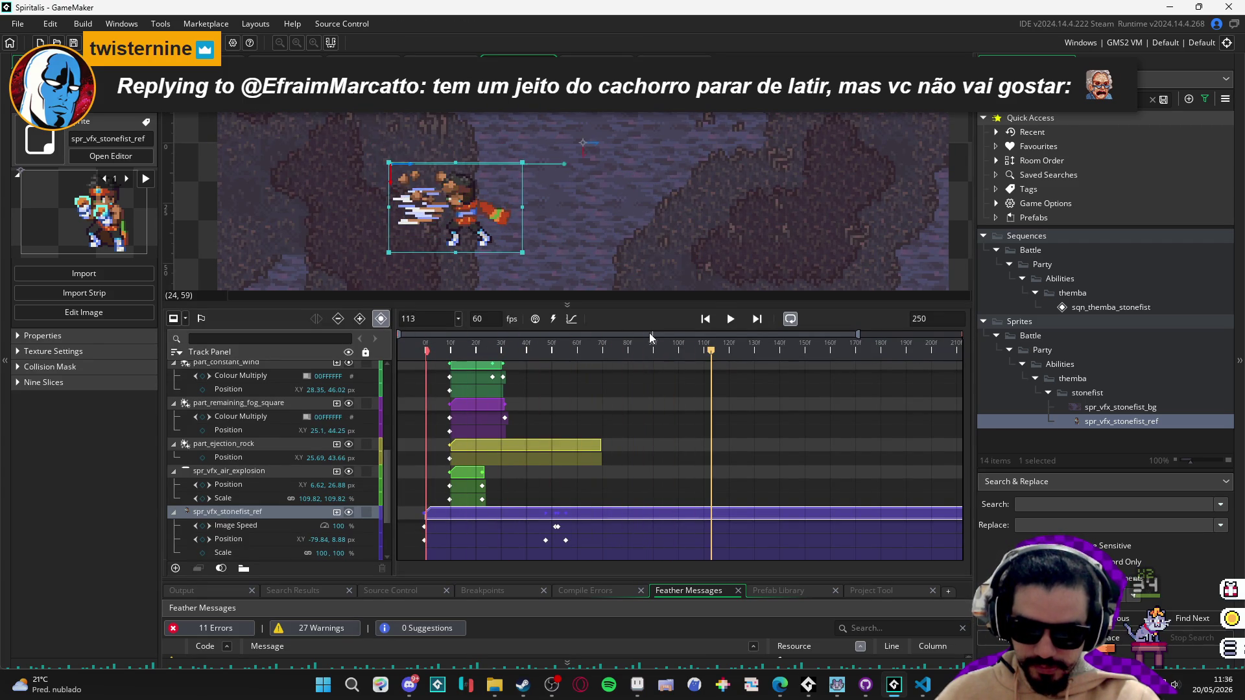
{"action": "key", "text": "space"}
{"action": "key", "text": "space"}
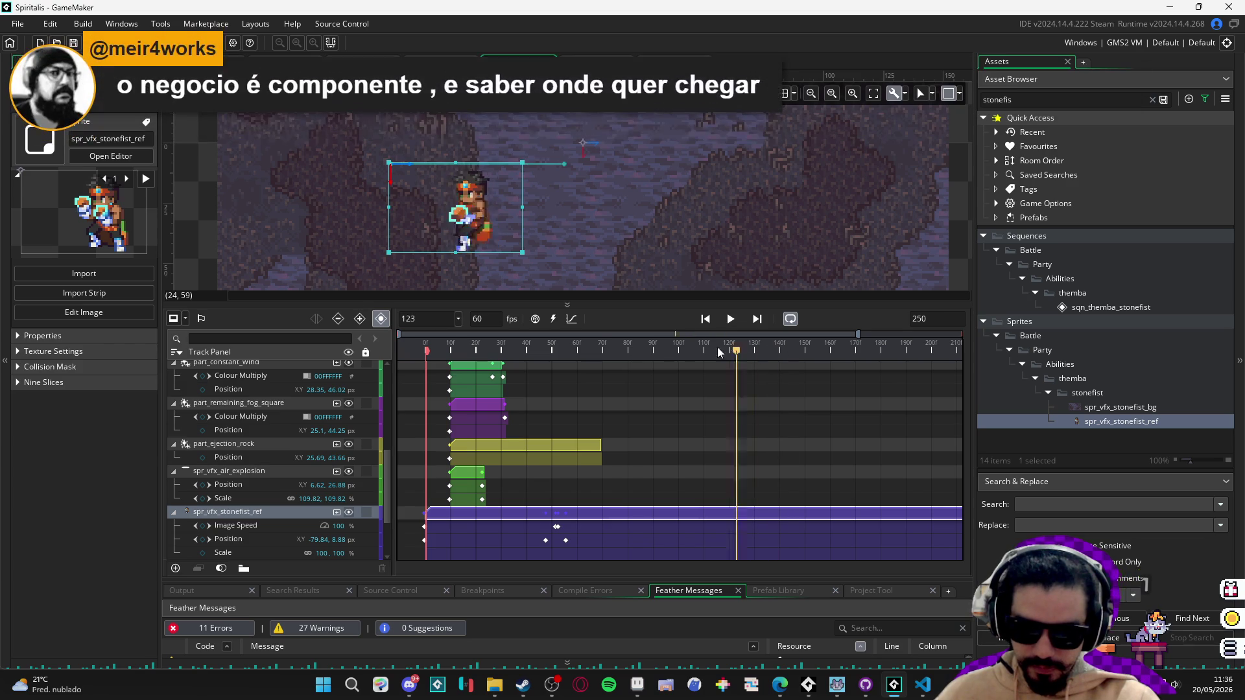
{"action": "key", "text": "space"}
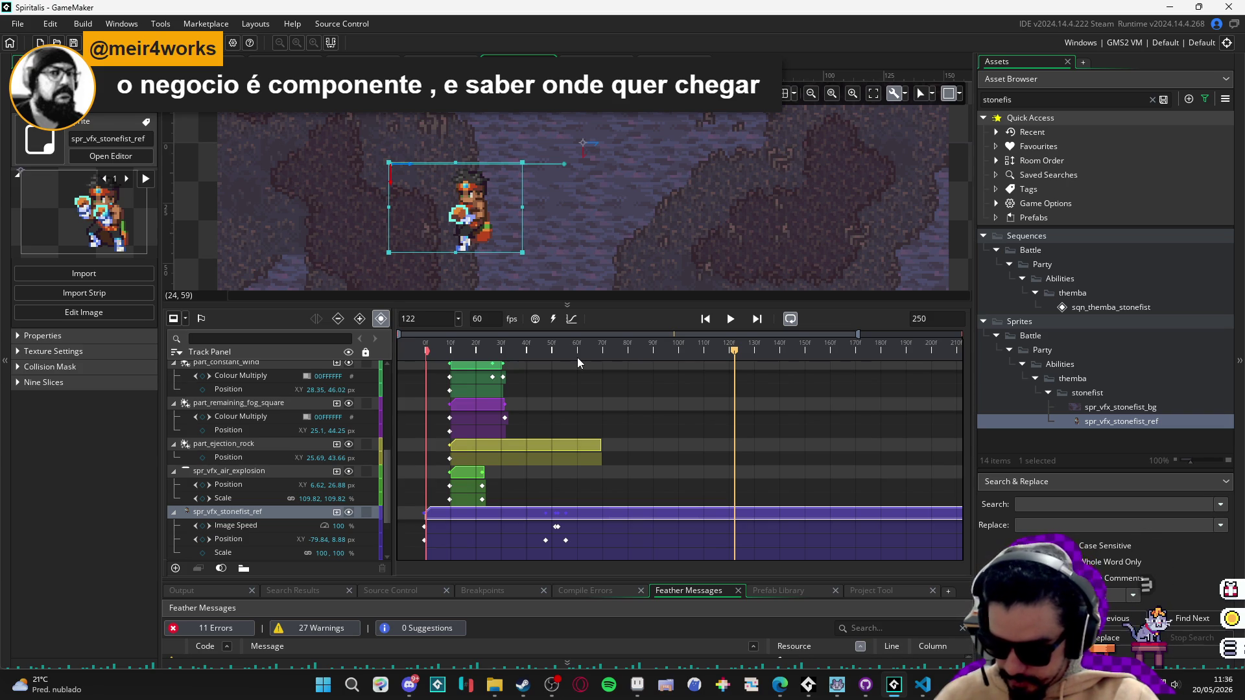
{"action": "left_click", "coordinate": [403, 341]}
{"action": "key", "text": "space"}
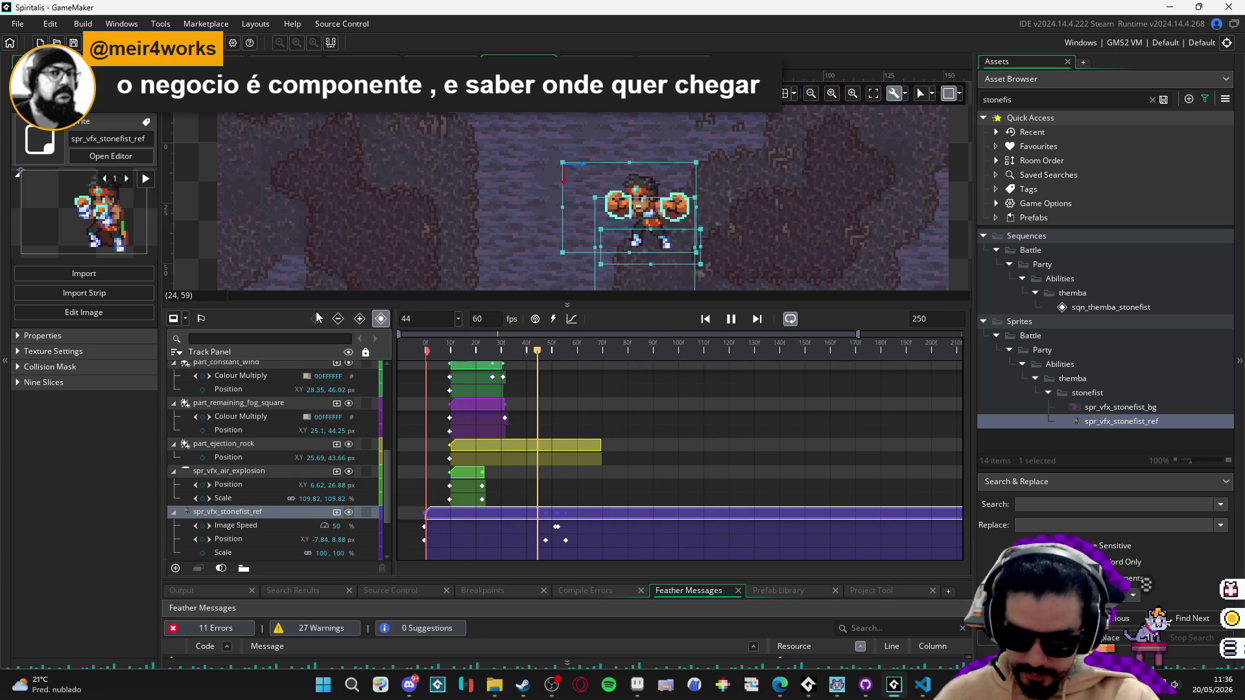
{"action": "key", "text": "space"}
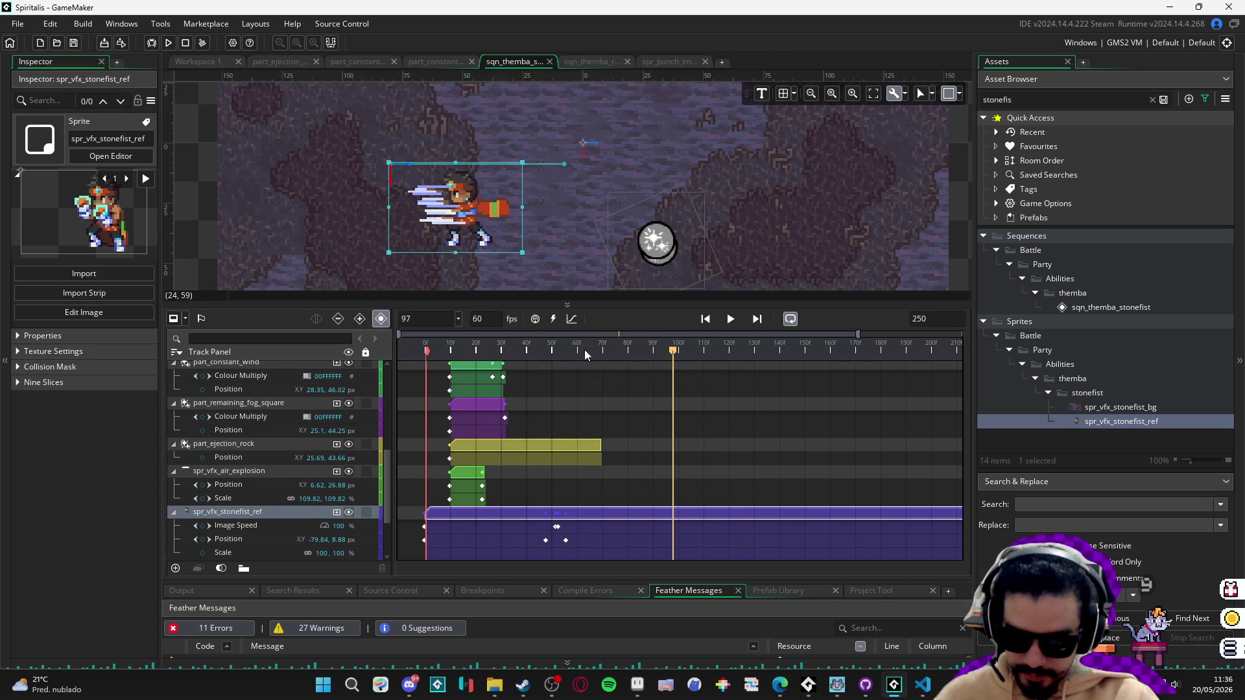
{"action": "left_click", "coordinate": [406, 338]}
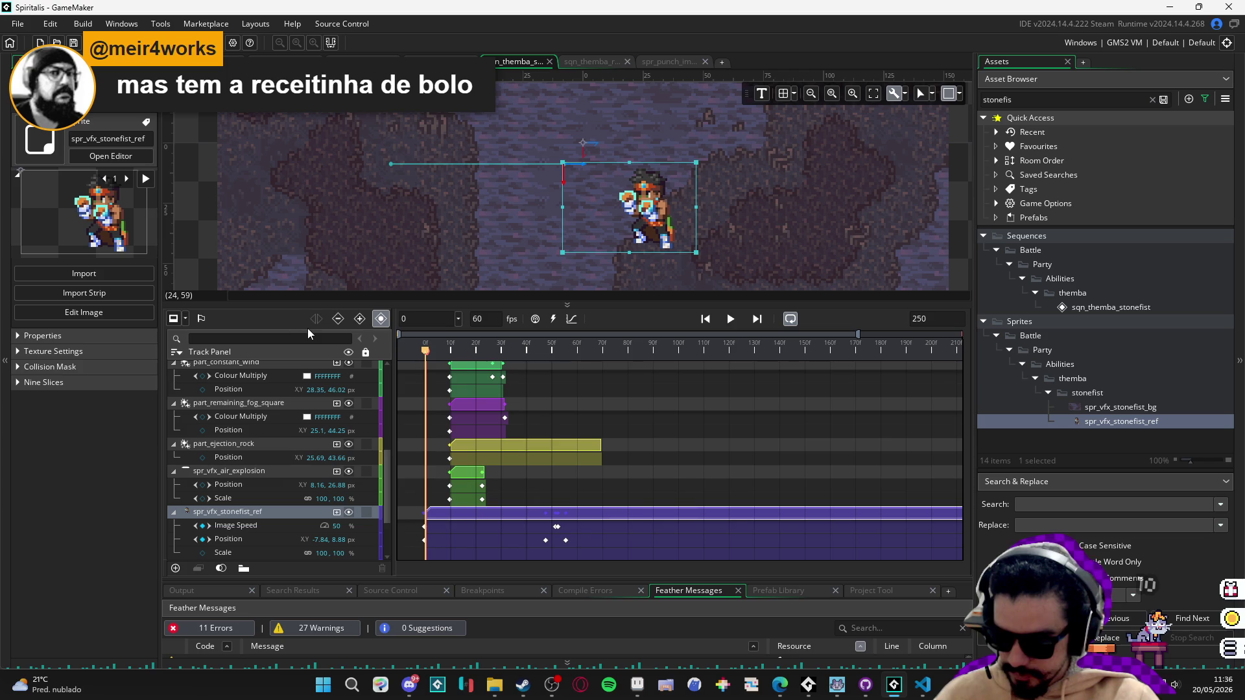
{"action": "key", "text": "space"}
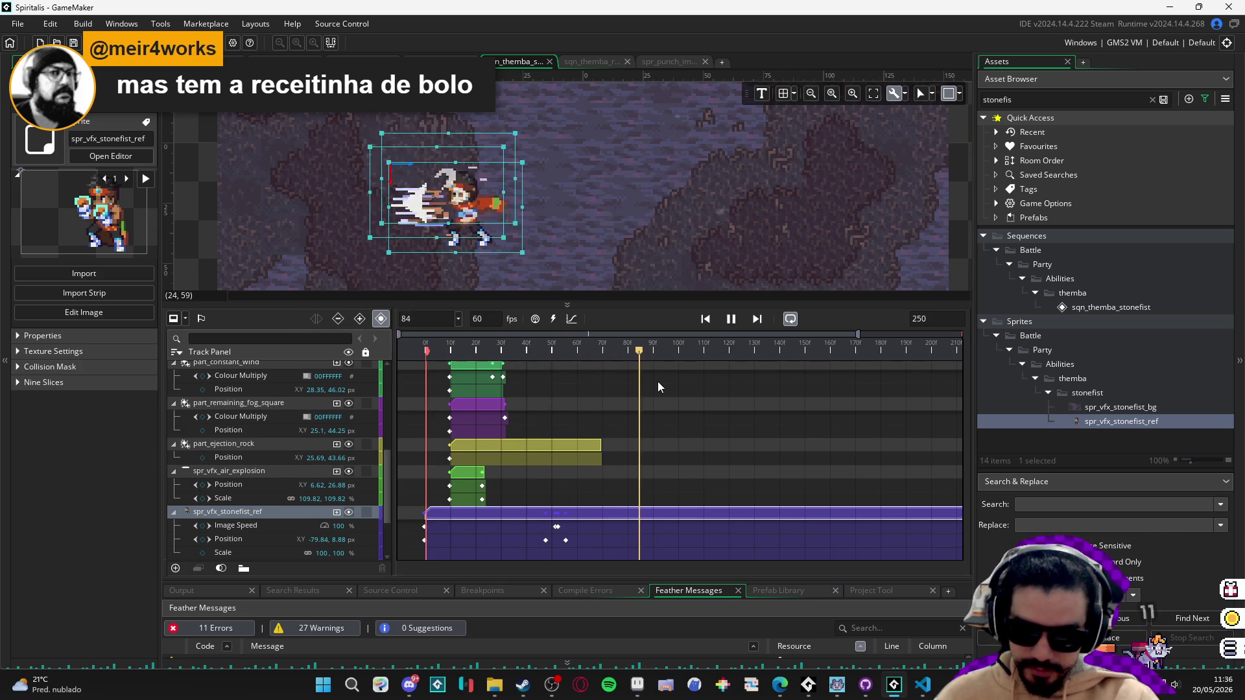
Scrub the punch from frame 67 to 84 and select the first spr_punch_impact track.
{"action": "left_click", "coordinate": [599, 344]}
{"action": "mouse_move", "coordinate": [599, 346]}
{"action": "left_mouse_down"}
{"action": "mouse_move", "coordinate": [738, 354]}
{"action": "mouse_move", "coordinate": [666, 358]}
{"action": "left_mouse_up"}
{"action": "scroll", "coordinate": [646, 353], "scroll_direction": "up", "scroll_amount": 5}
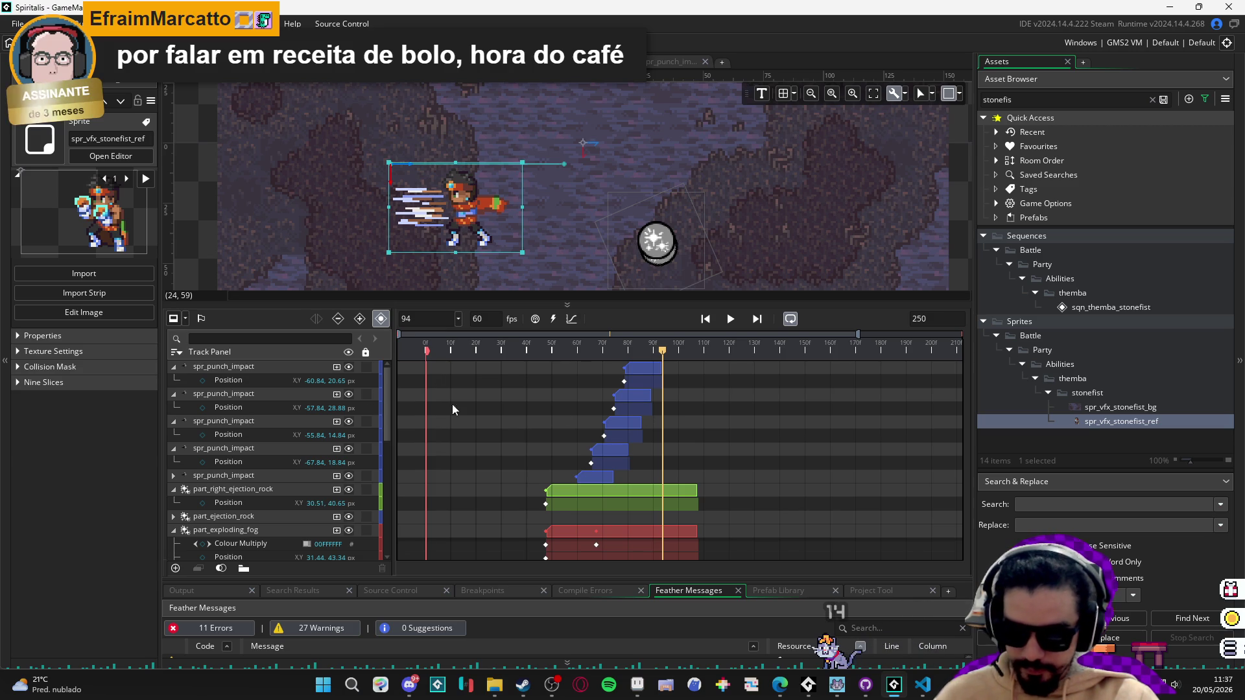
{"action": "left_click", "coordinate": [288, 374]}
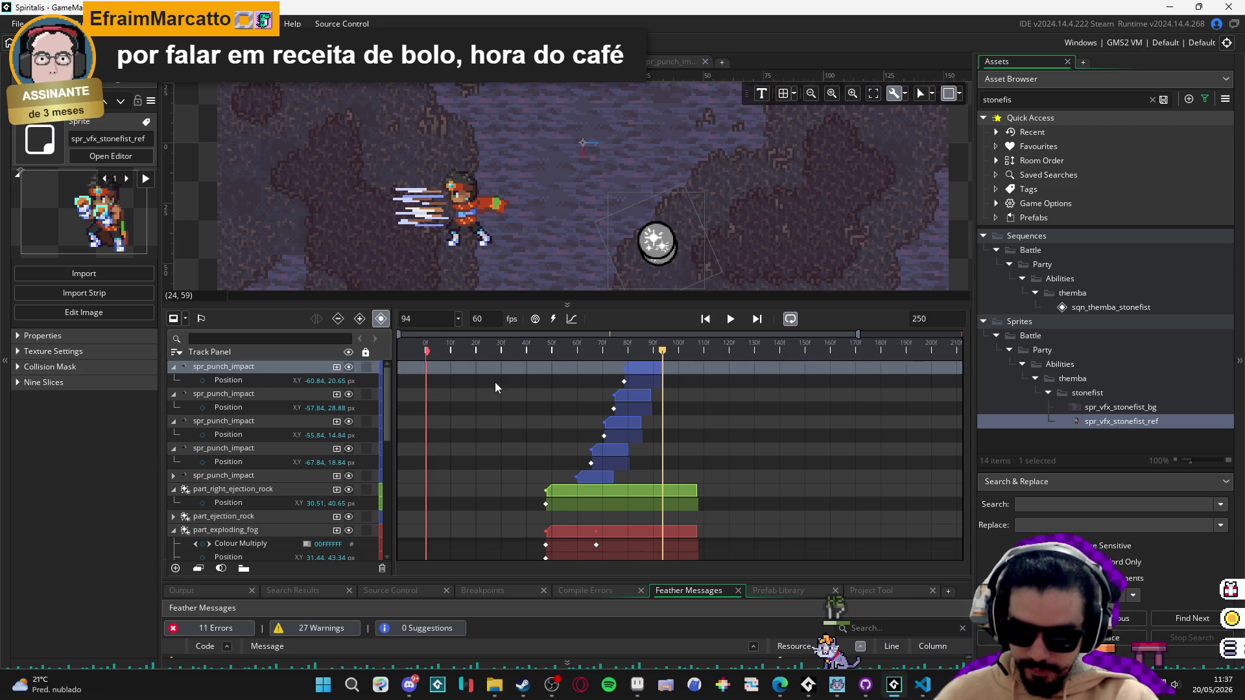
Duplicate the spr_punch_impact track, start its clip a few frames later, and move its sprite up-right.
{"action": "key", "text": "ctrl+d"}
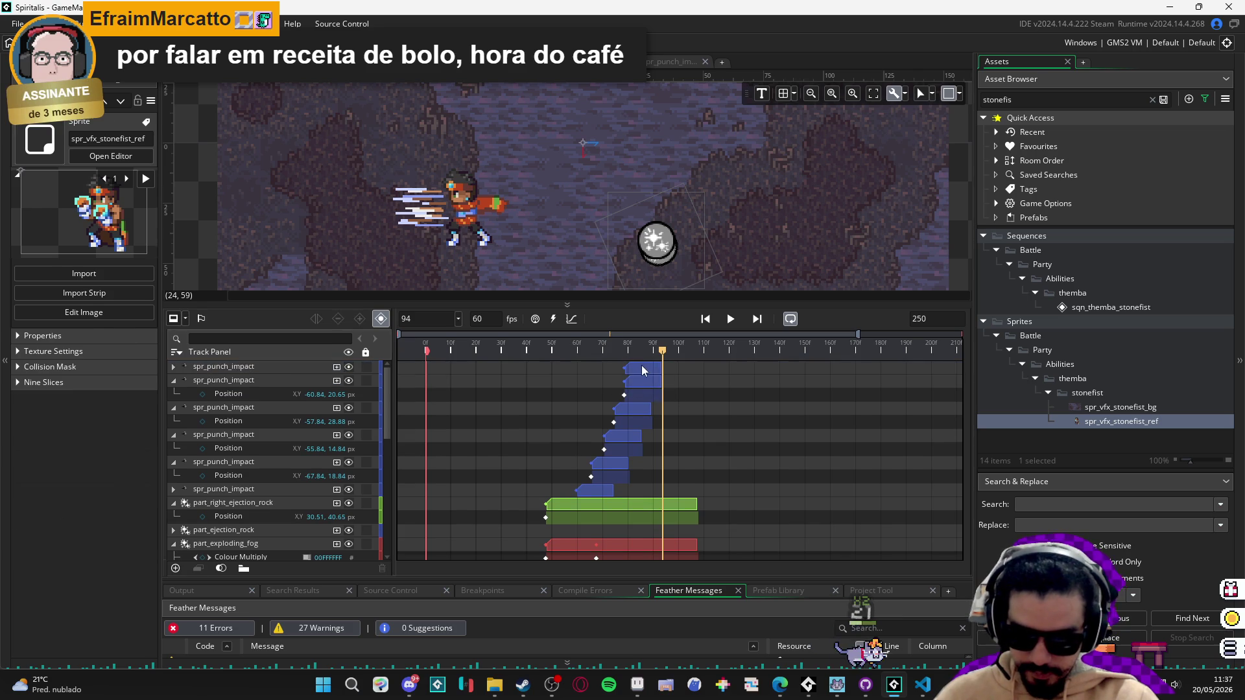
{"action": "left_click", "coordinate": [644, 371]}
{"action": "left_click_drag", "start_coordinate": [644, 370], "coordinate": [660, 370]}
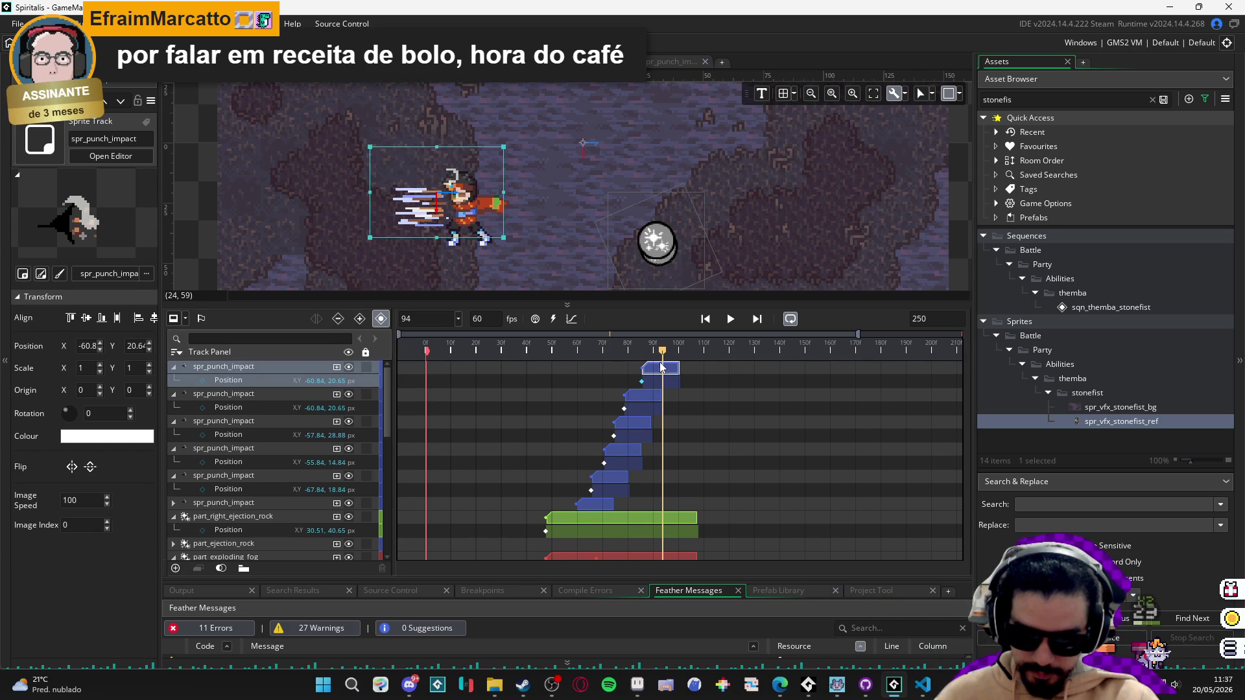
{"action": "left_click", "coordinate": [642, 381]}
{"action": "left_click", "coordinate": [652, 371]}
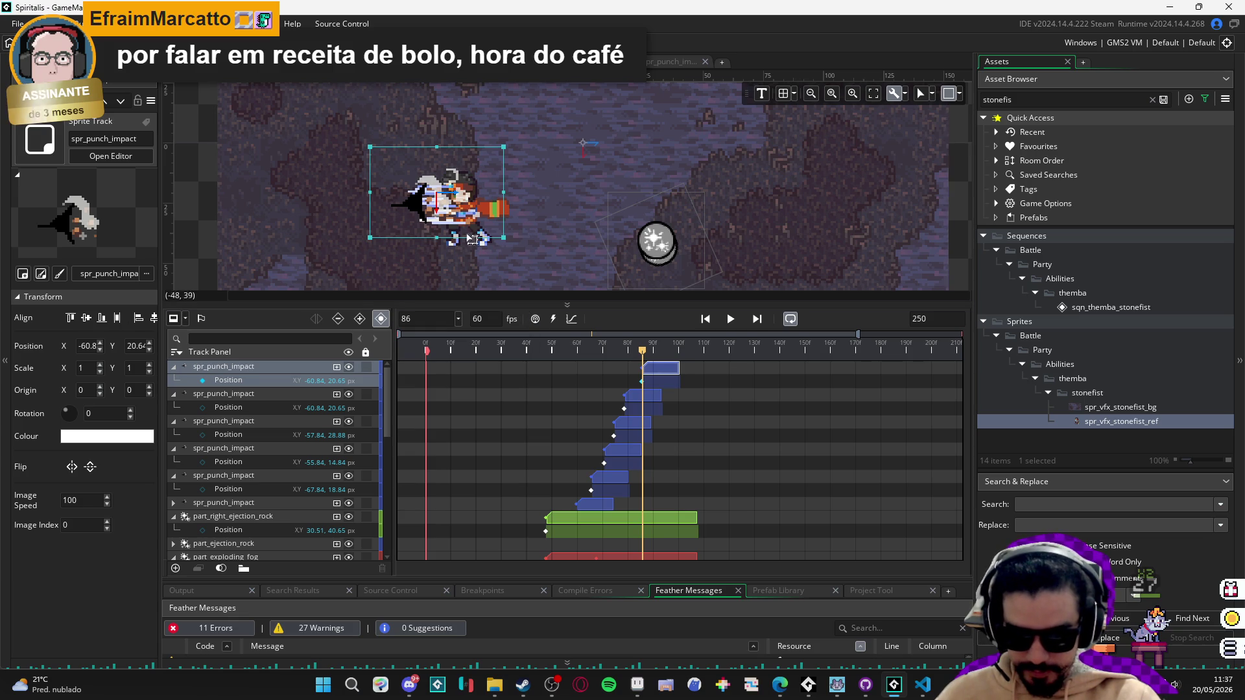
{"action": "left_click_drag", "start_coordinate": [417, 209], "coordinate": [457, 209]}
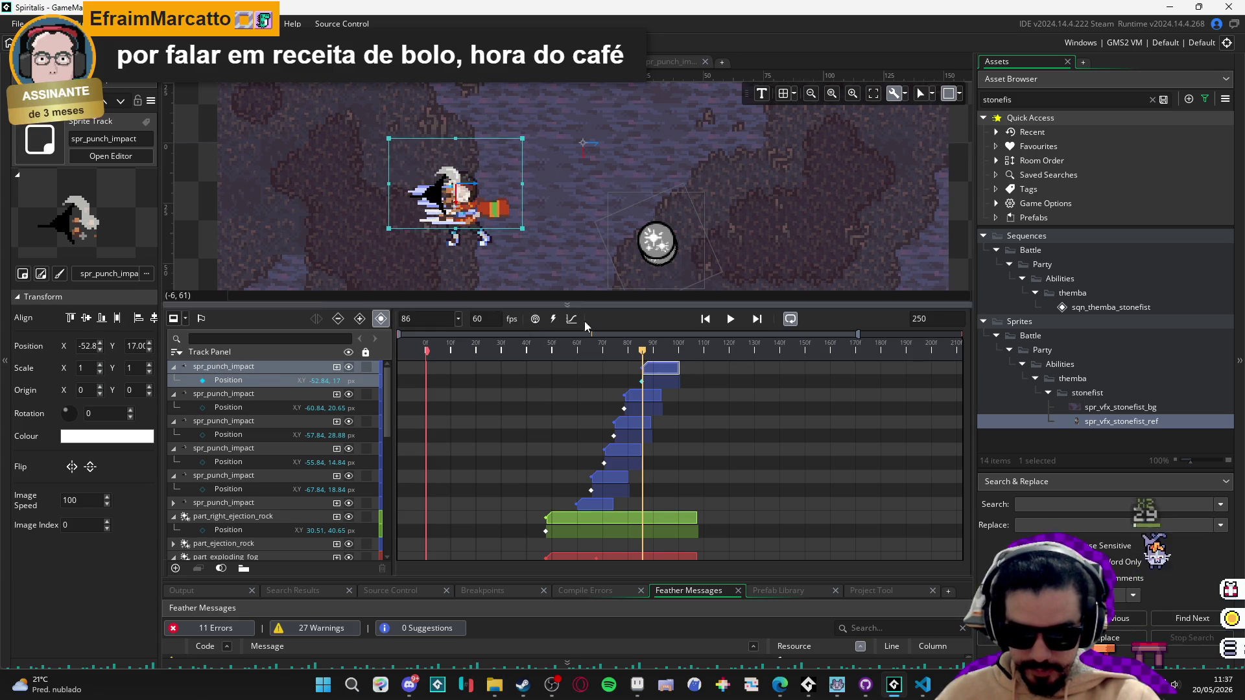
{"action": "mouse_move", "coordinate": [645, 354]}
{"action": "left_mouse_down"}
{"action": "mouse_move", "coordinate": [666, 351]}
{"action": "mouse_move", "coordinate": [609, 351]}
{"action": "mouse_move", "coordinate": [673, 332]}
{"action": "mouse_move", "coordinate": [663, 340]}
{"action": "left_mouse_up"}
Move the third spr_punch_impact track to the top and start its clip later, near frame 95.
{"action": "left_click", "coordinate": [626, 426]}
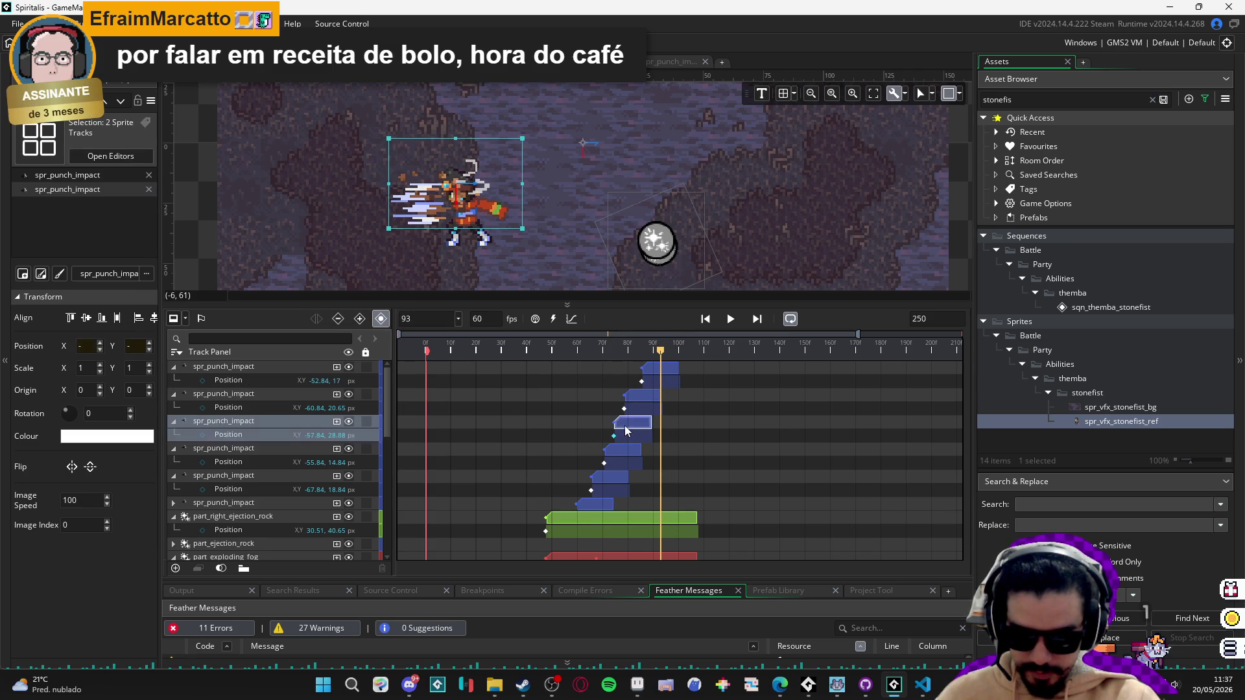
{"action": "mouse_move", "coordinate": [624, 350]}
{"action": "left_mouse_down"}
{"action": "mouse_move", "coordinate": [652, 351]}
{"action": "mouse_move", "coordinate": [637, 350]}
{"action": "left_mouse_up"}
{"action": "left_click", "coordinate": [543, 392]}
{"action": "left_click", "coordinate": [250, 422]}
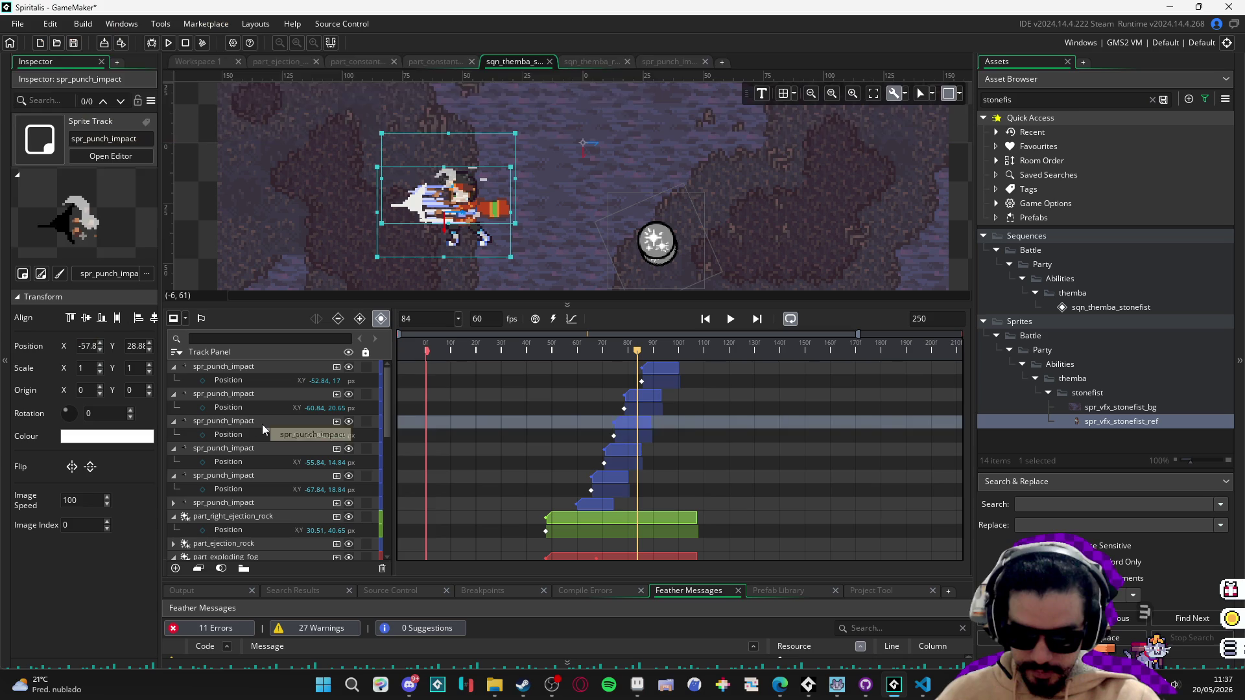
{"action": "left_click_drag", "start_coordinate": [258, 423], "coordinate": [262, 369]}
{"action": "mouse_move", "coordinate": [626, 368]}
{"action": "left_mouse_down"}
{"action": "mouse_move", "coordinate": [654, 352]}
{"action": "mouse_move", "coordinate": [683, 356]}
{"action": "mouse_move", "coordinate": [672, 357]}
{"action": "left_mouse_up"}
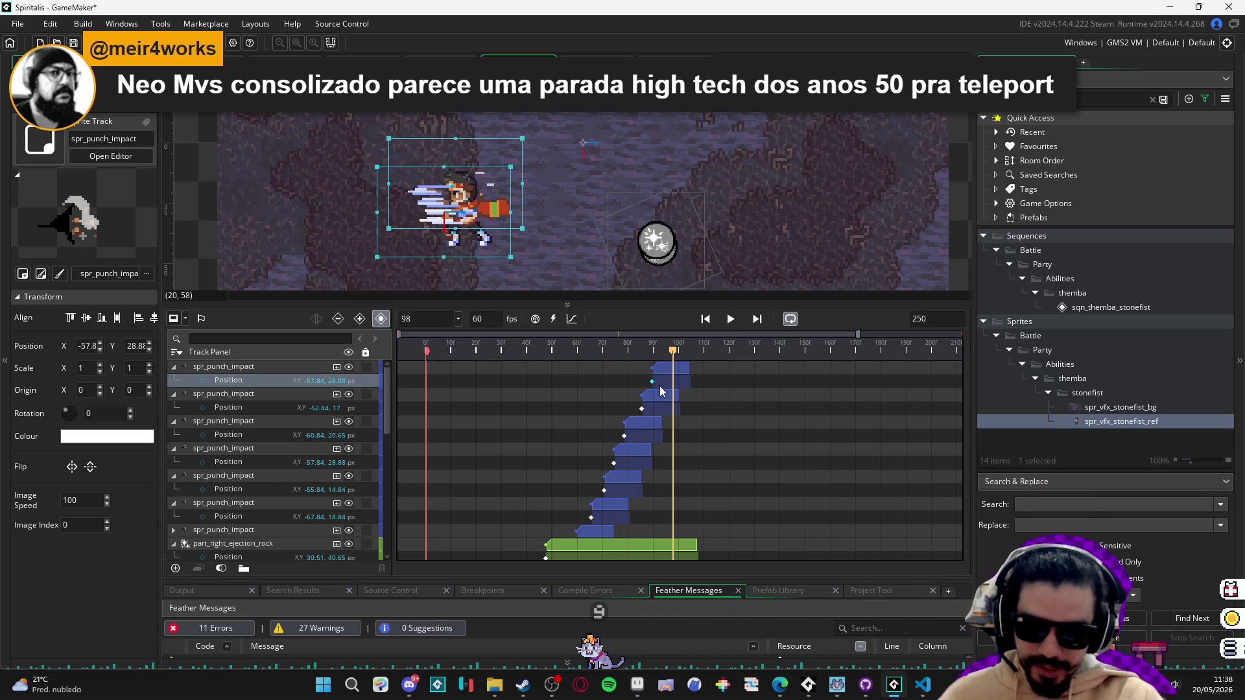
Nudge the top spr_punch_impact clip one frame later, to about frame 92, and preview the timing.
{"action": "mouse_move", "coordinate": [671, 371]}
{"action": "left_mouse_down"}
{"action": "mouse_move", "coordinate": [648, 349]}
{"action": "mouse_move", "coordinate": [674, 351]}
{"action": "left_mouse_up"}
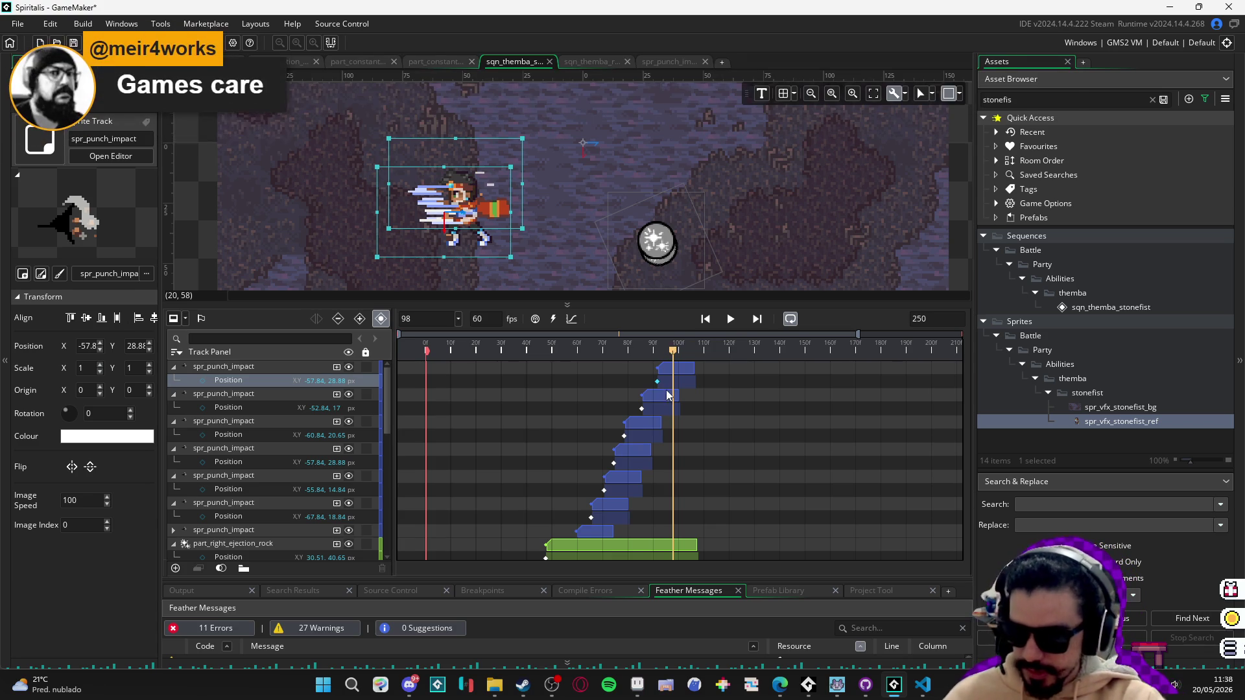
{"action": "mouse_move", "coordinate": [672, 351]}
{"action": "left_mouse_down"}
{"action": "mouse_move", "coordinate": [639, 351]}
{"action": "mouse_move", "coordinate": [703, 352]}
{"action": "mouse_move", "coordinate": [548, 352]}
{"action": "mouse_move", "coordinate": [697, 352]}
{"action": "mouse_move", "coordinate": [658, 352]}
{"action": "left_mouse_up"}
{"action": "left_click", "coordinate": [670, 369]}
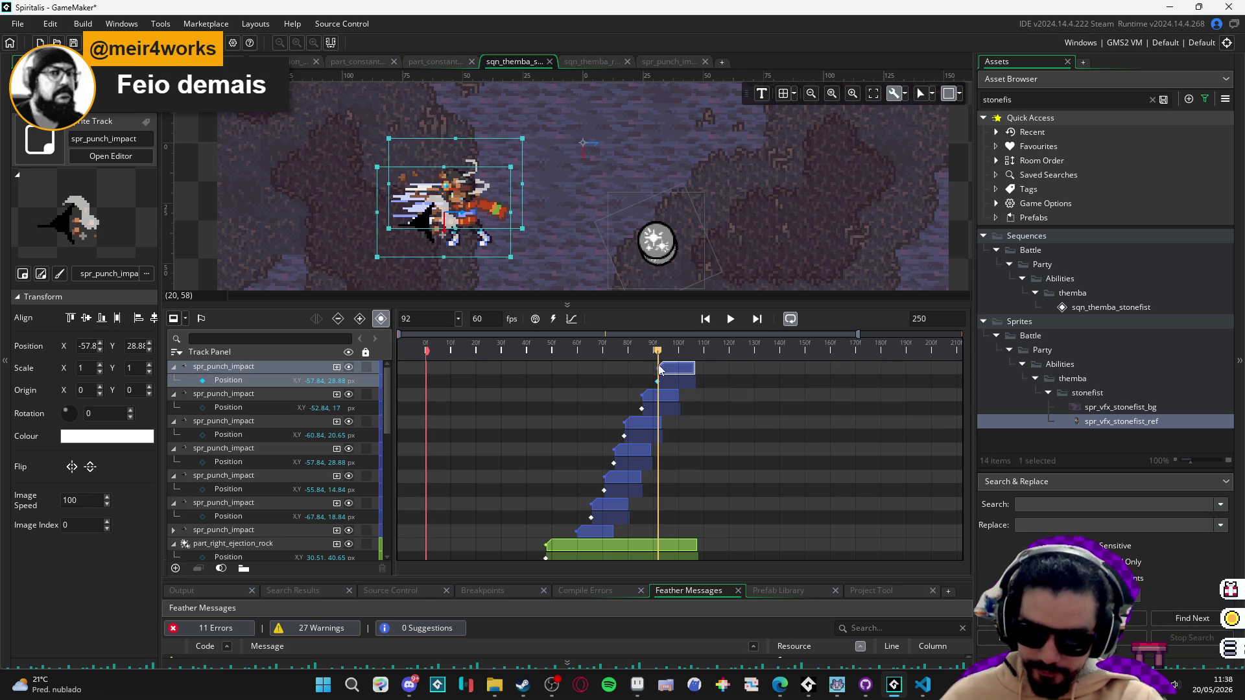
{"action": "mouse_move", "coordinate": [661, 357]}
{"action": "left_mouse_down"}
{"action": "mouse_move", "coordinate": [697, 358]}
{"action": "mouse_move", "coordinate": [670, 359]}
{"action": "left_mouse_up"}
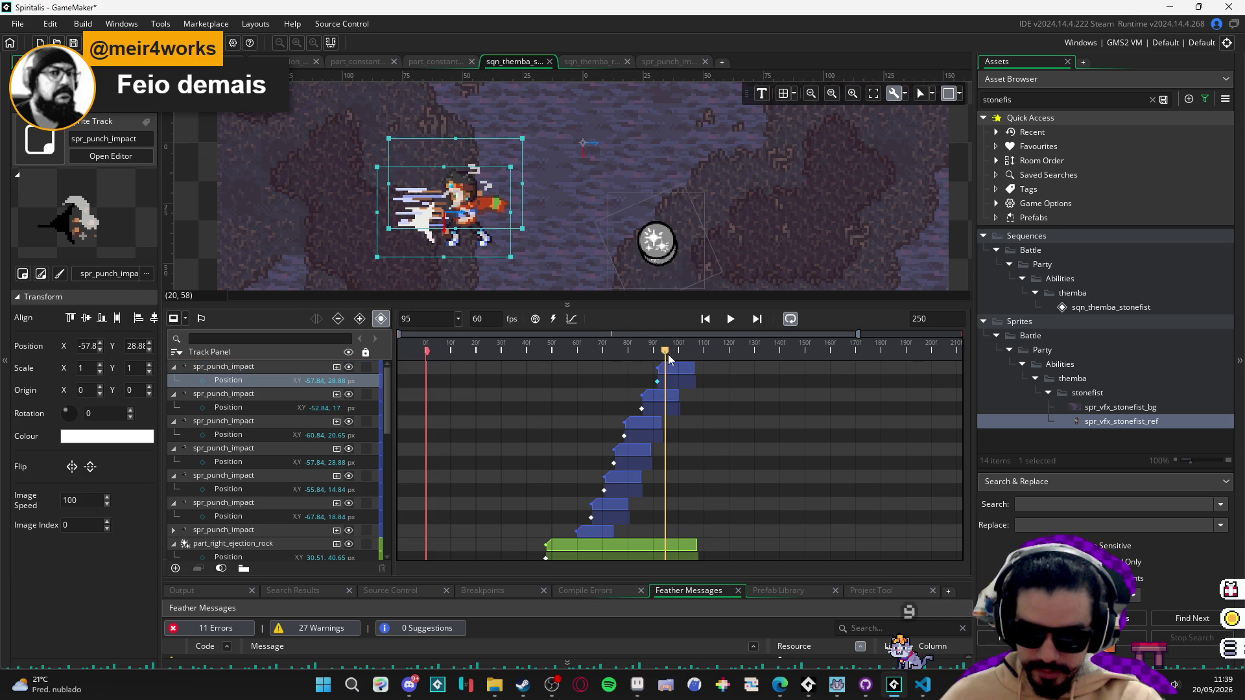
Duplicate the top spr_punch_impact track and start the new clip a few frames later, near frame 95.
{"action": "left_click", "coordinate": [223, 368]}
{"action": "key", "text": "ctrl+d"}
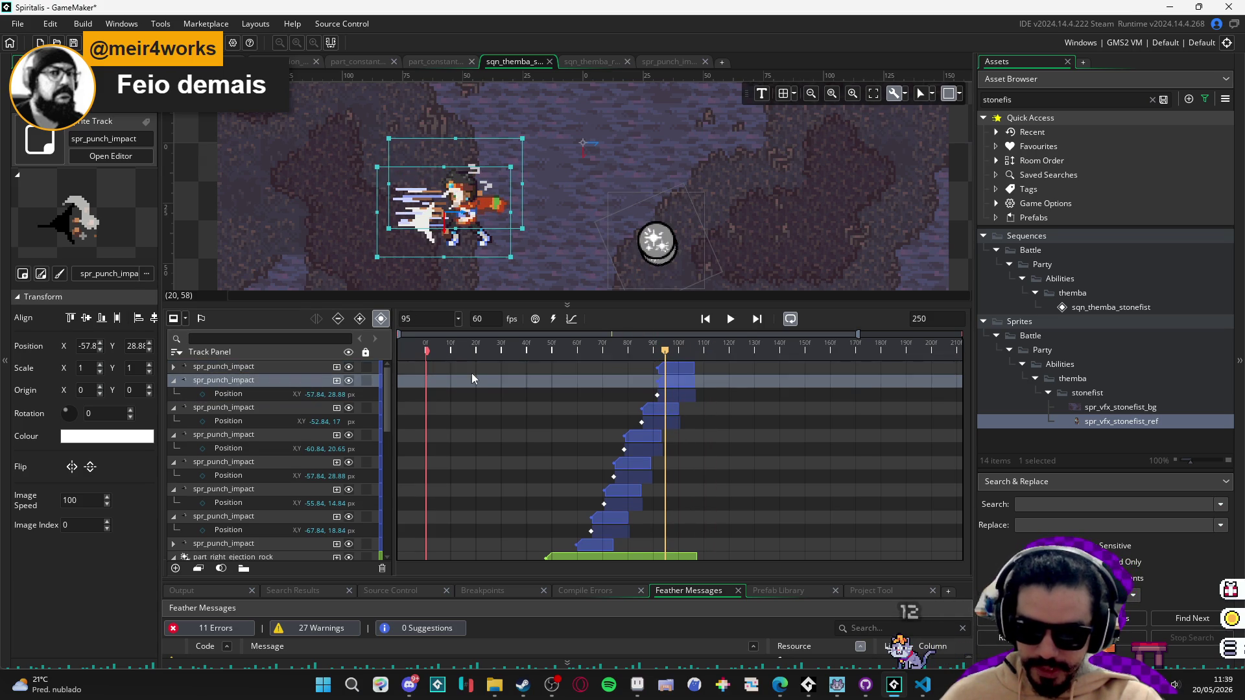
{"action": "left_click_drag", "start_coordinate": [672, 366], "coordinate": [688, 371]}
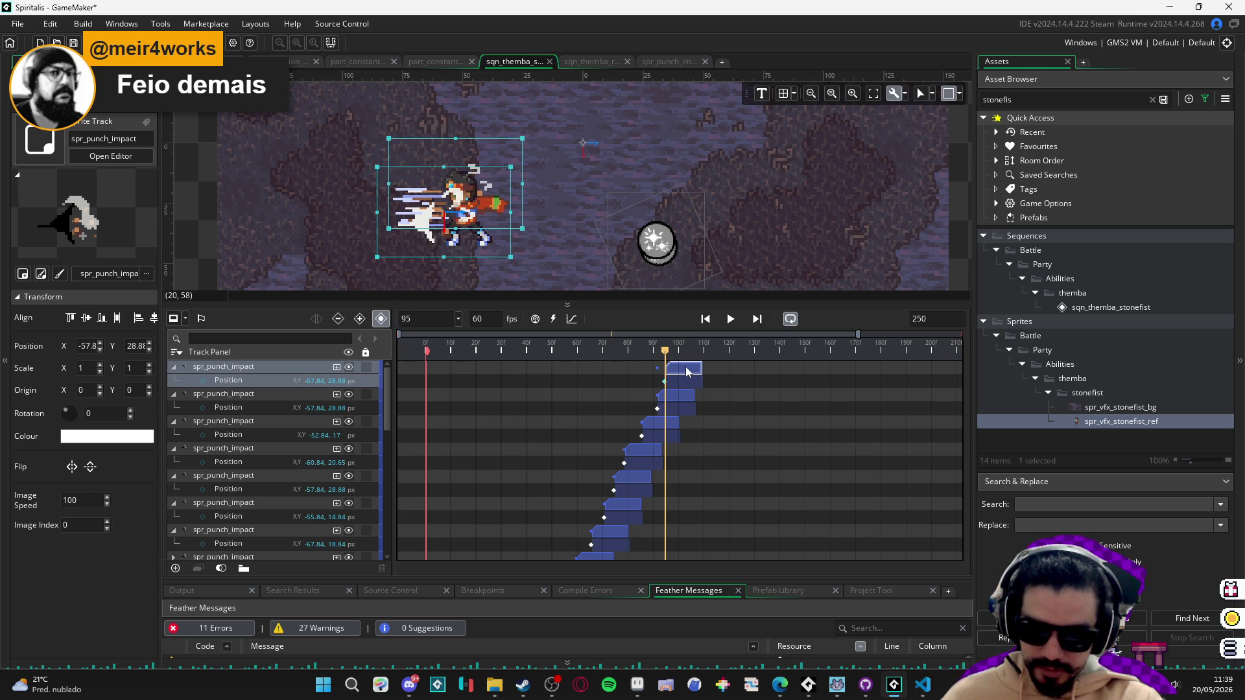
{"action": "left_click_drag", "start_coordinate": [688, 371], "coordinate": [667, 355]}
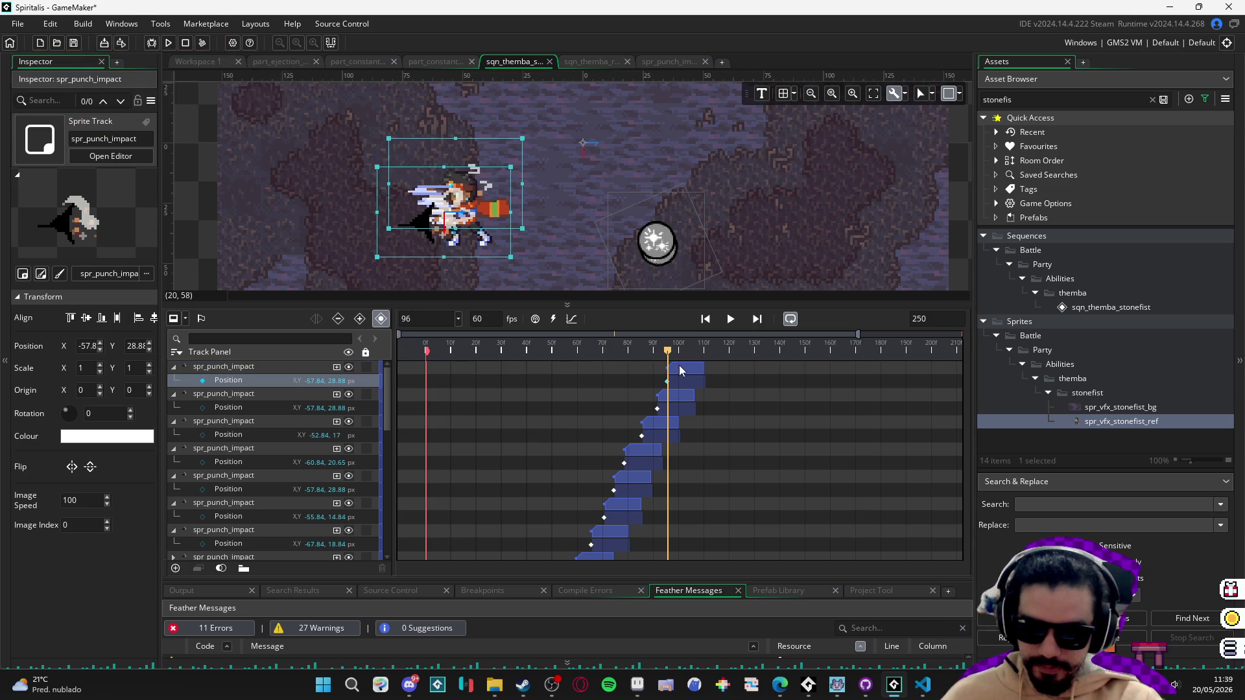
{"action": "left_click", "coordinate": [682, 371]}
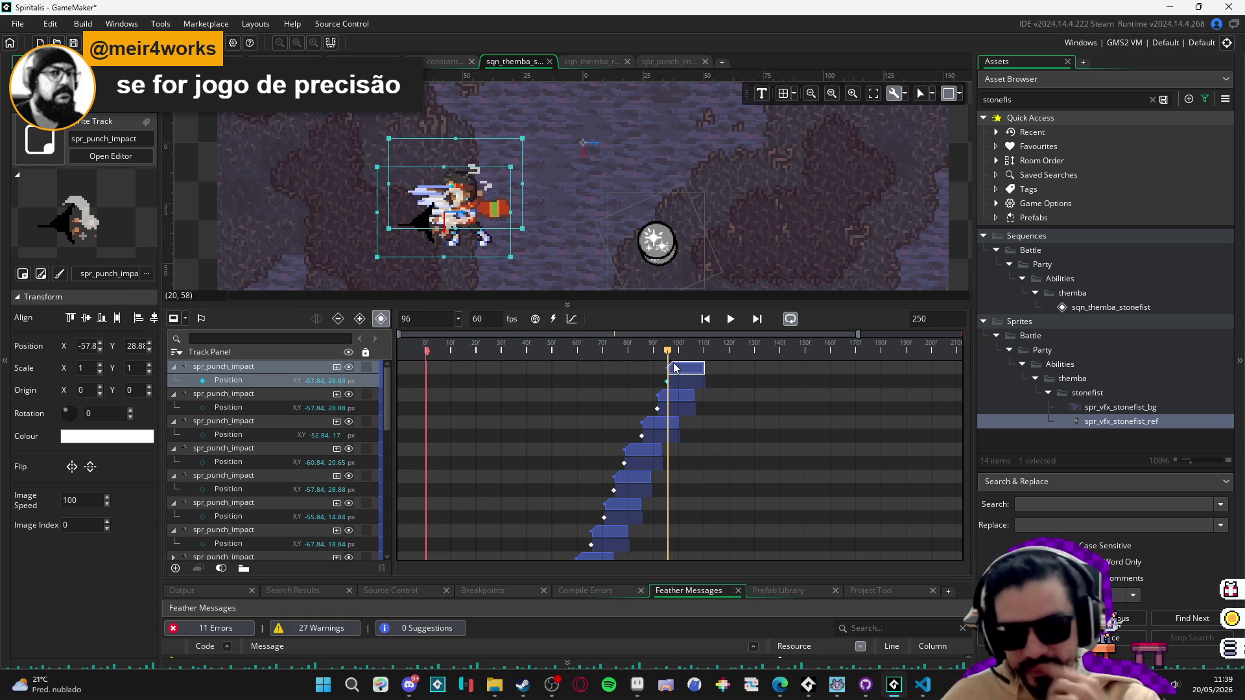
{"action": "left_click_drag", "start_coordinate": [676, 375], "coordinate": [671, 356]}
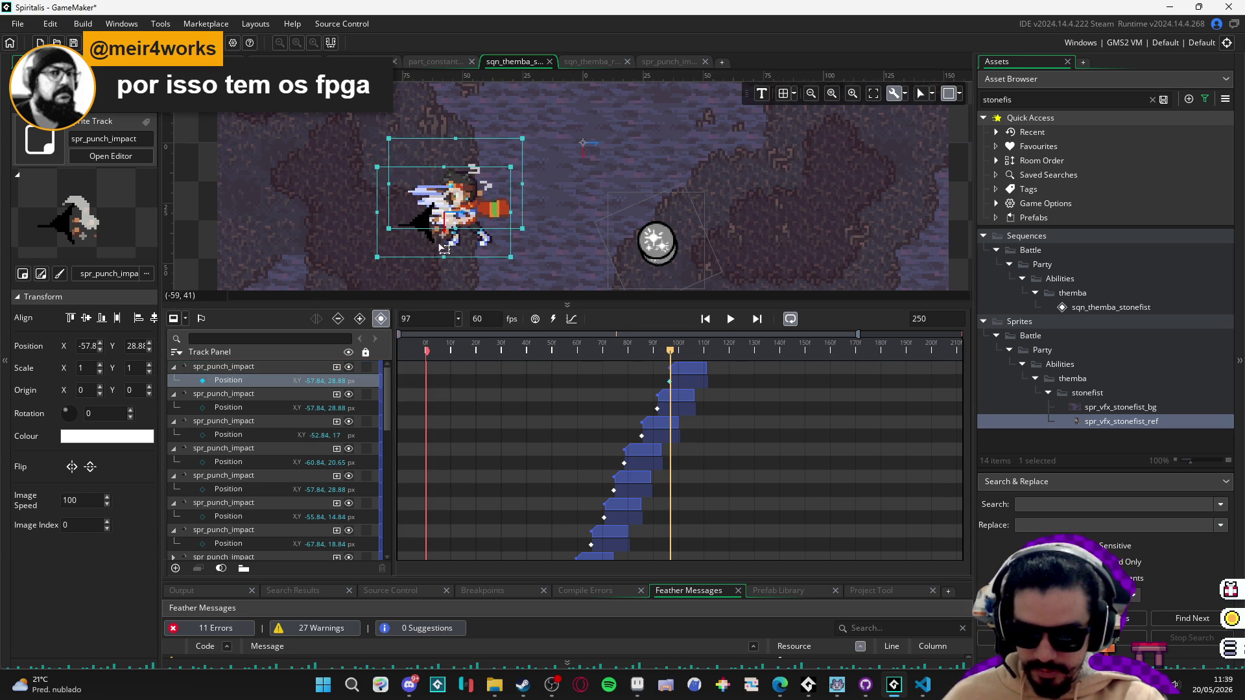
Move the new impact sprite to position -49.84, 18.84 and preview it at frame 100.
{"action": "left_click_drag", "start_coordinate": [440, 233], "coordinate": [461, 228]}
{"action": "key", "text": "ctrl+z"}
{"action": "left_click_drag", "start_coordinate": [466, 234], "coordinate": [472, 221]}
{"action": "mouse_move", "coordinate": [668, 354]}
{"action": "left_mouse_down"}
{"action": "mouse_move", "coordinate": [654, 354]}
{"action": "mouse_move", "coordinate": [739, 352]}
{"action": "mouse_move", "coordinate": [678, 353]}
{"action": "left_mouse_up"}
{"action": "left_click", "coordinate": [275, 368]}
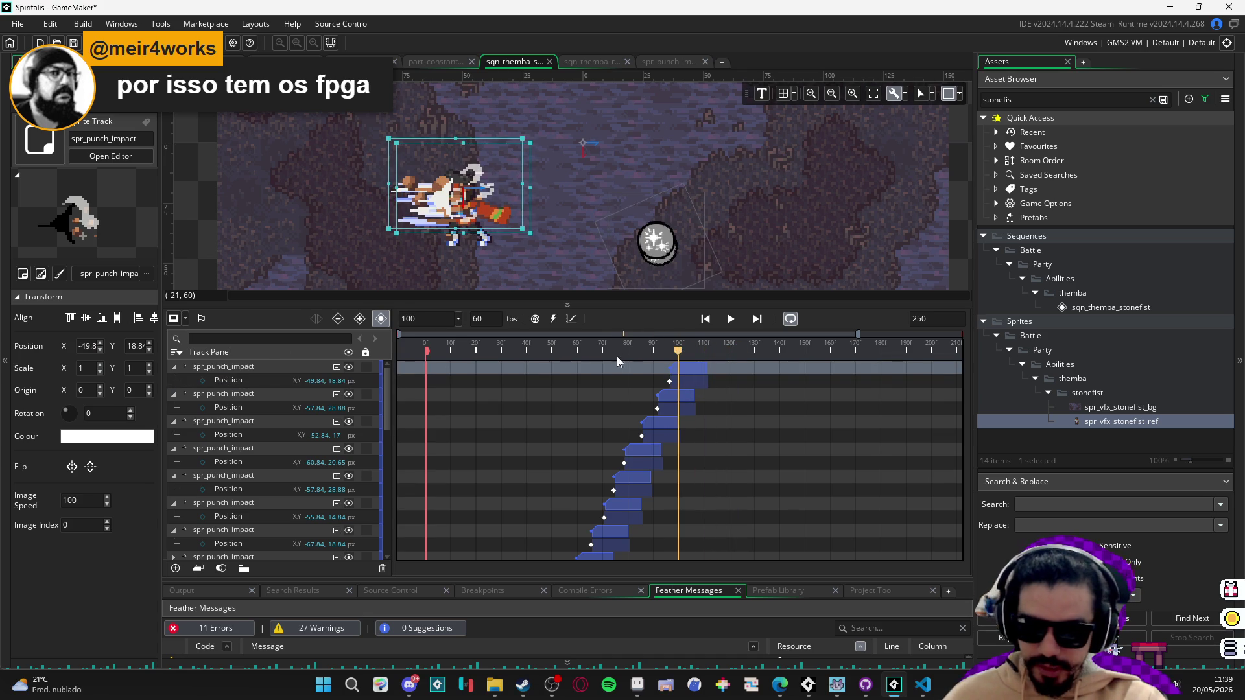
{"action": "left_click", "coordinate": [274, 380]}
{"action": "left_click", "coordinate": [259, 366]}
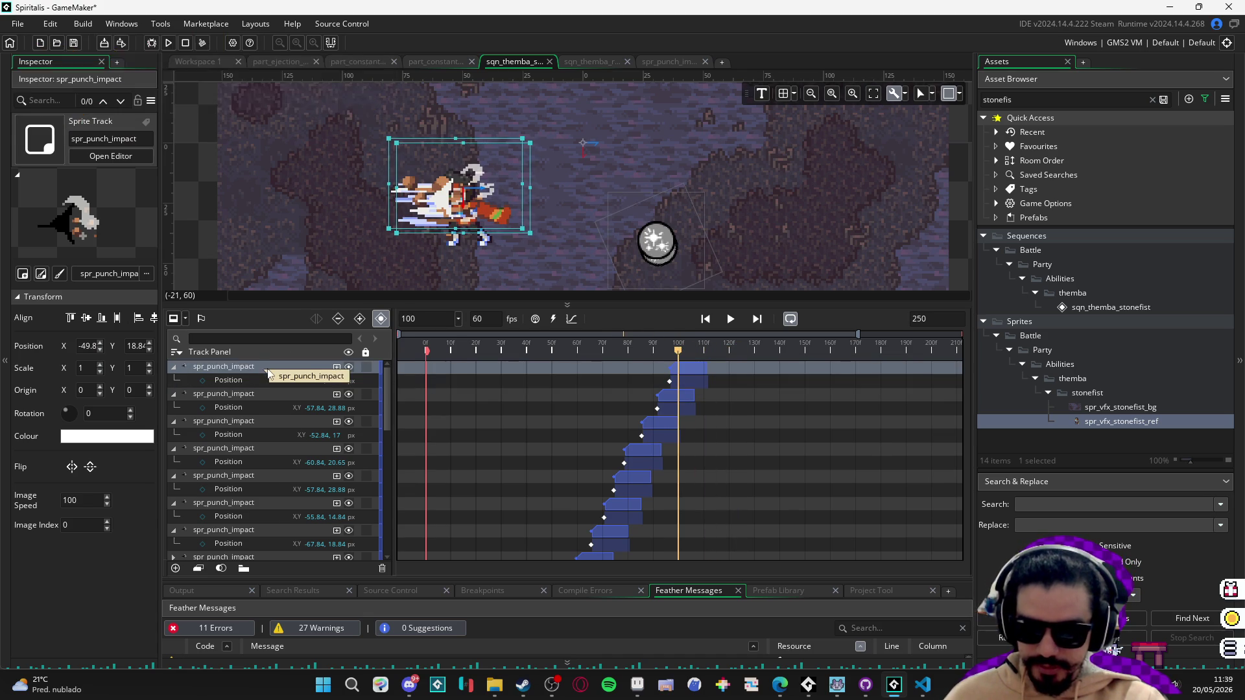
{"action": "key", "text": "ctrl+d"}
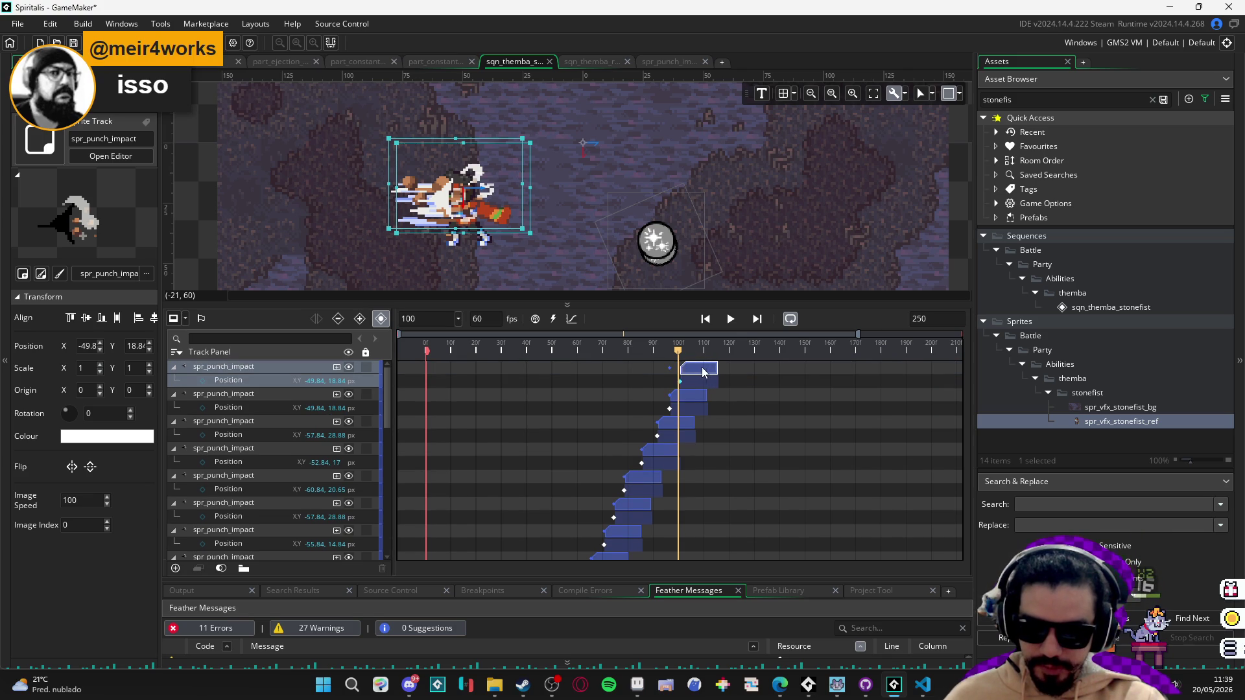
{"action": "left_click", "coordinate": [697, 370]}
{"action": "left_click_drag", "start_coordinate": [679, 359], "coordinate": [684, 356]}
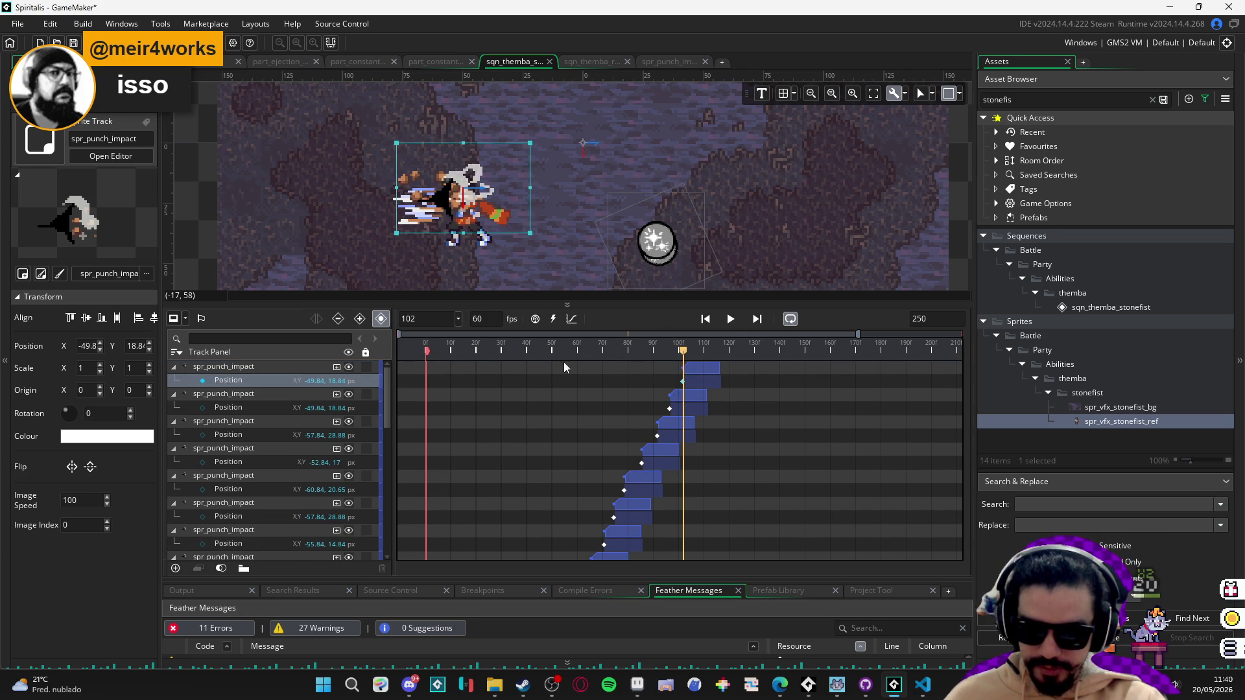
{"action": "left_click", "coordinate": [271, 376]}
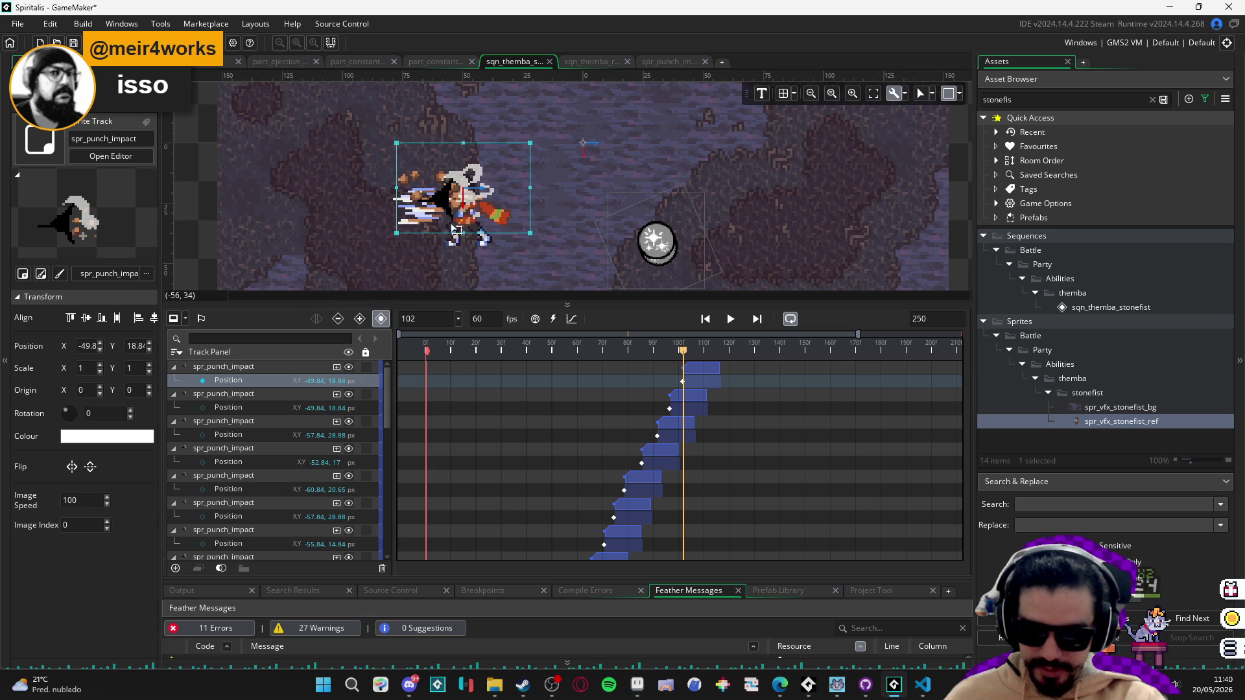
{"action": "left_click_drag", "start_coordinate": [438, 222], "coordinate": [418, 211]}
{"action": "mouse_move", "coordinate": [685, 354]}
{"action": "left_mouse_down"}
{"action": "mouse_move", "coordinate": [703, 351]}
{"action": "mouse_move", "coordinate": [665, 350]}
{"action": "mouse_move", "coordinate": [730, 348]}
{"action": "mouse_move", "coordinate": [652, 348]}
{"action": "mouse_move", "coordinate": [698, 352]}
{"action": "left_mouse_up"}
{"action": "left_click", "coordinate": [271, 365]}
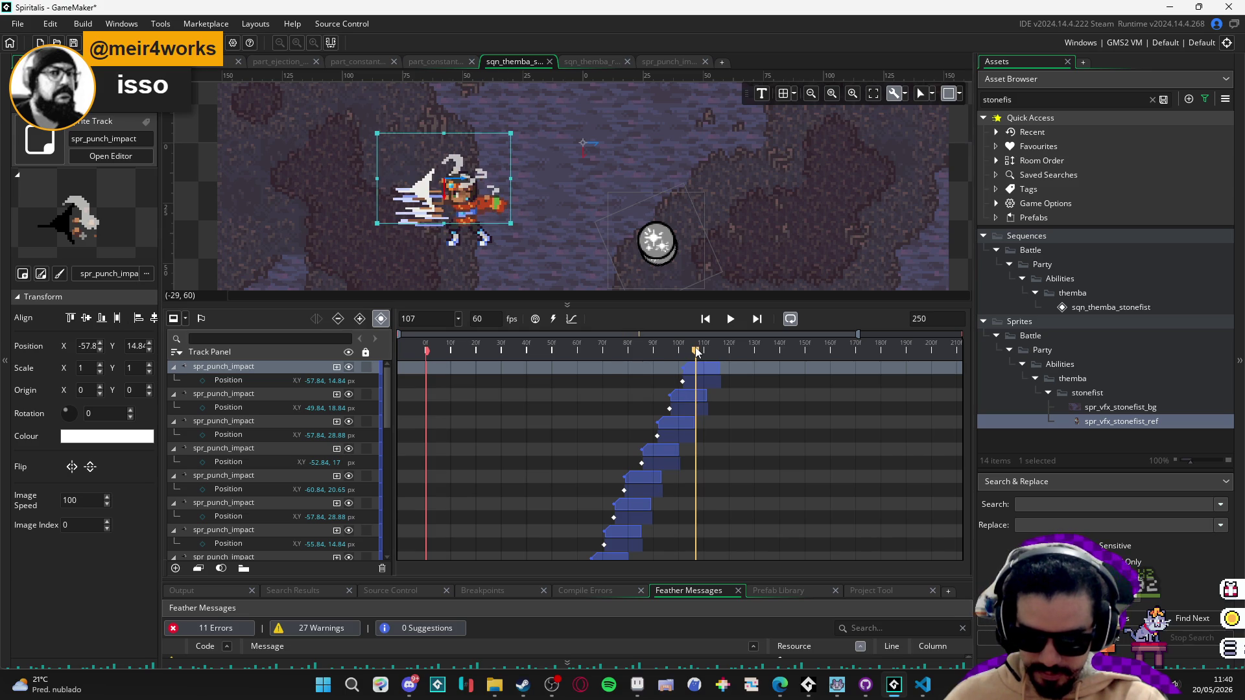
{"action": "key", "text": "Left"}
{"action": "key", "text": "Down"}
{"action": "left_click_drag", "start_coordinate": [695, 370], "coordinate": [698, 370]}
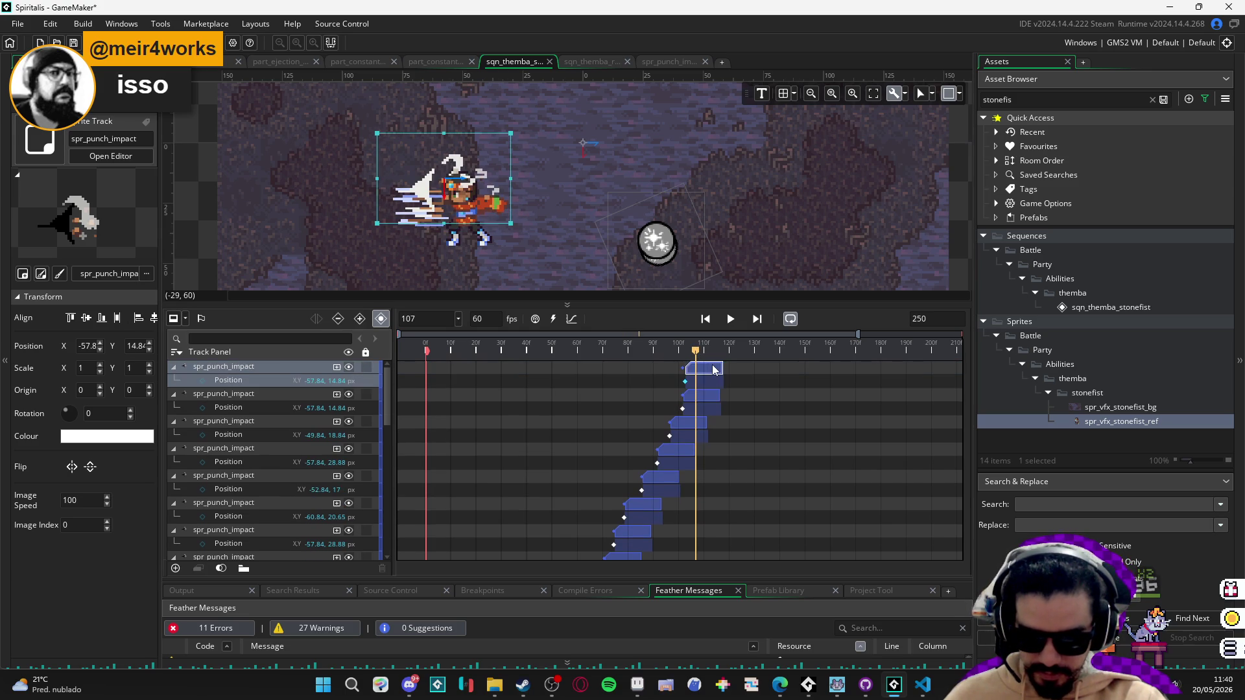
{"action": "left_click", "coordinate": [722, 369]}
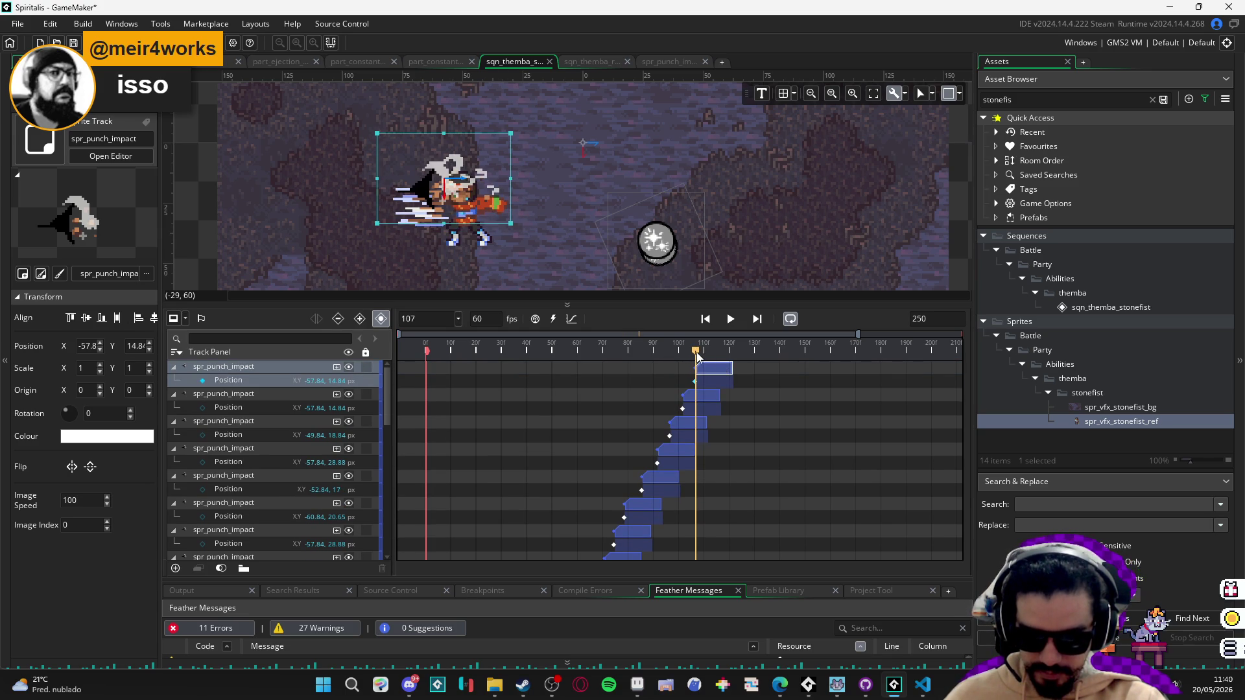
{"action": "key", "text": "space"}
{"action": "key", "text": "space"}
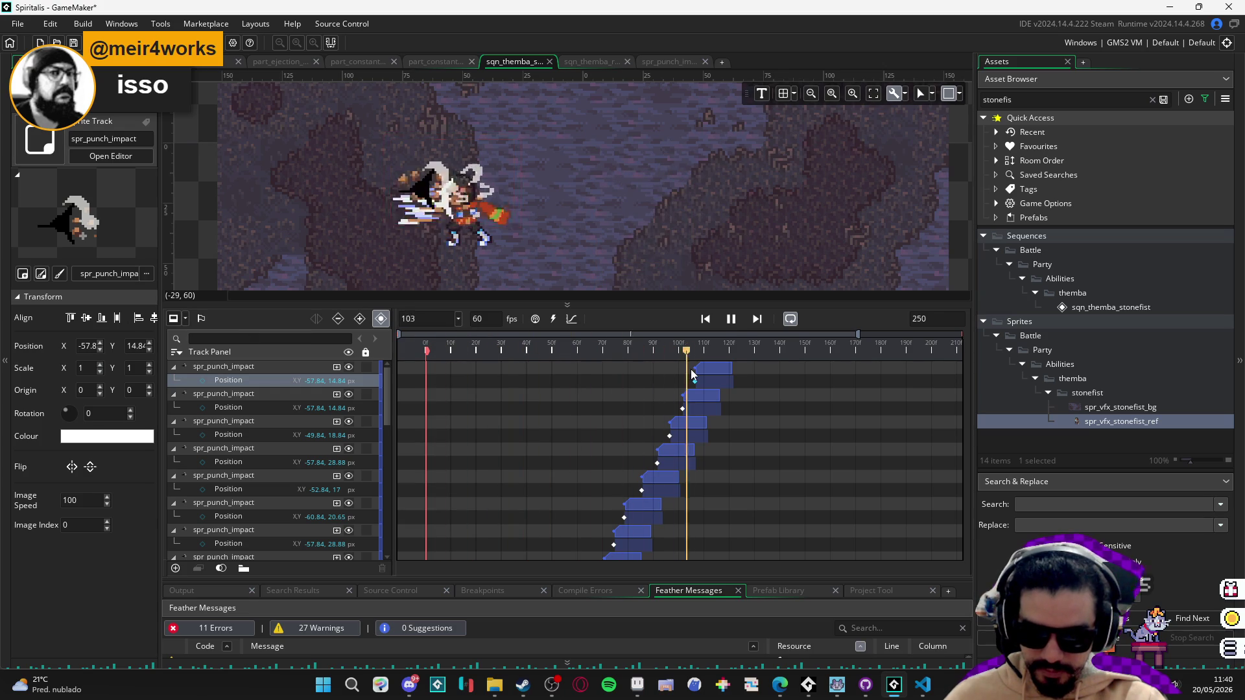
{"action": "key", "text": "space"}
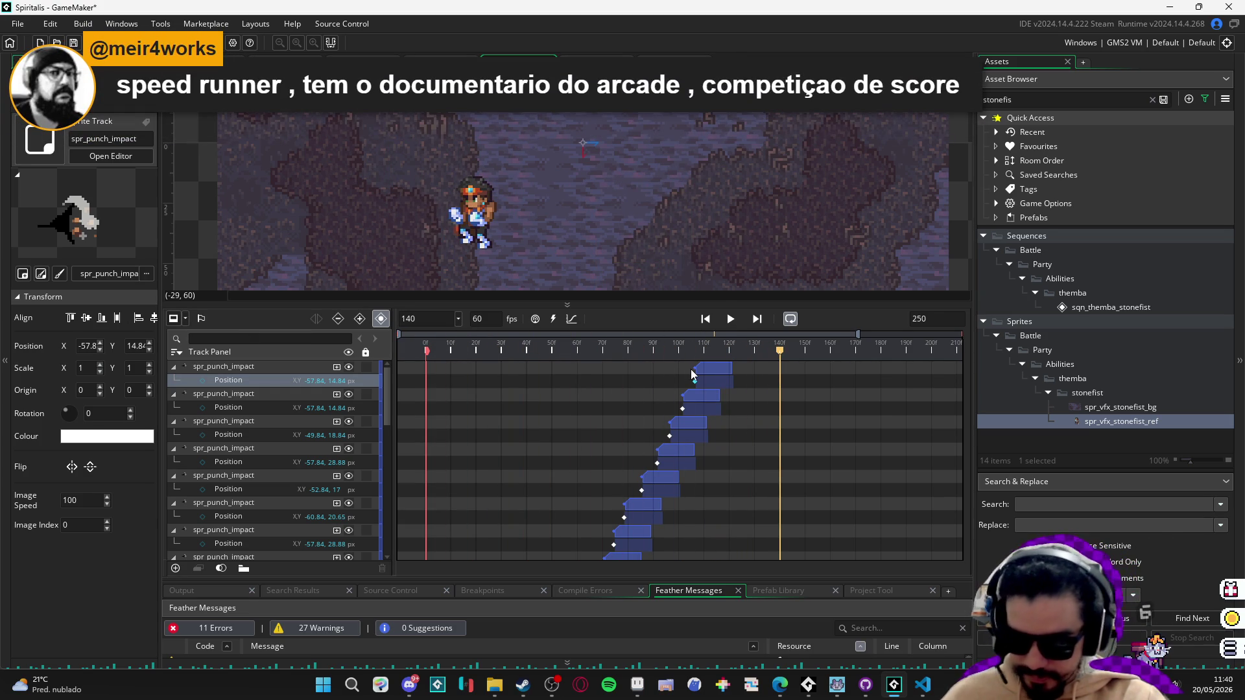
{"action": "key", "text": "space"}
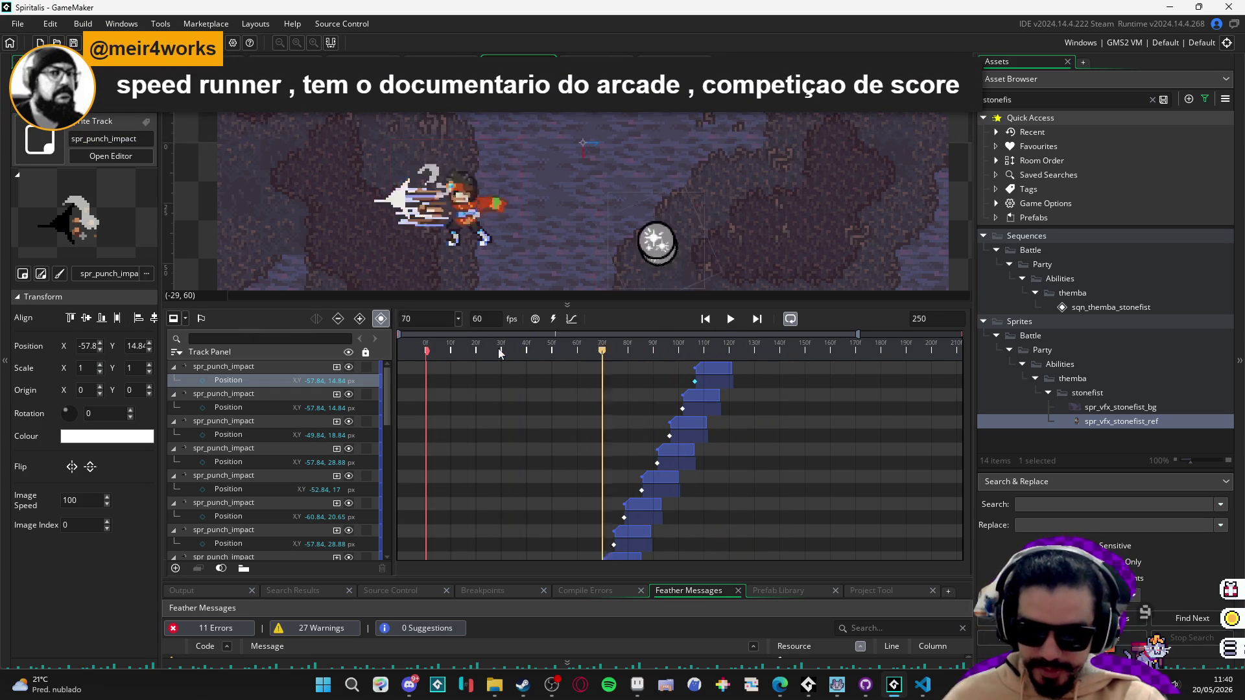
{"action": "key", "text": "space"}
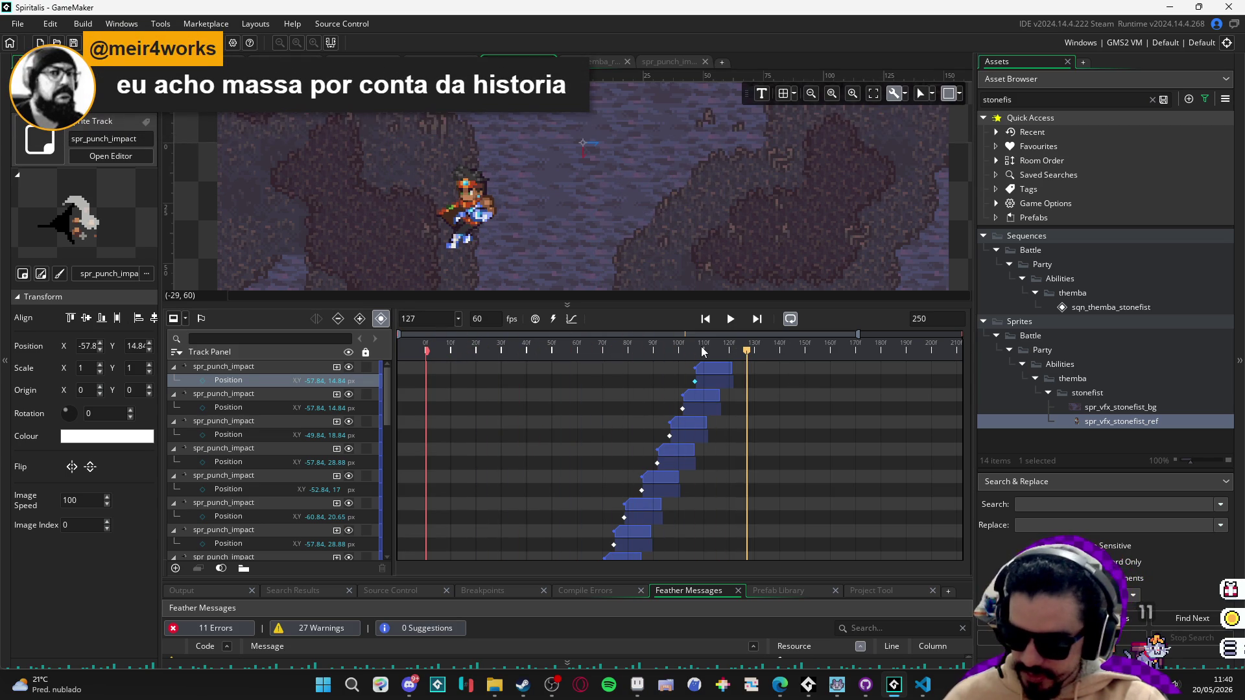
{"action": "key", "text": "space"}
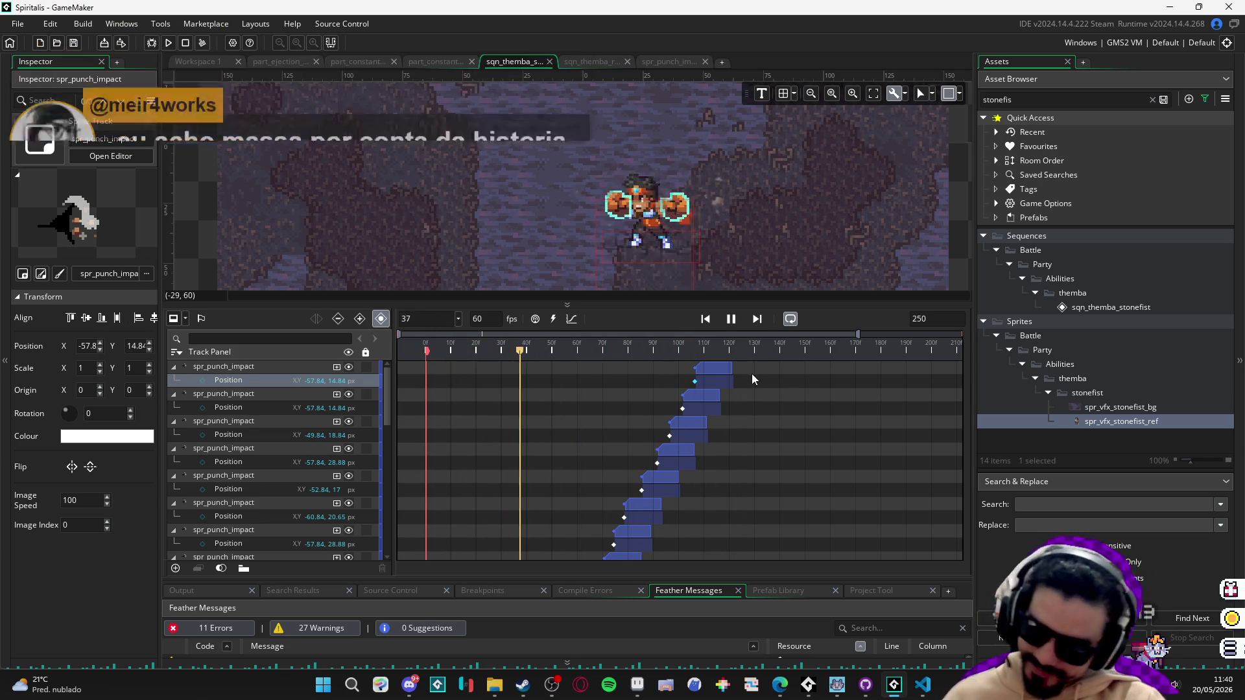
{"action": "key", "text": "space"}
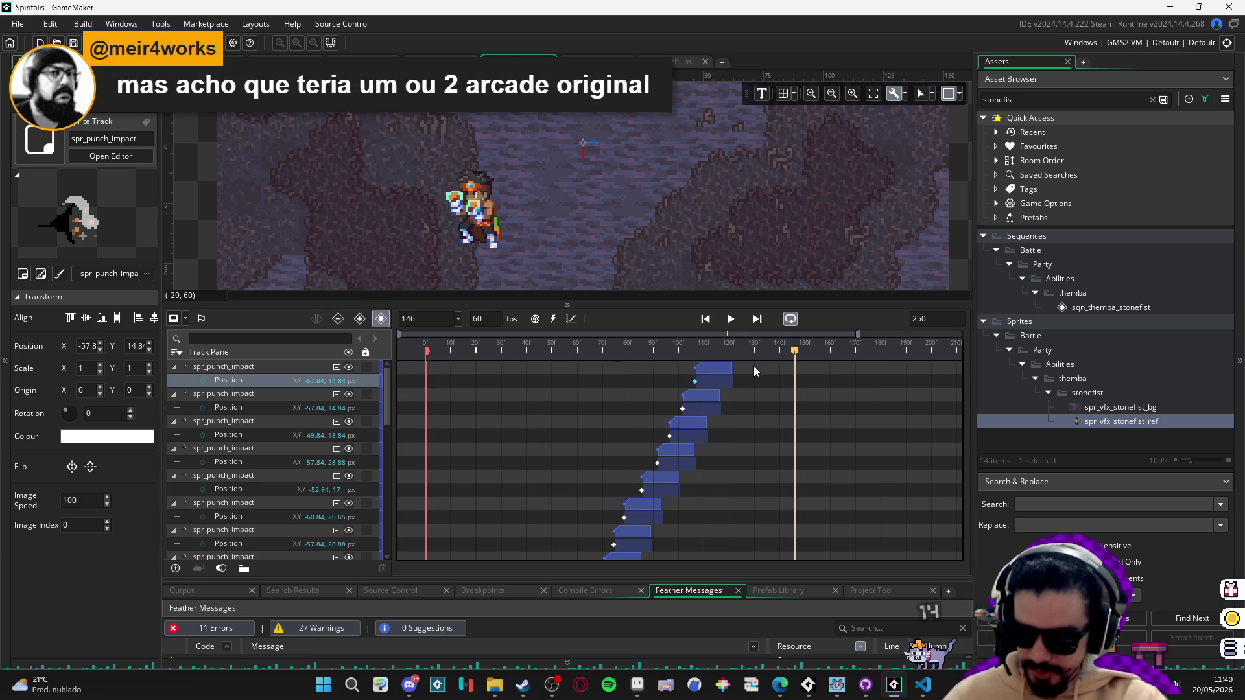
{"action": "left_click_drag", "start_coordinate": [676, 349], "coordinate": [418, 343]}
{"action": "key", "text": "space"}
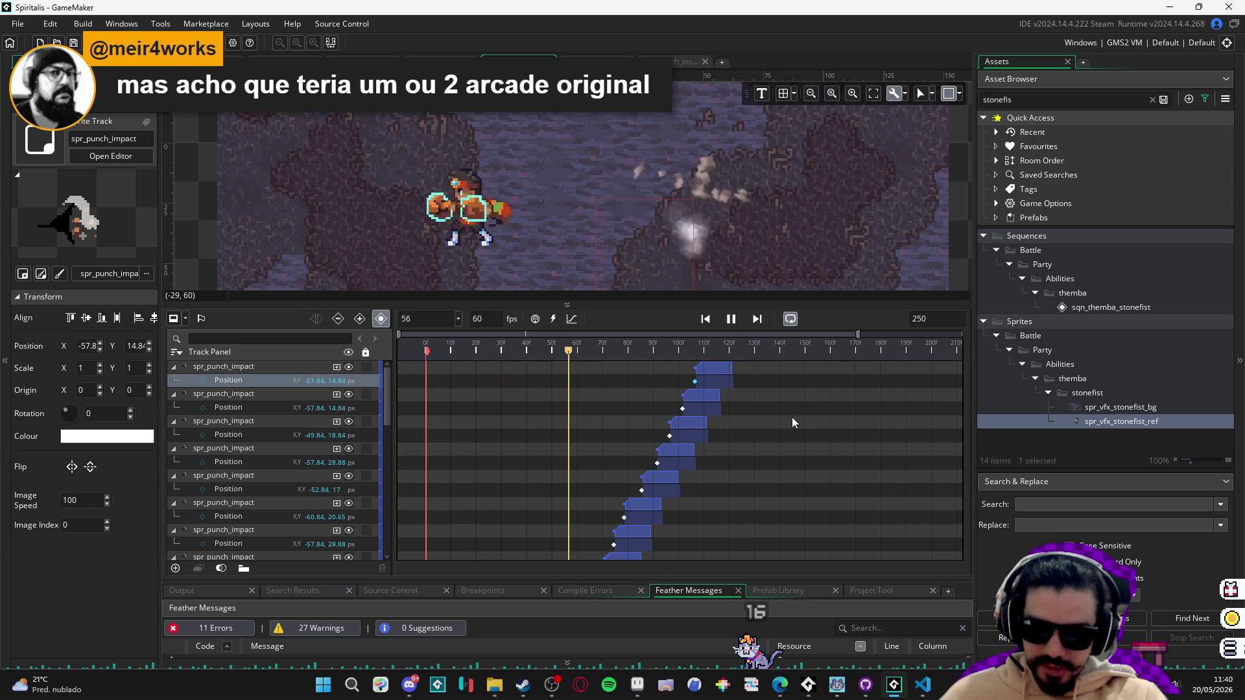
{"action": "key", "text": "space"}
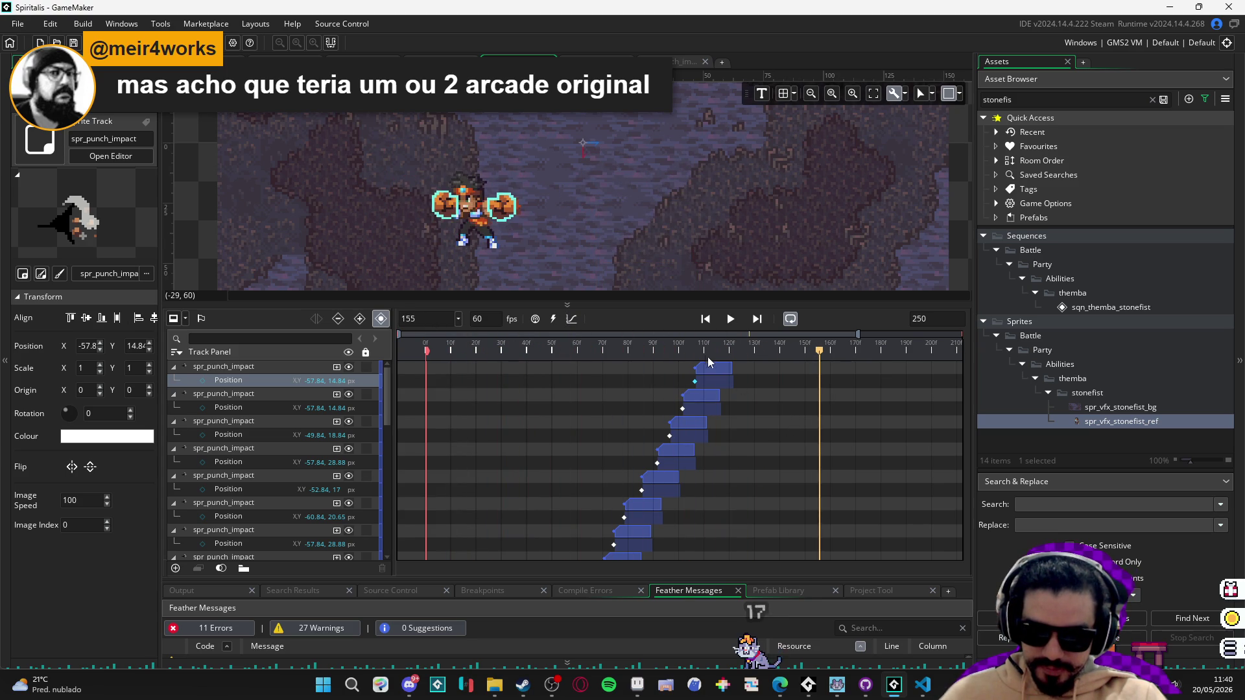
{"action": "key", "text": "space"}
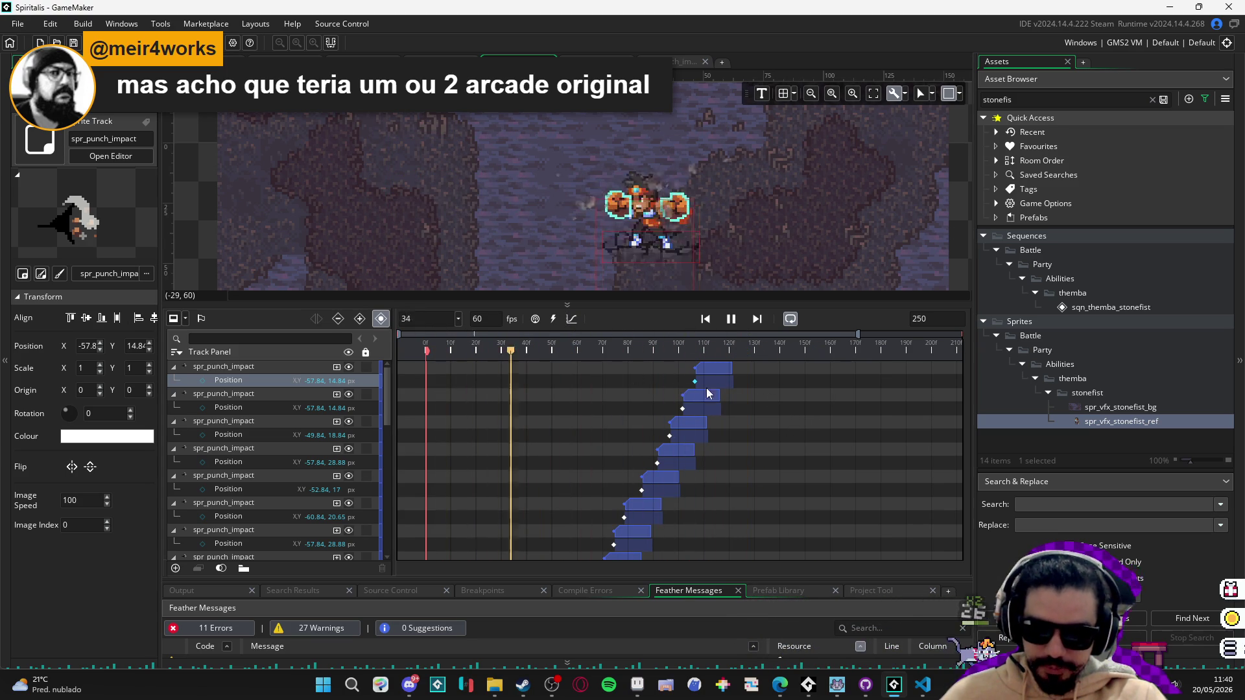
{"action": "key", "text": "space"}
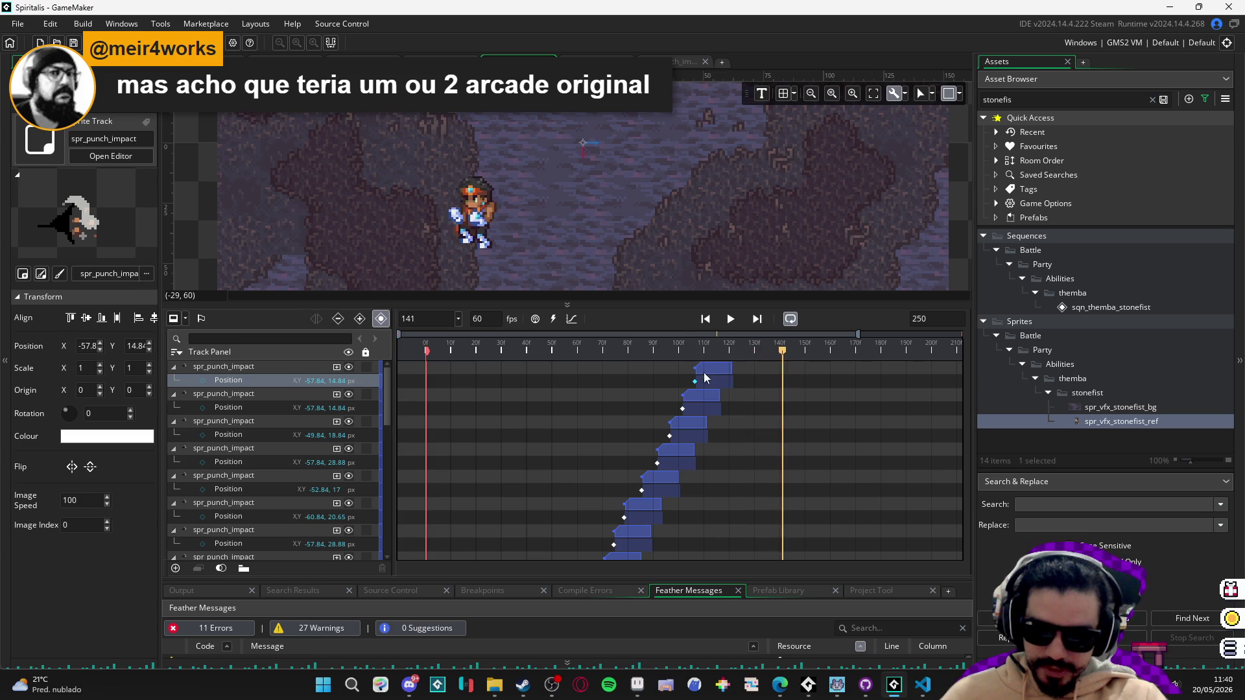
{"action": "key", "text": "space"}
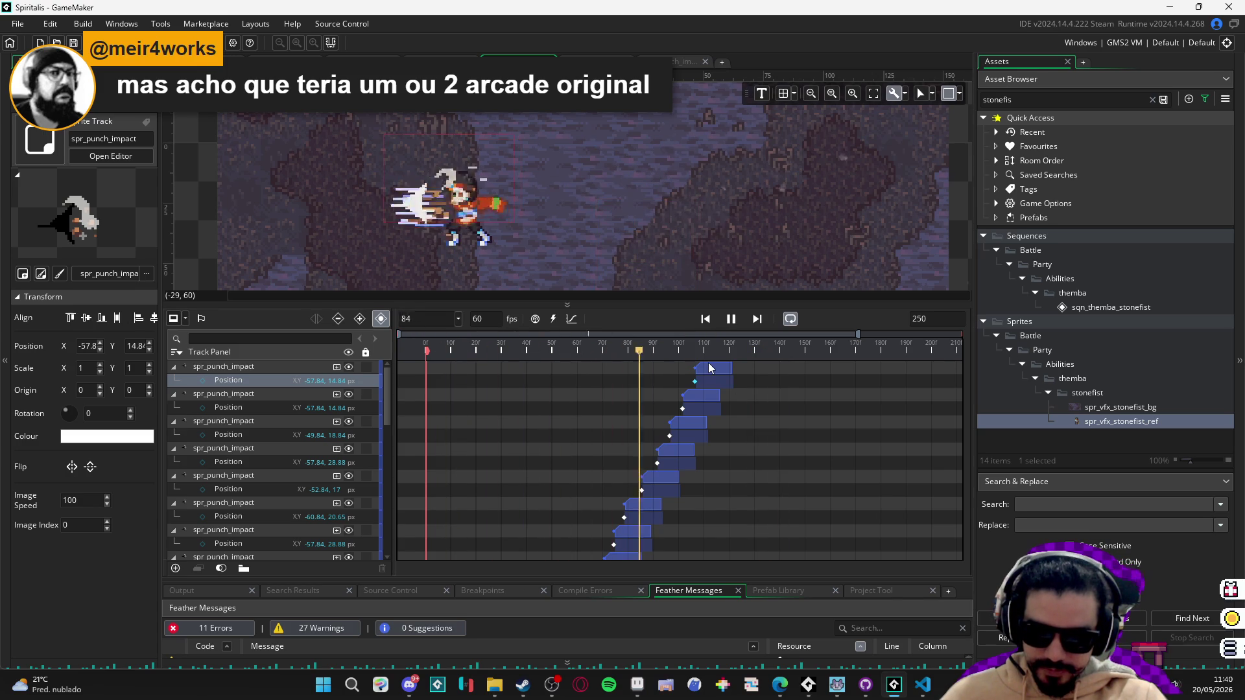
{"action": "key", "text": "space"}
{"action": "key", "text": "space"}
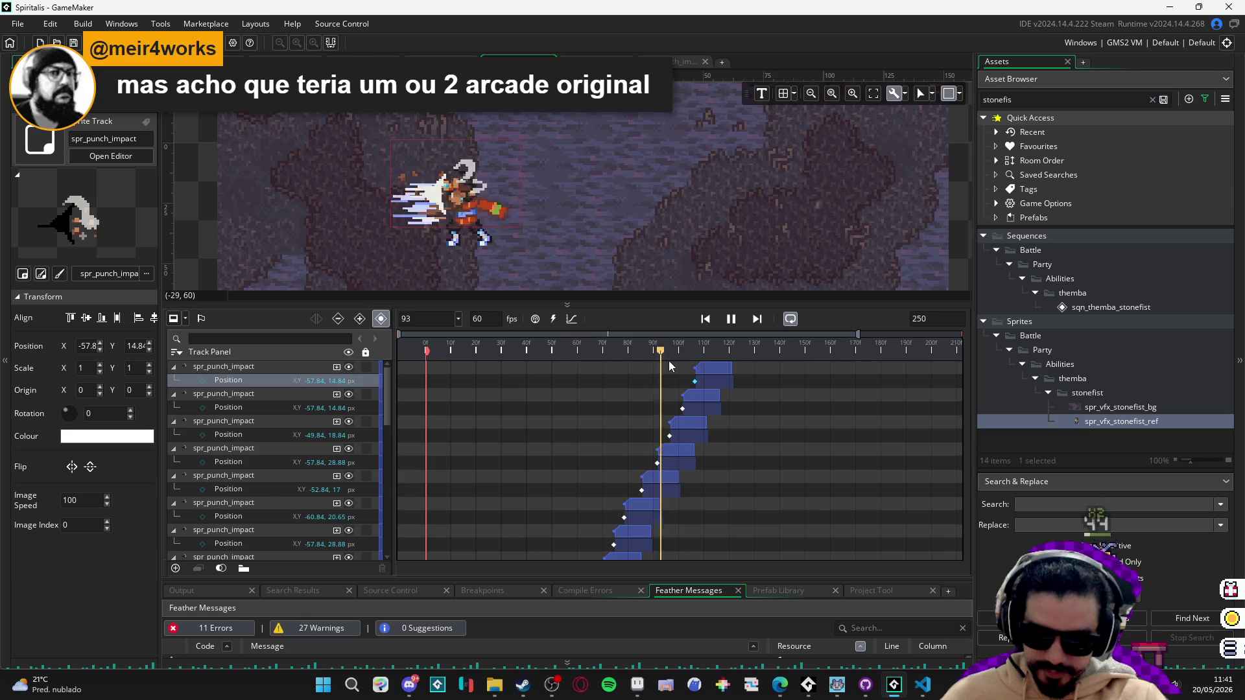
{"action": "left_click", "coordinate": [511, 344]}
{"action": "key", "text": "space"}
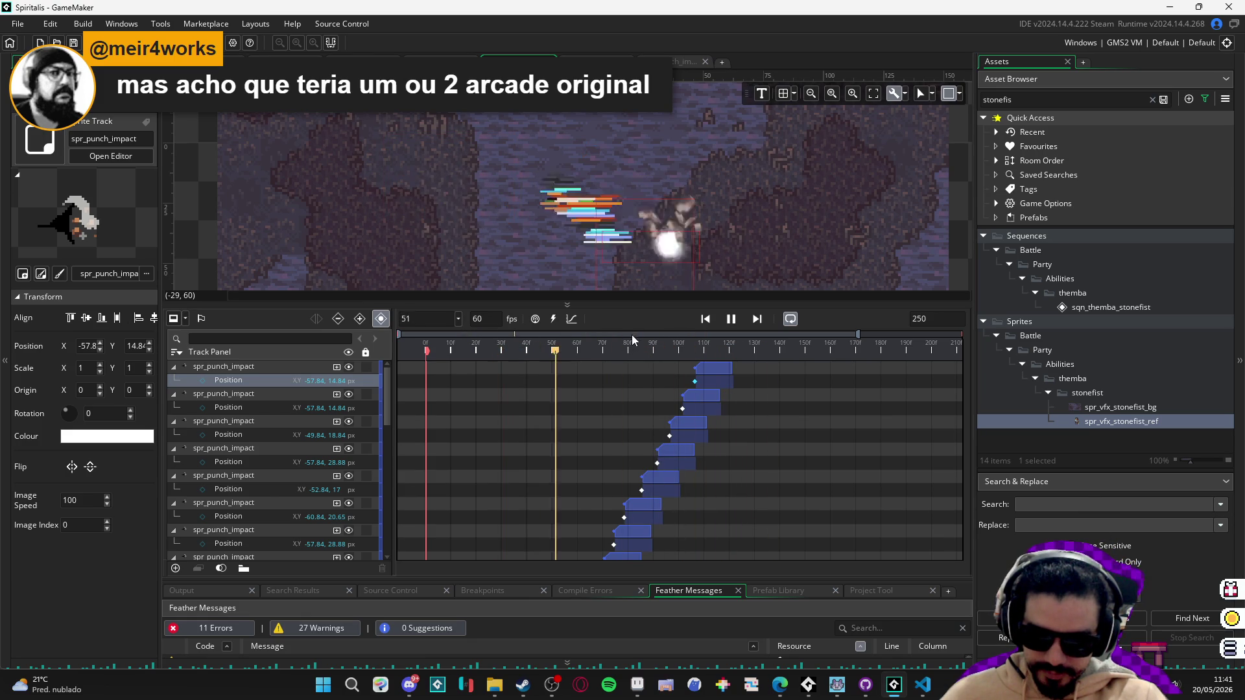
{"action": "key", "text": "space"}
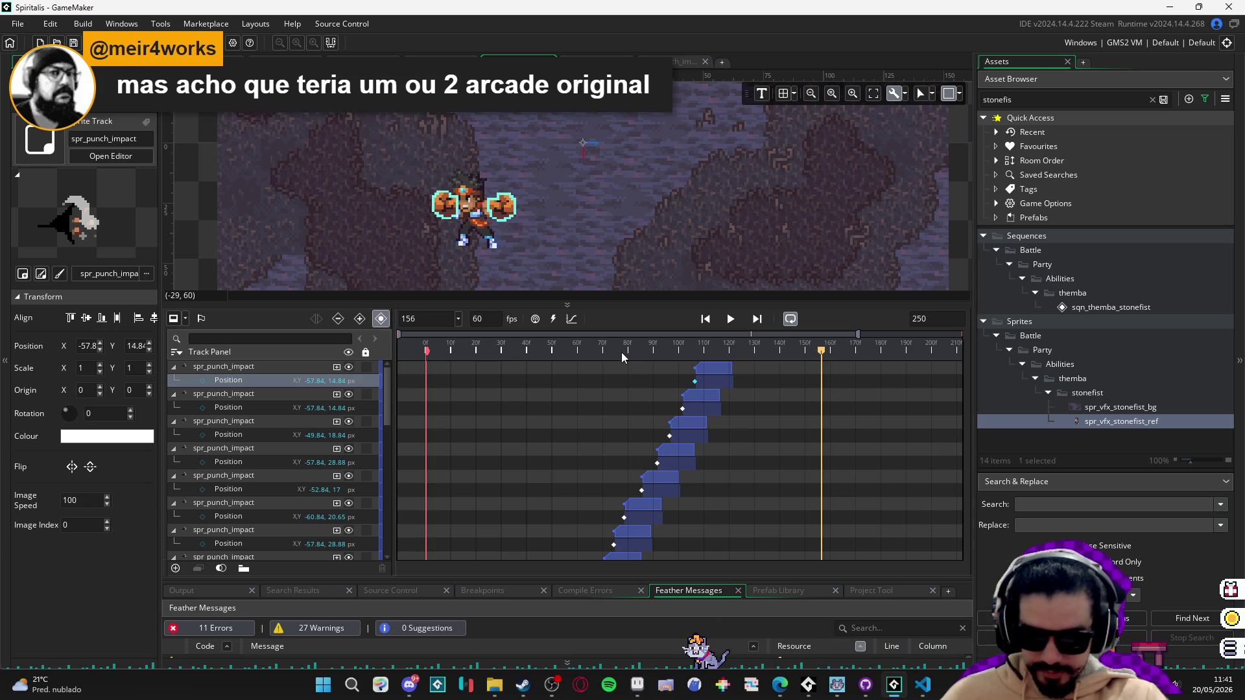
{"action": "key", "text": "space"}
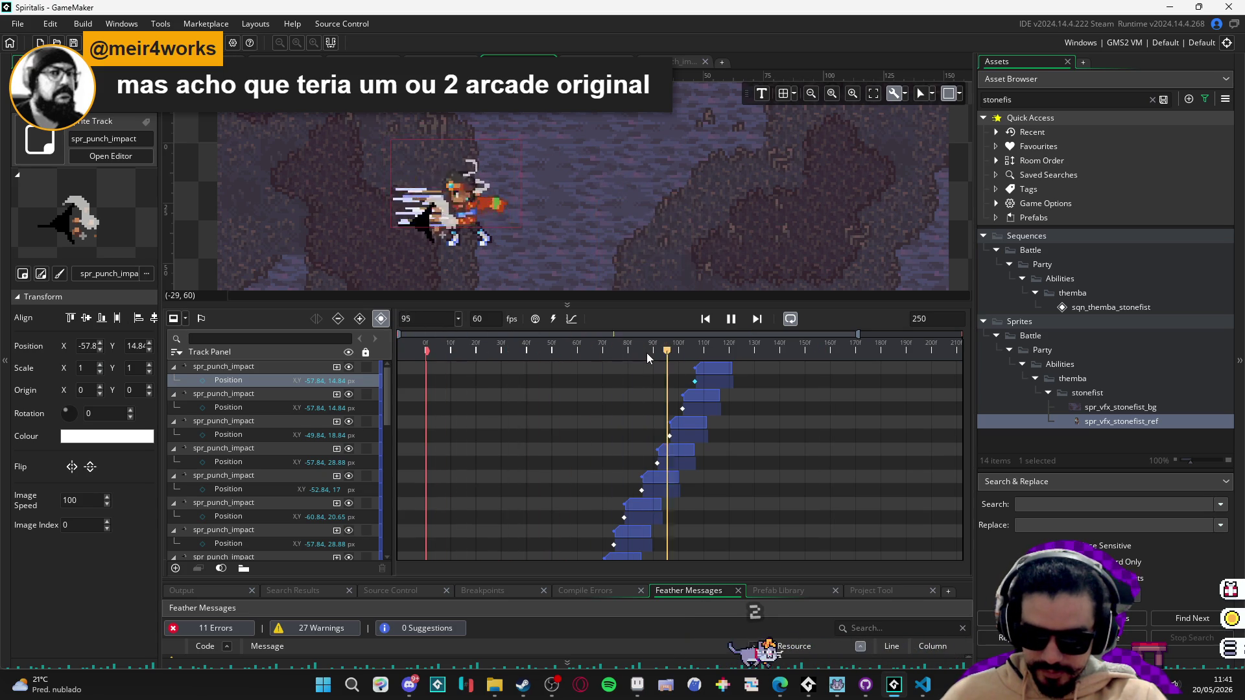
{"action": "key", "text": "space"}
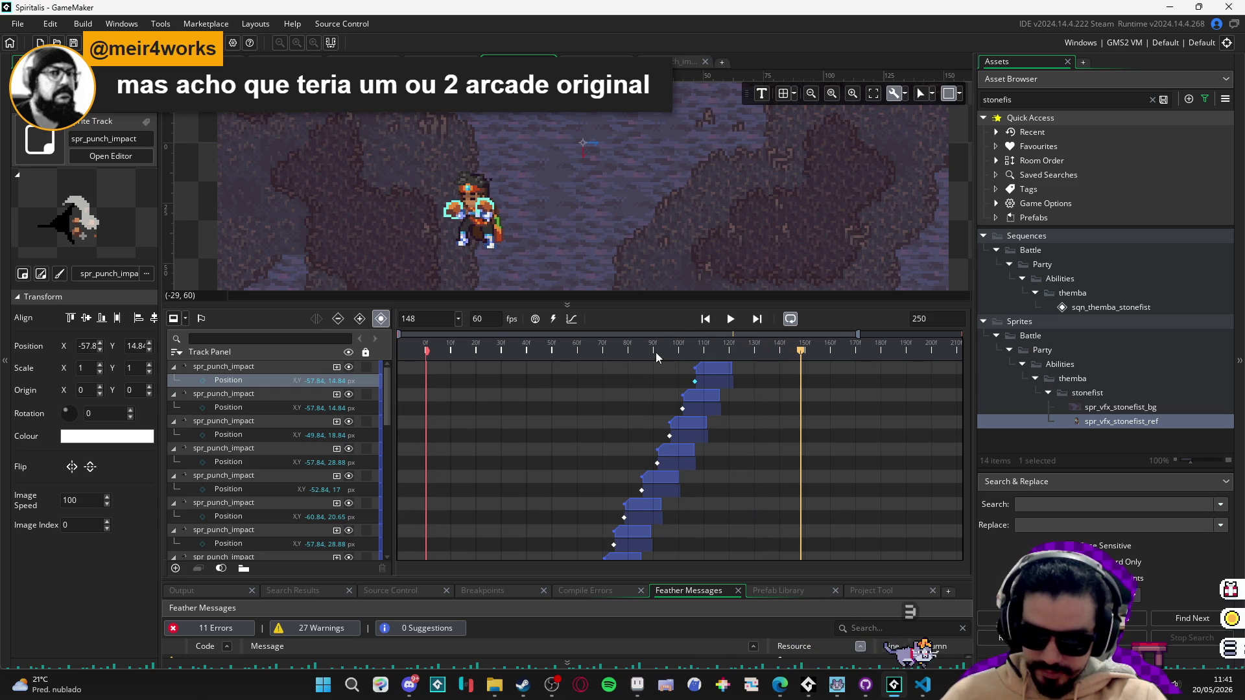
{"action": "key", "text": "space"}
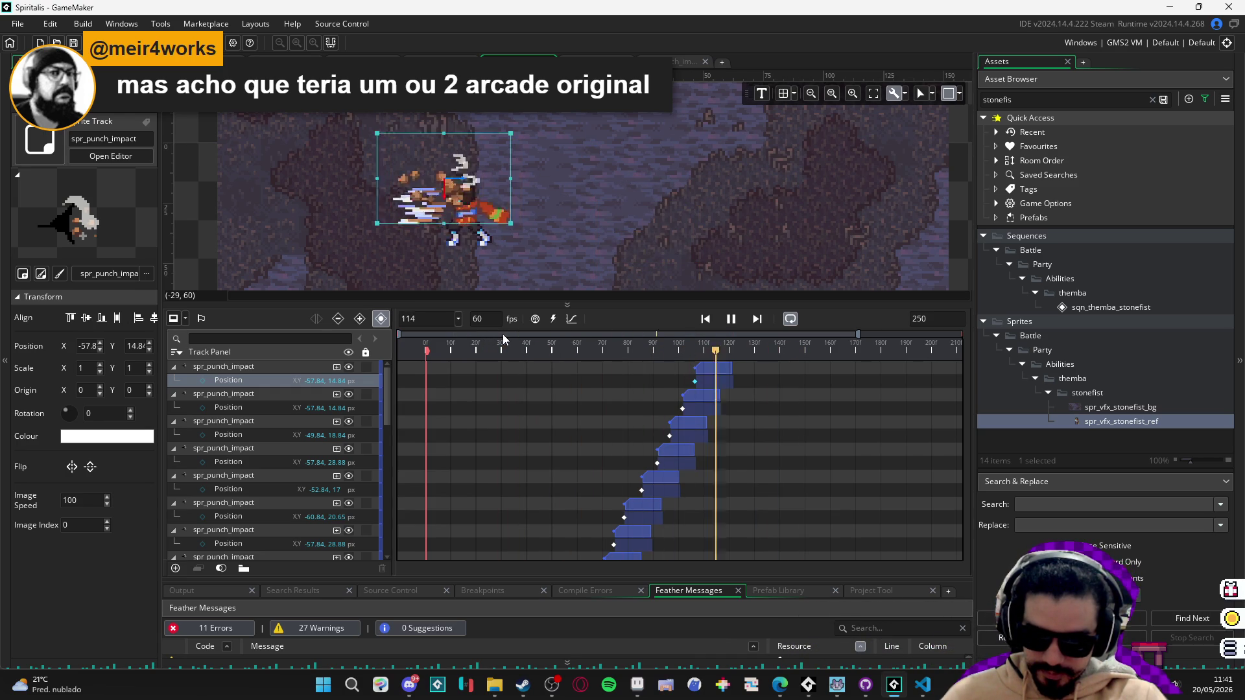
{"action": "left_click", "coordinate": [516, 350]}
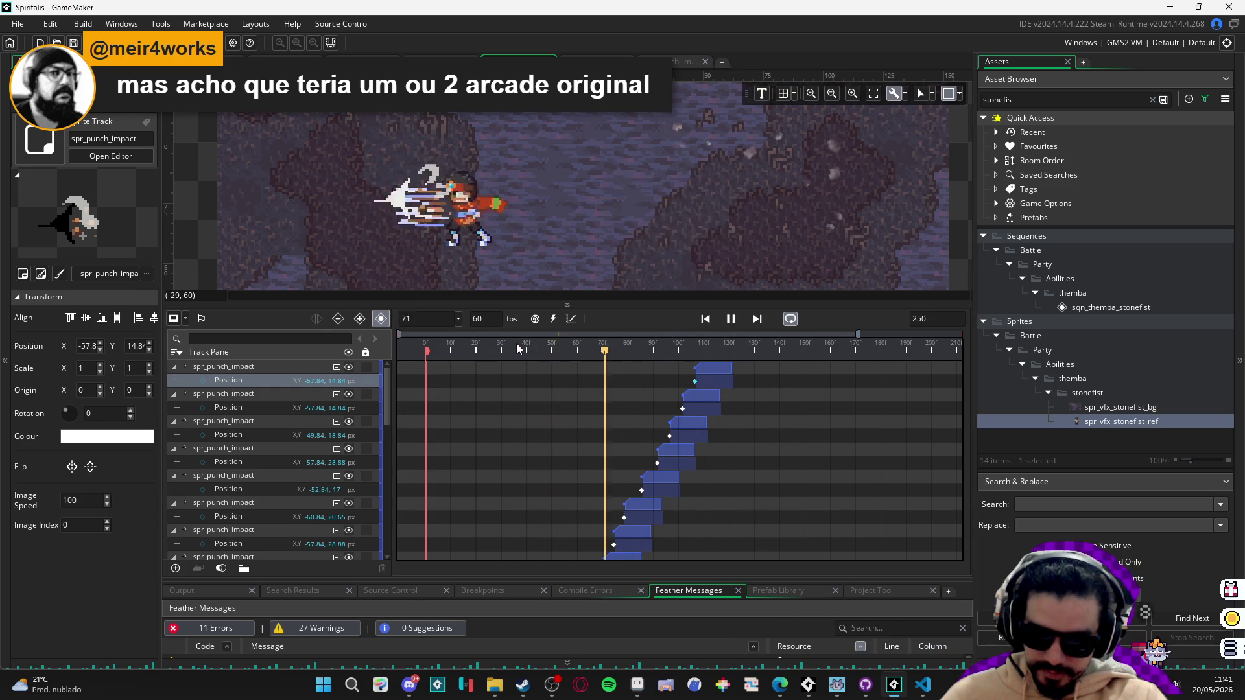
{"action": "key", "text": "space"}
{"action": "key", "text": "space"}
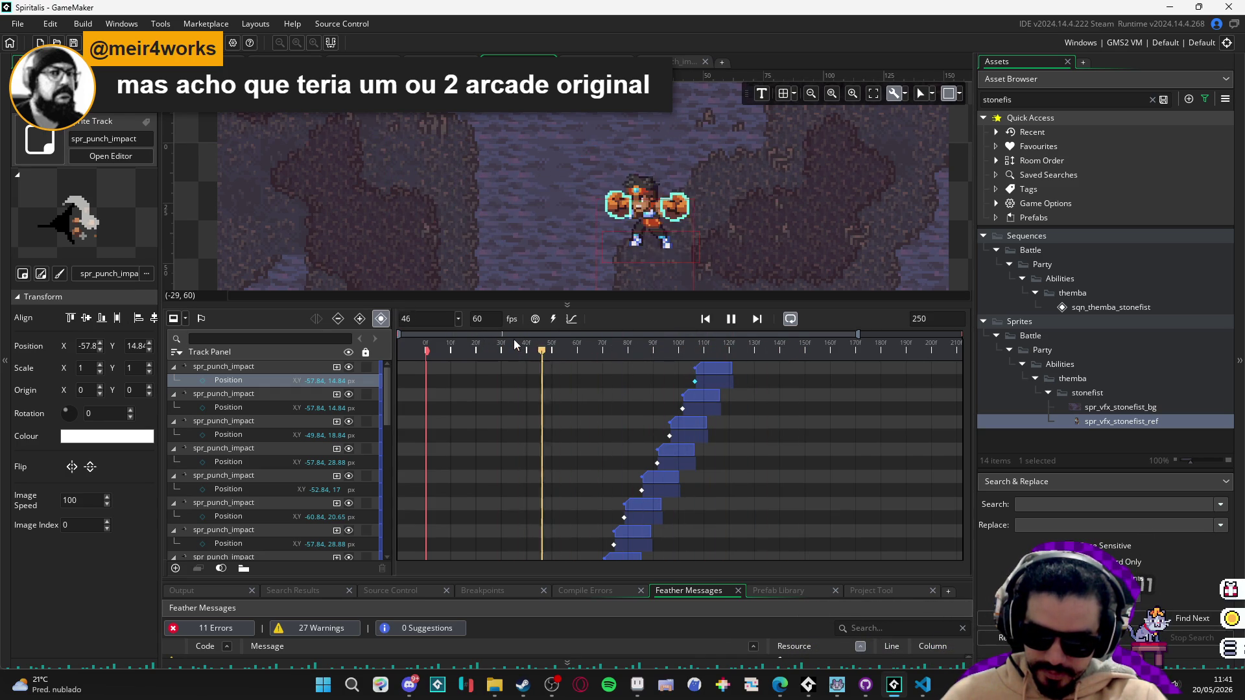
{"action": "key", "text": "space"}
{"action": "key", "text": "space"}
{"action": "left_click", "coordinate": [515, 344]}
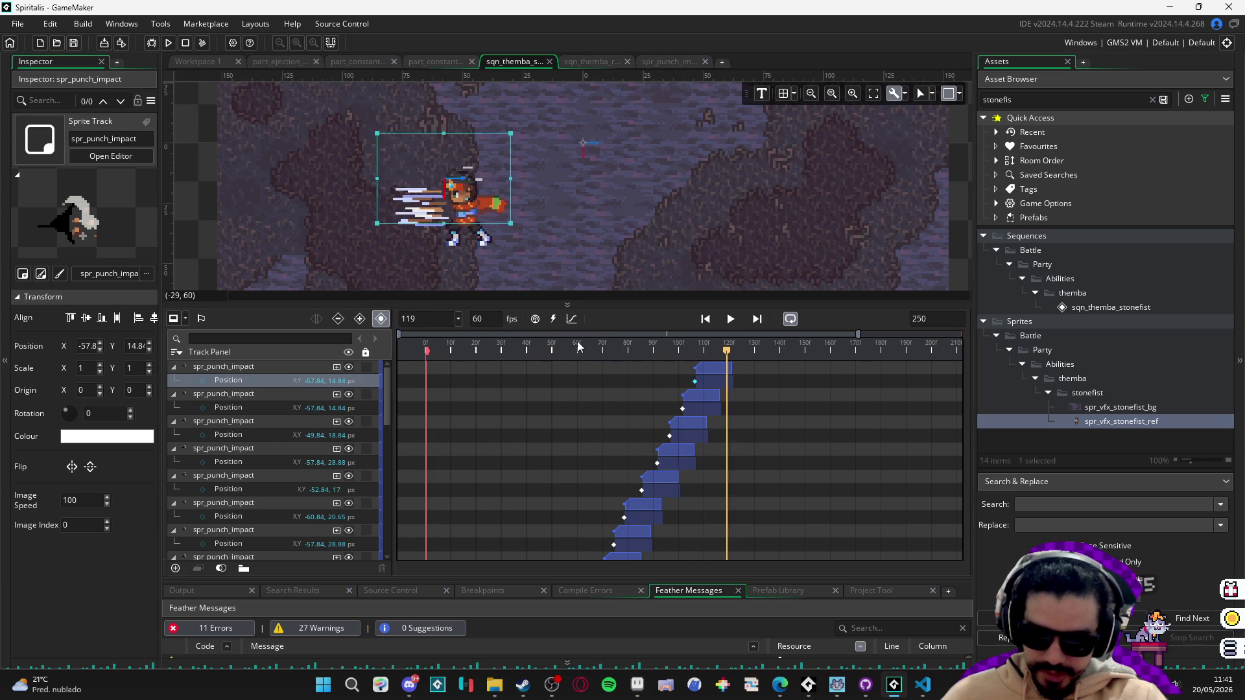
{"action": "left_click", "coordinate": [546, 347]}
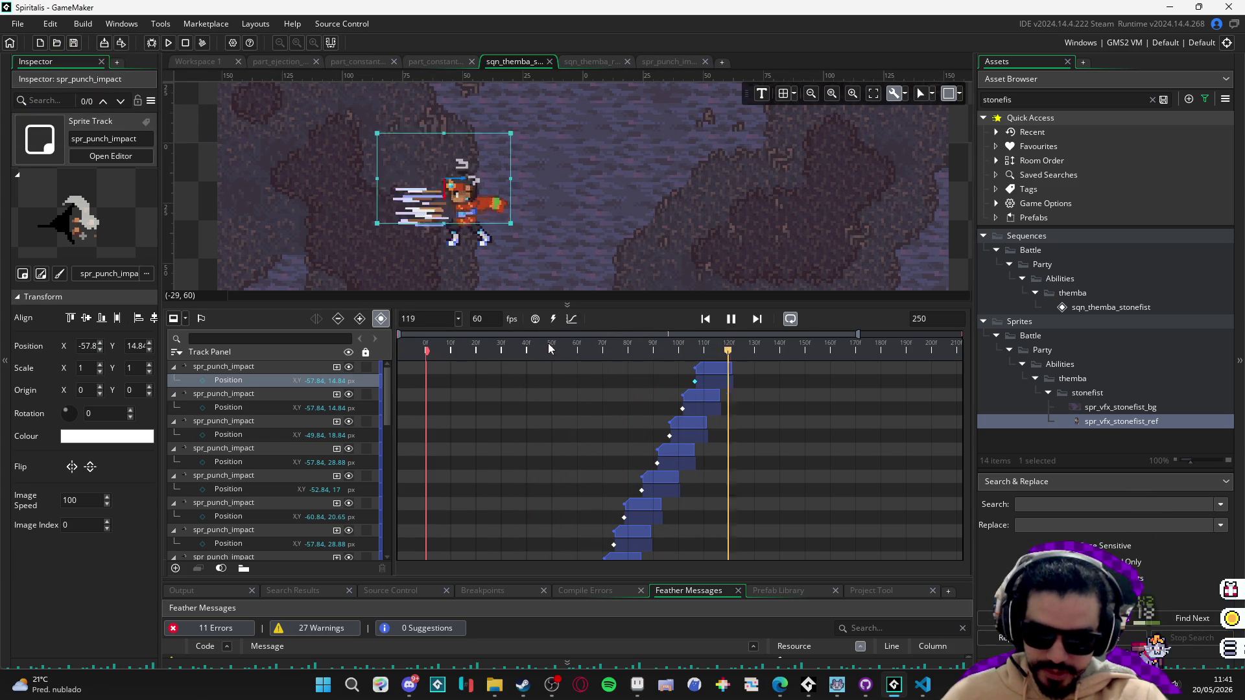
{"action": "left_click", "coordinate": [556, 348]}
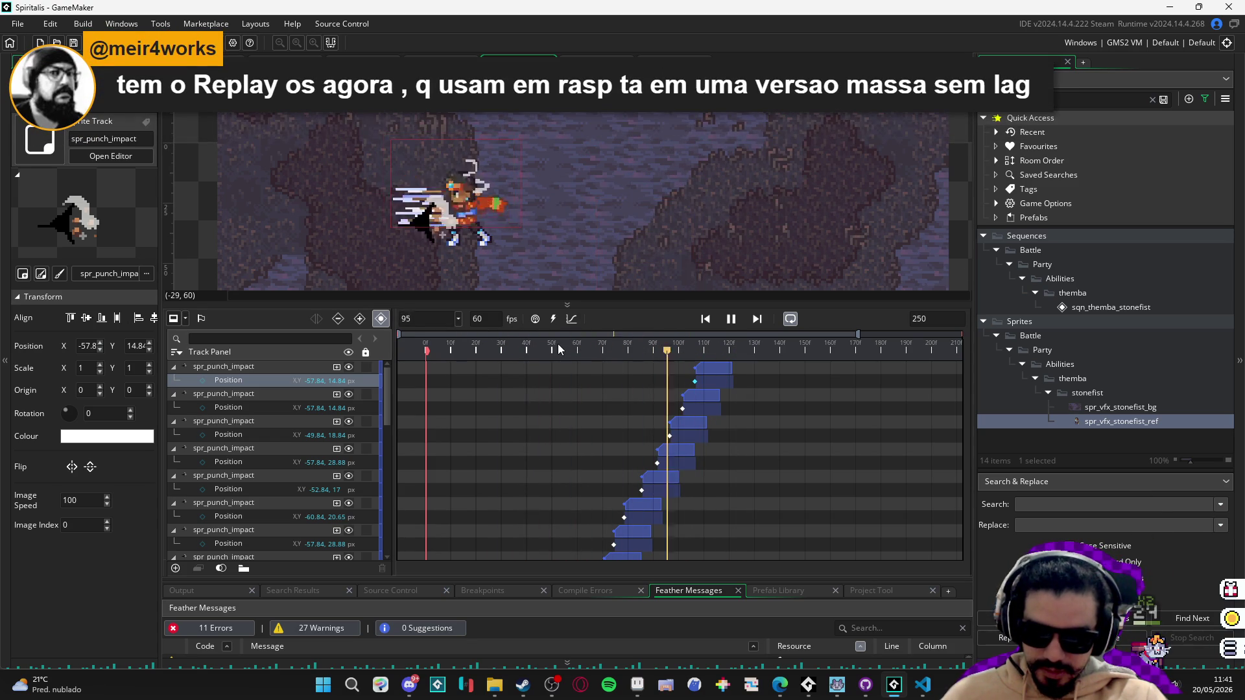
{"action": "key", "text": "space"}
{"action": "left_click", "coordinate": [532, 347]}
{"action": "key", "text": "space"}
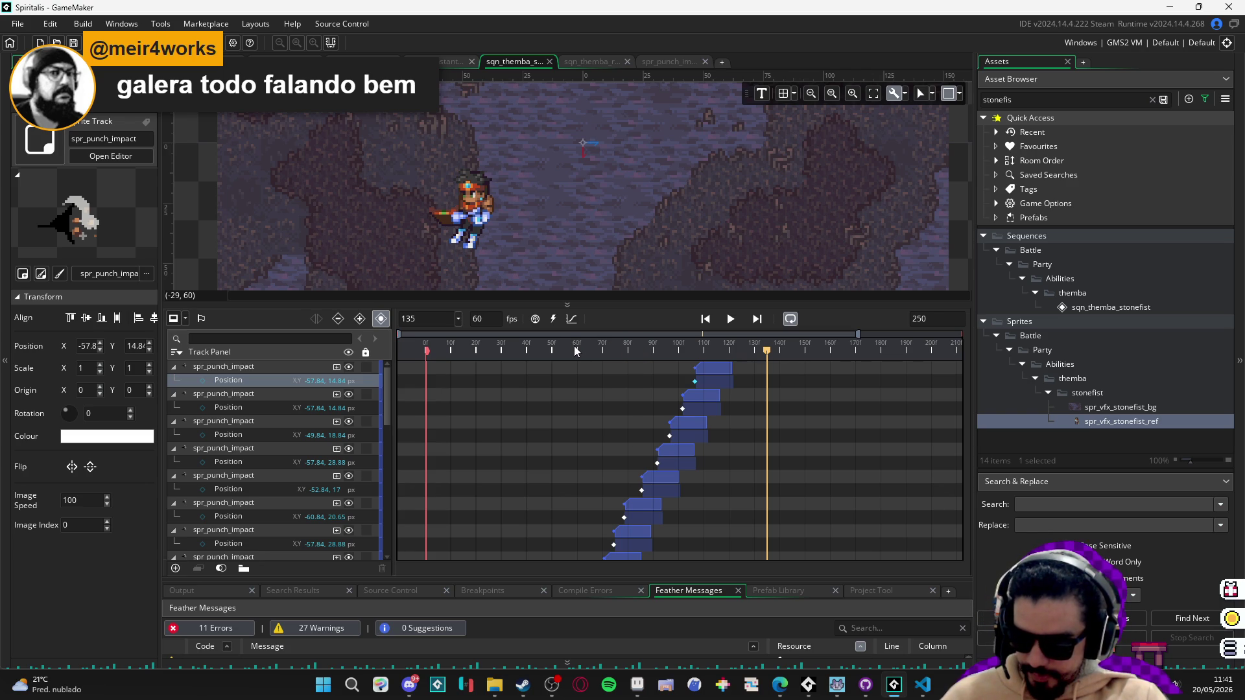
{"action": "left_click", "coordinate": [502, 374]}
{"action": "key", "text": "space"}
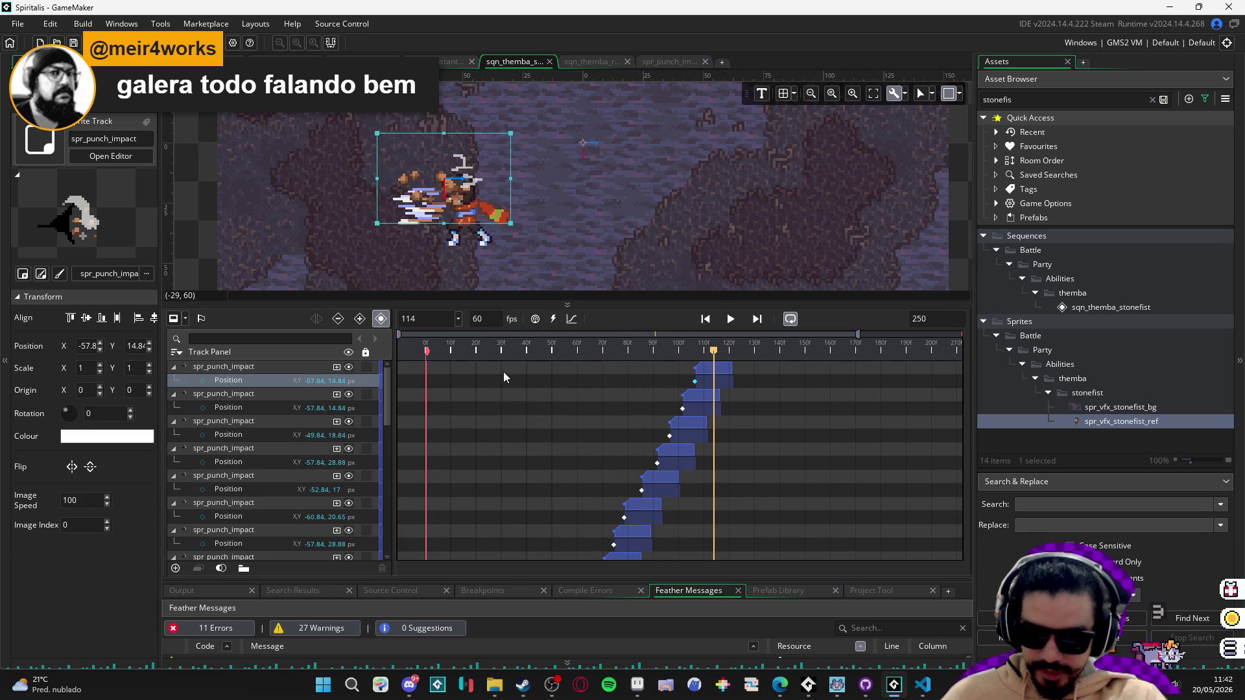
{"action": "left_click", "coordinate": [509, 349]}
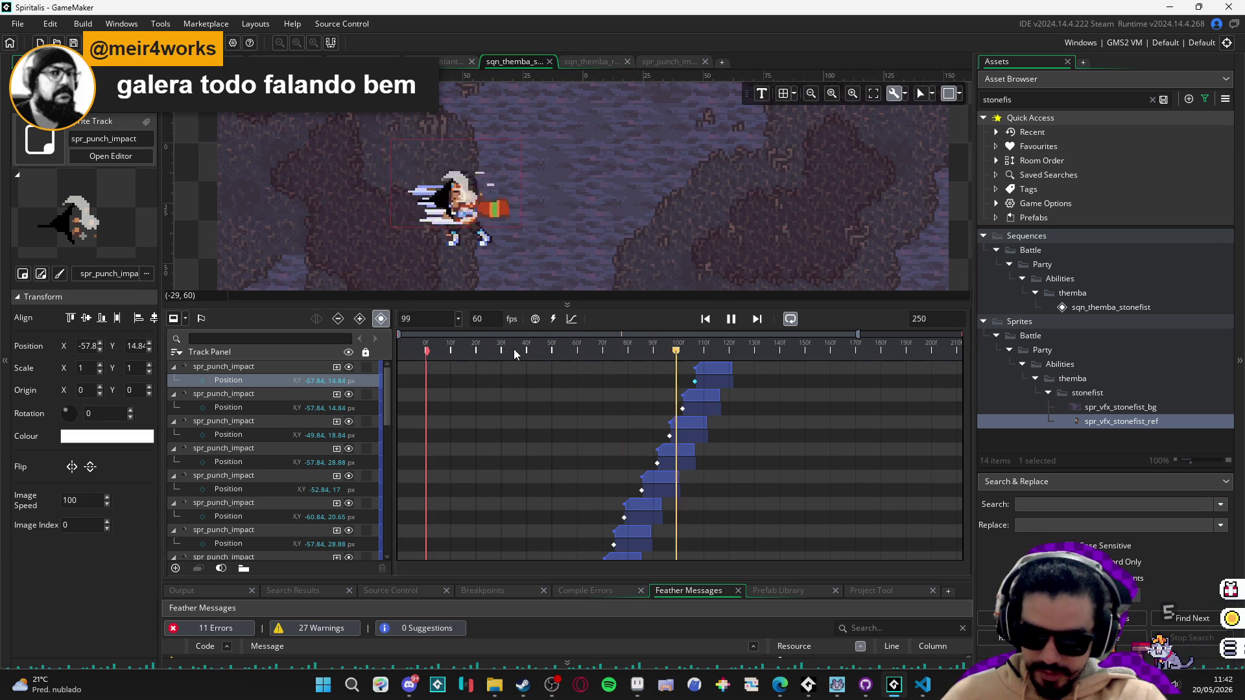
{"action": "left_click_drag", "start_coordinate": [542, 349], "coordinate": [526, 353]}
{"action": "key", "text": "space"}
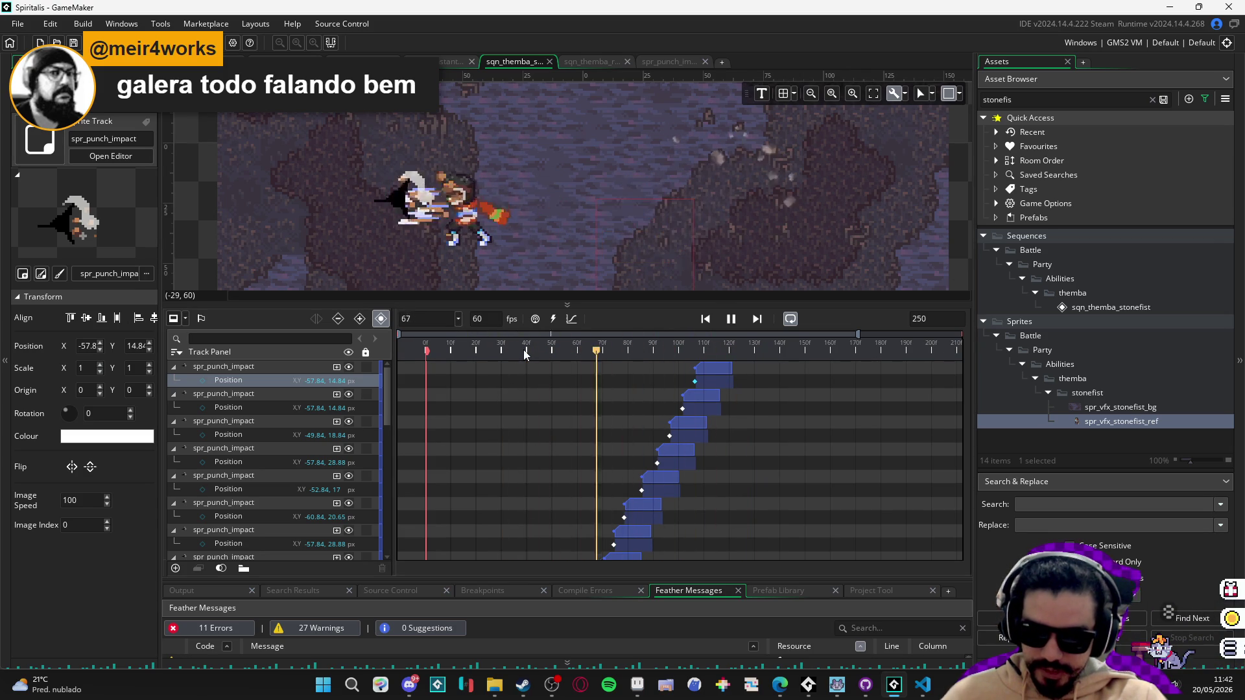
{"action": "left_click_drag", "start_coordinate": [603, 353], "coordinate": [541, 359]}
{"action": "key", "text": "space"}
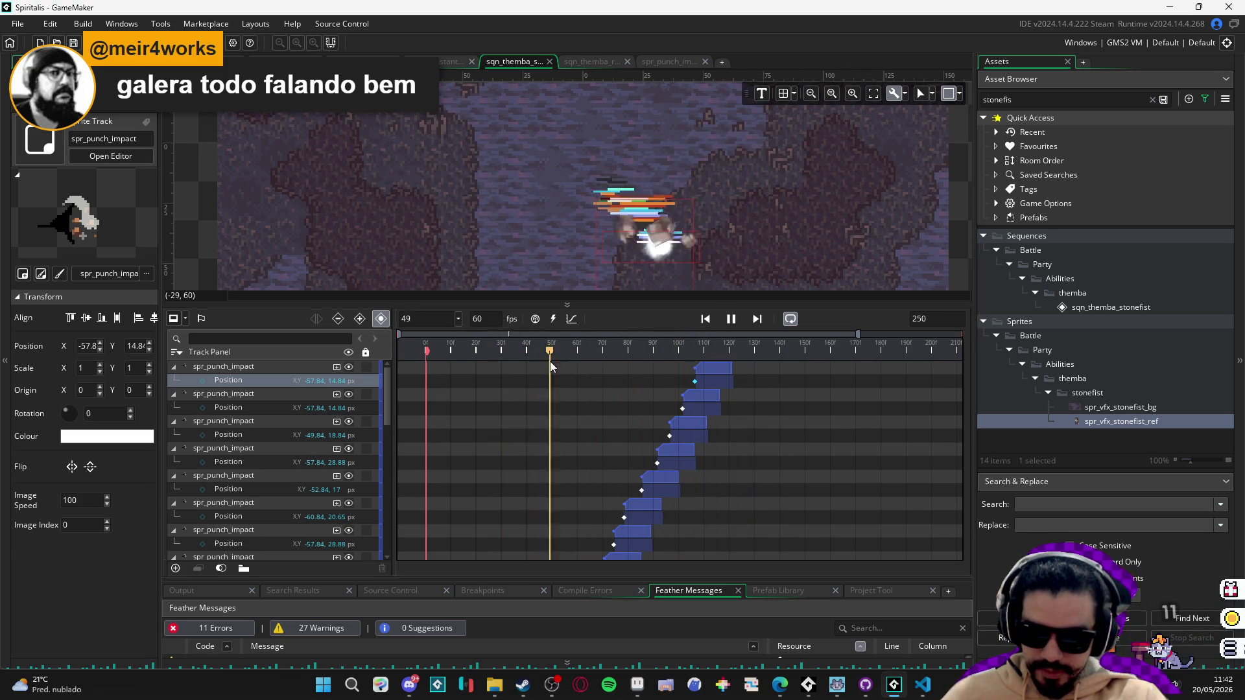
{"action": "key", "text": "space"}
{"action": "left_click", "coordinate": [553, 343]}
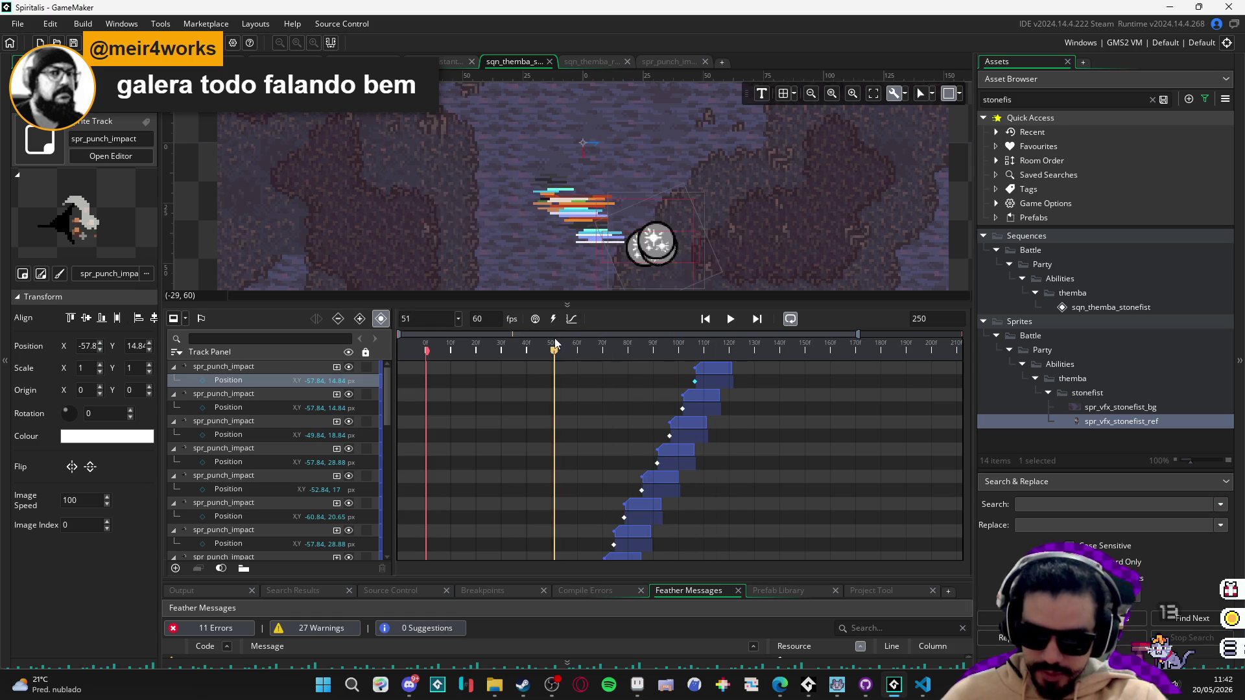
{"action": "key", "text": "space"}
{"action": "key", "text": "space"}
{"action": "left_click", "coordinate": [603, 354]}
{"action": "left_click", "coordinate": [529, 354]}
{"action": "key", "text": "space"}
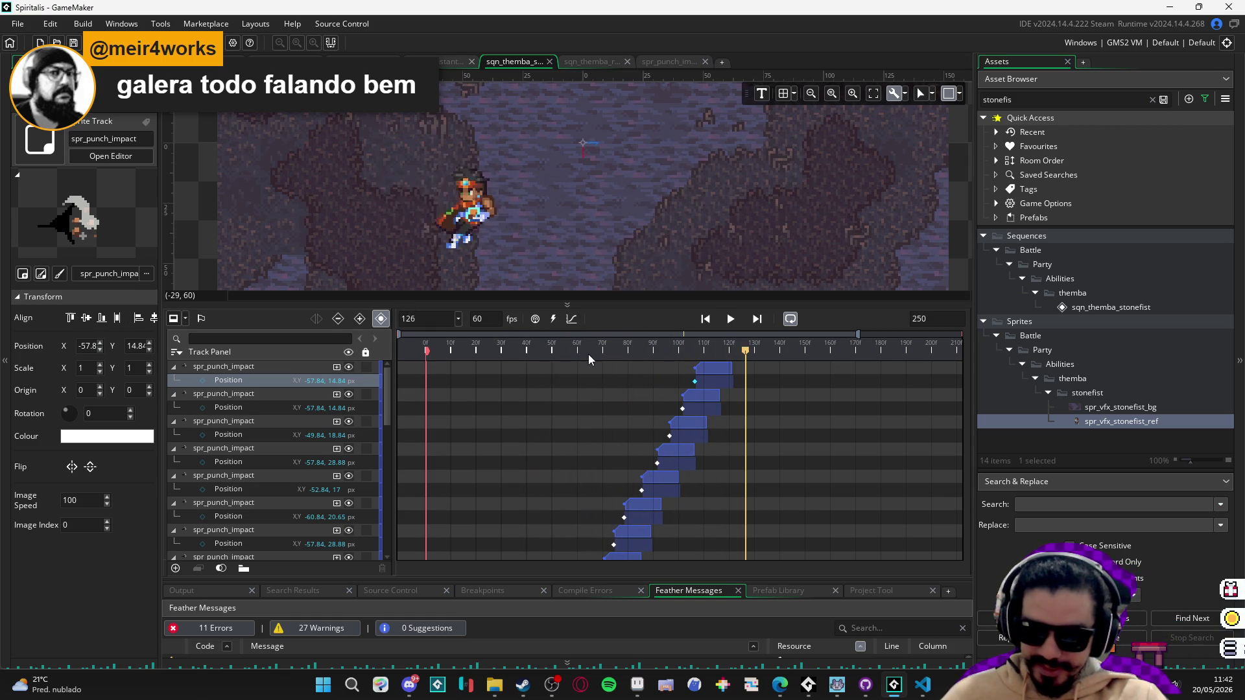
{"action": "left_click", "coordinate": [503, 343]}
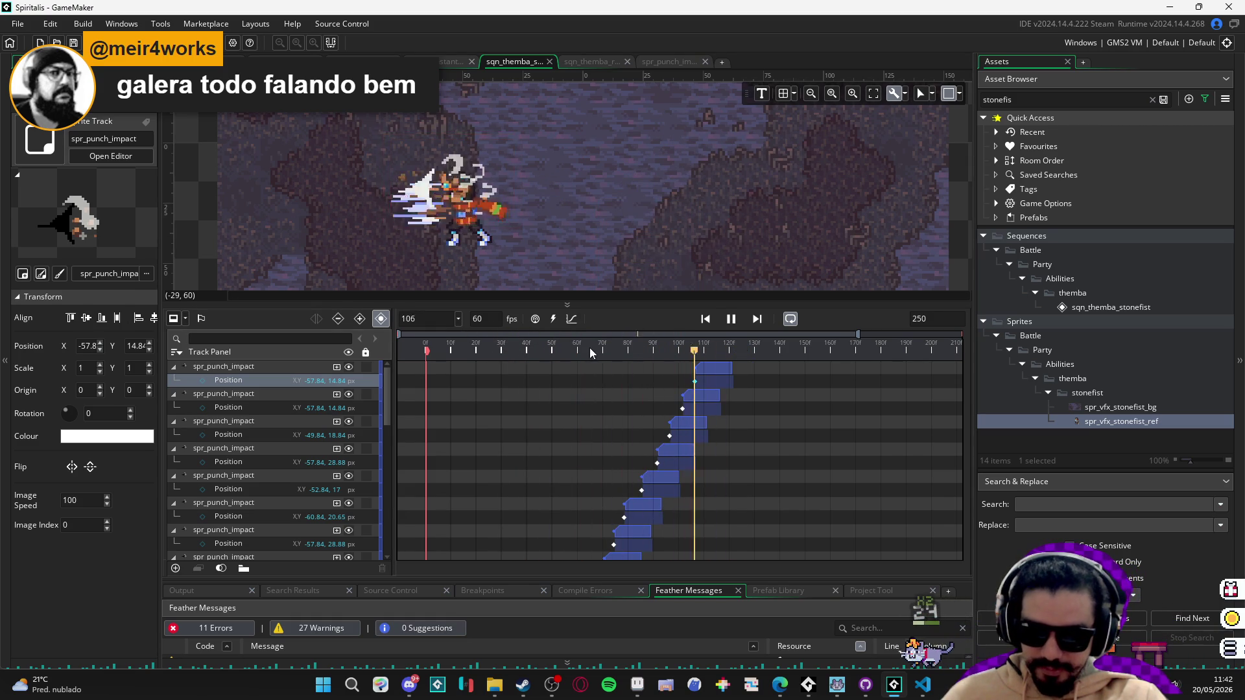
{"action": "left_click", "coordinate": [539, 344]}
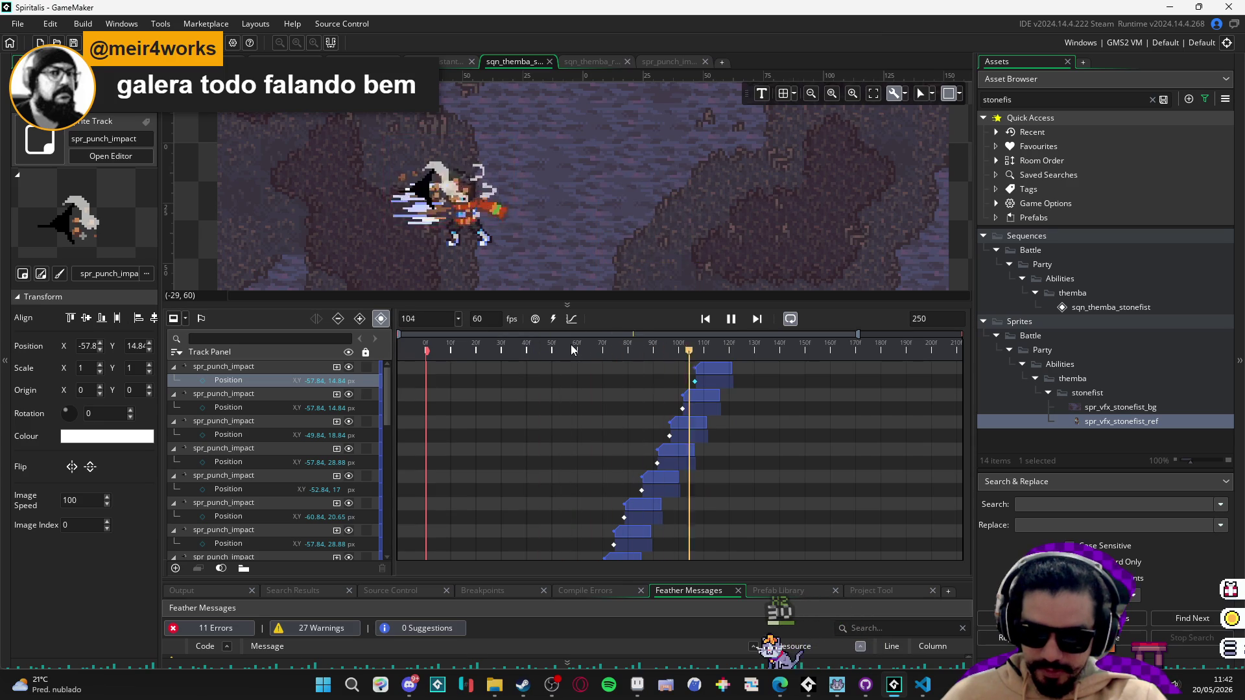
{"action": "left_click", "coordinate": [556, 334]}
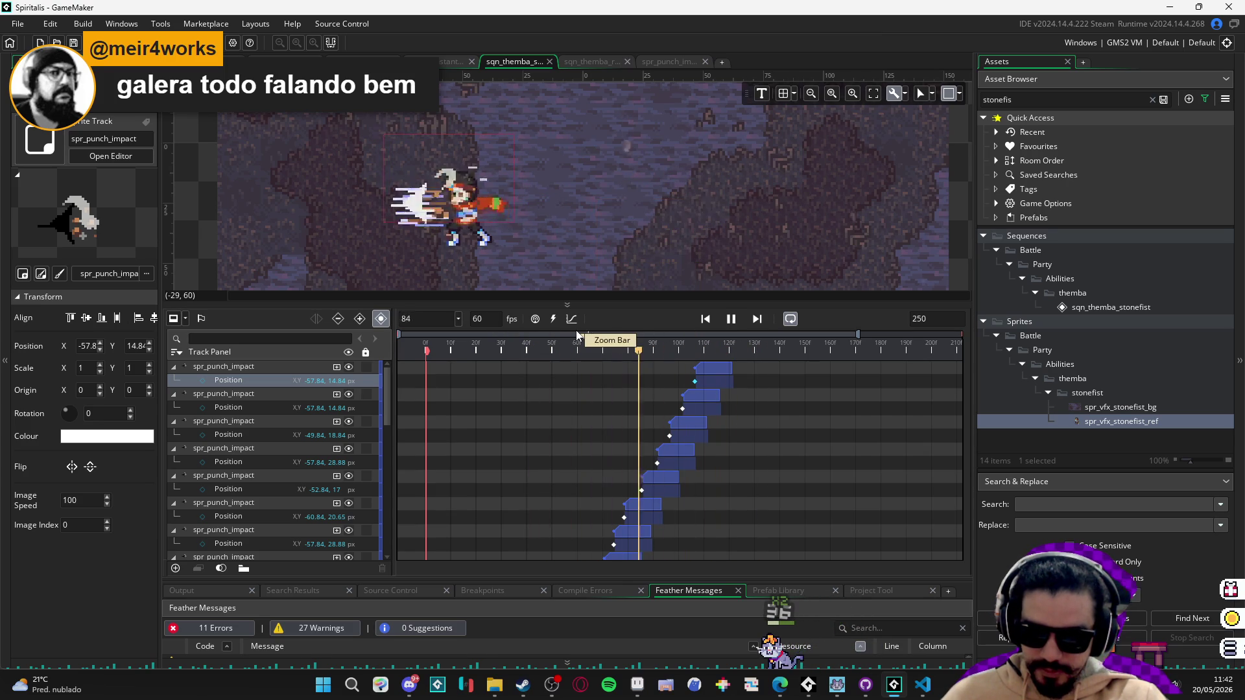
{"action": "key", "text": "Return"}
{"action": "left_click", "coordinate": [536, 339]}
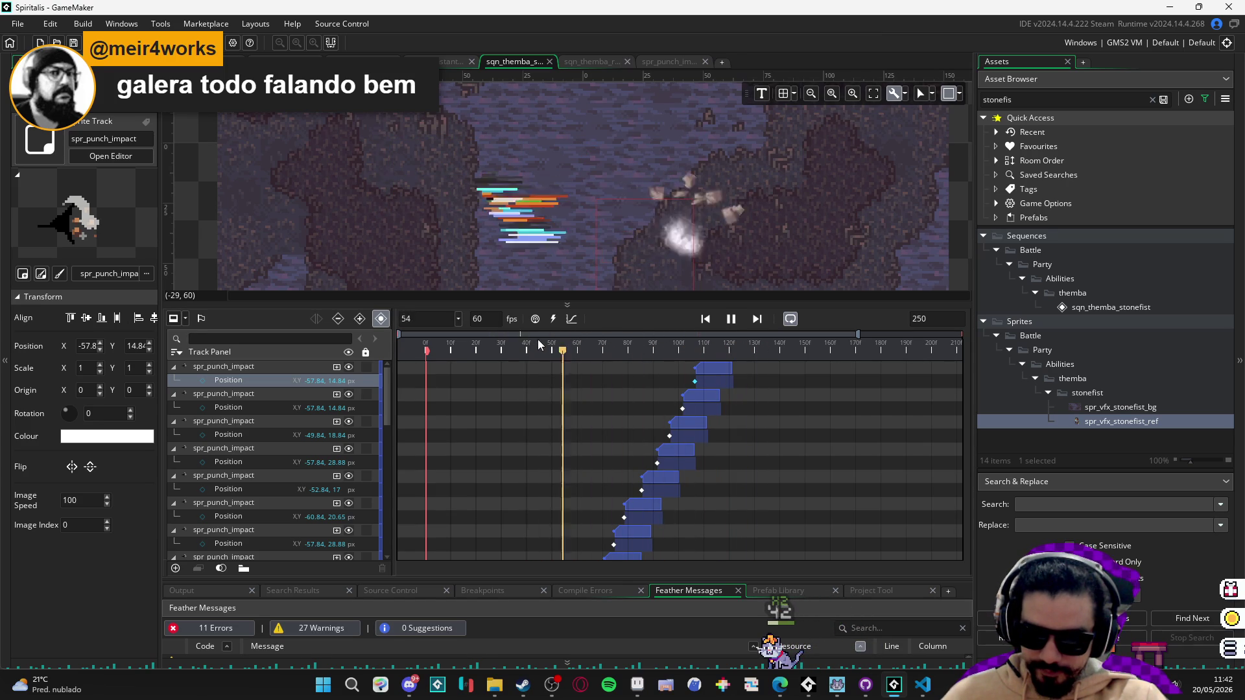
{"action": "left_click", "coordinate": [540, 340]}
{"action": "key", "text": "Return"}
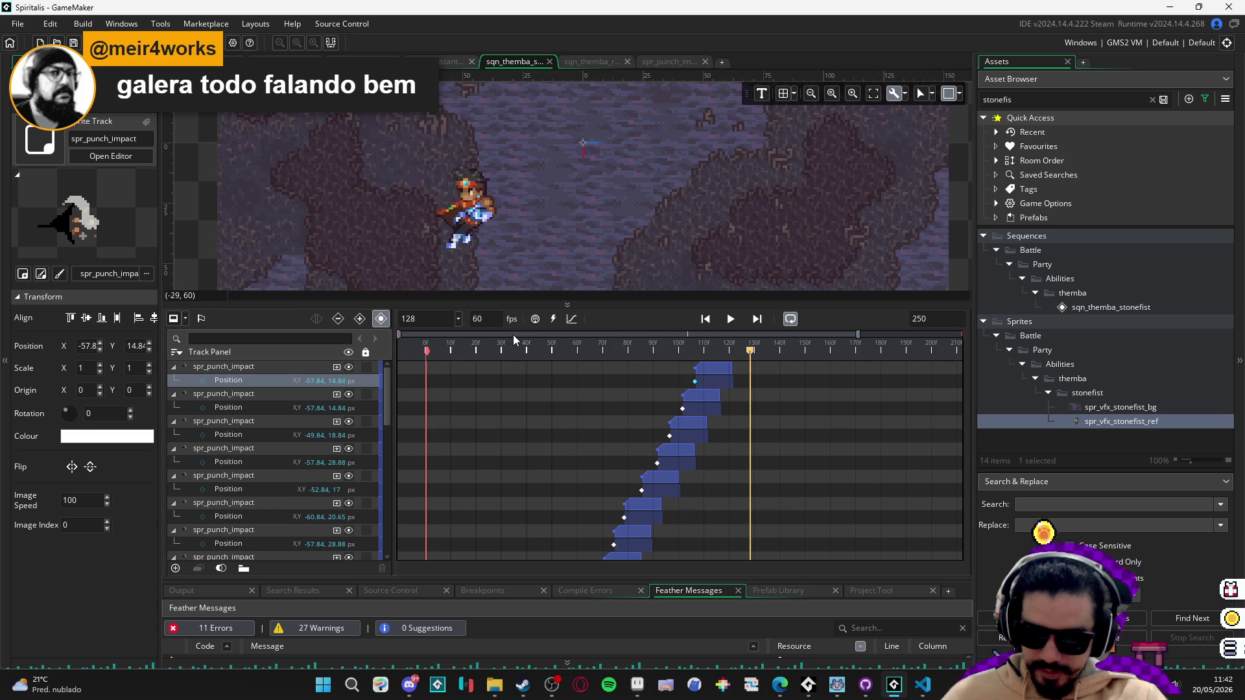
{"action": "left_click", "coordinate": [504, 340]}
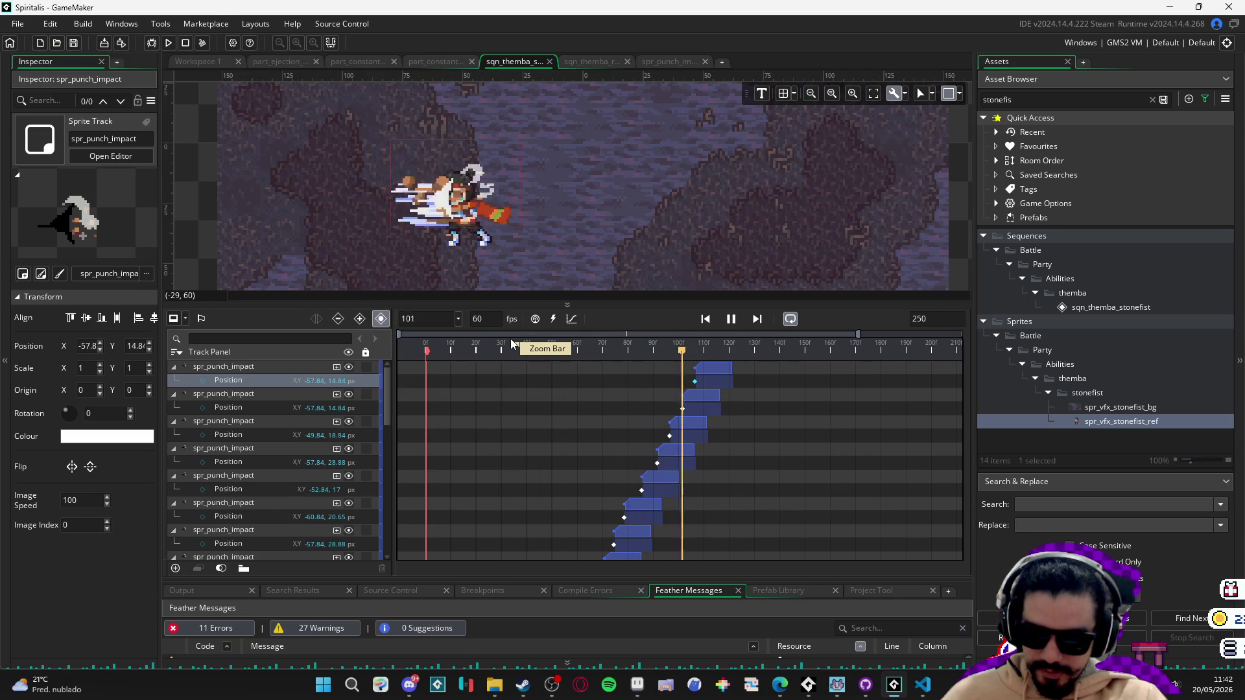
{"action": "key", "text": "Return"}
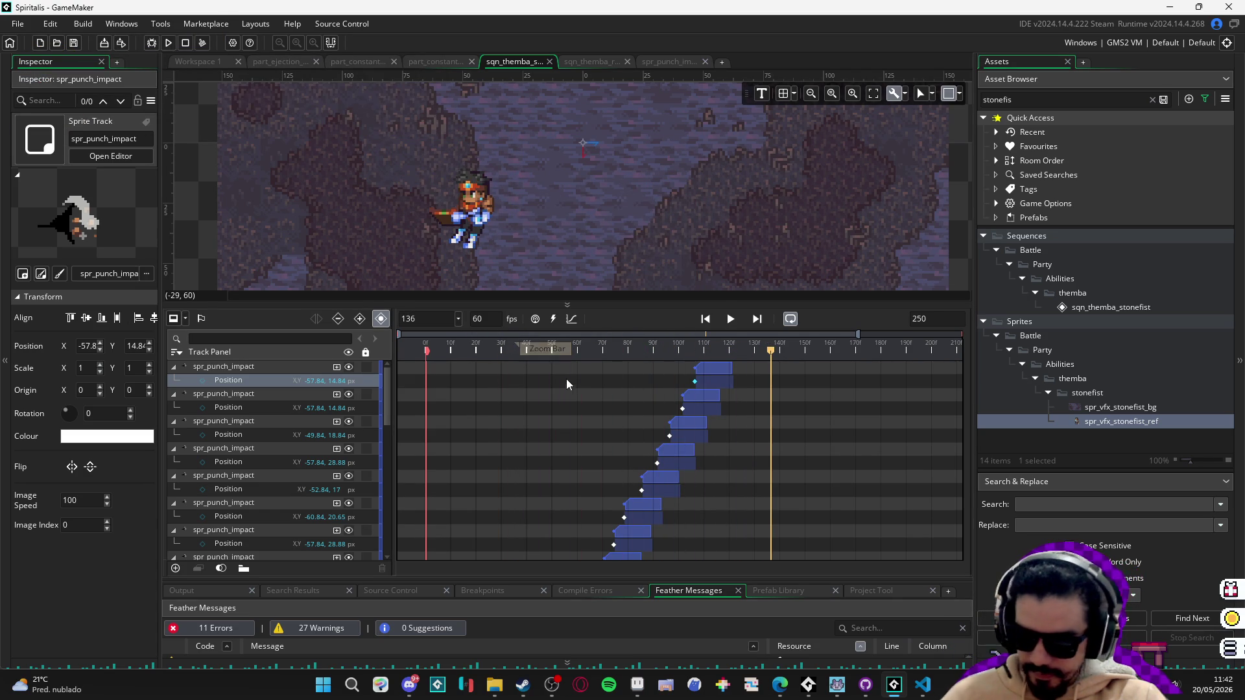
{"action": "scroll", "coordinate": [570, 383], "scroll_direction": "down", "scroll_amount": 5}
{"action": "scroll", "coordinate": [571, 383], "scroll_direction": "up", "scroll_amount": 5}
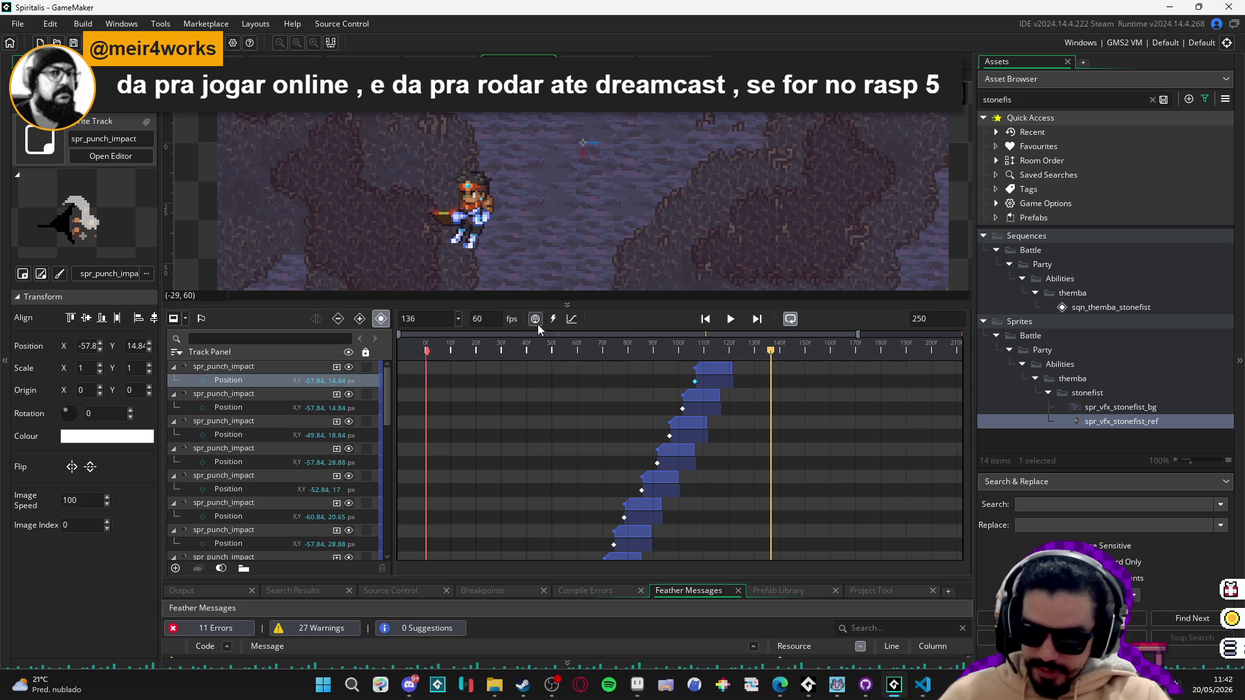
{"action": "left_click", "coordinate": [505, 349]}
{"action": "key", "text": "space"}
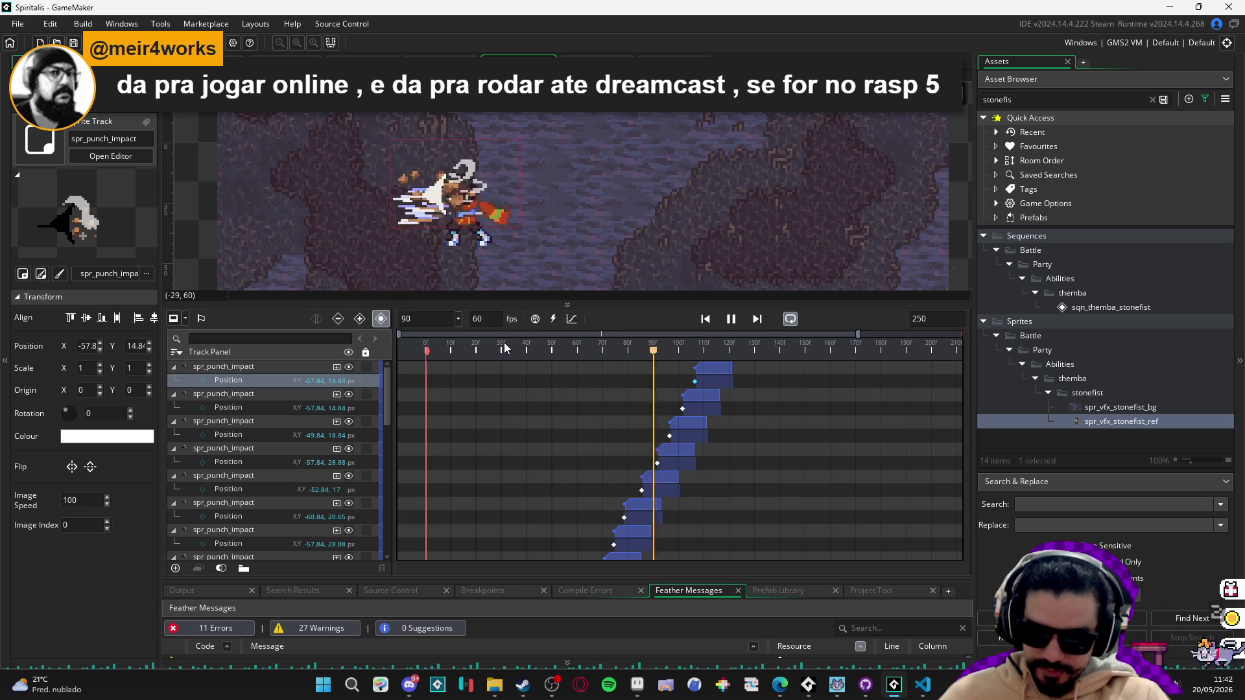
{"action": "key", "text": "space"}
{"action": "key", "text": "space"}
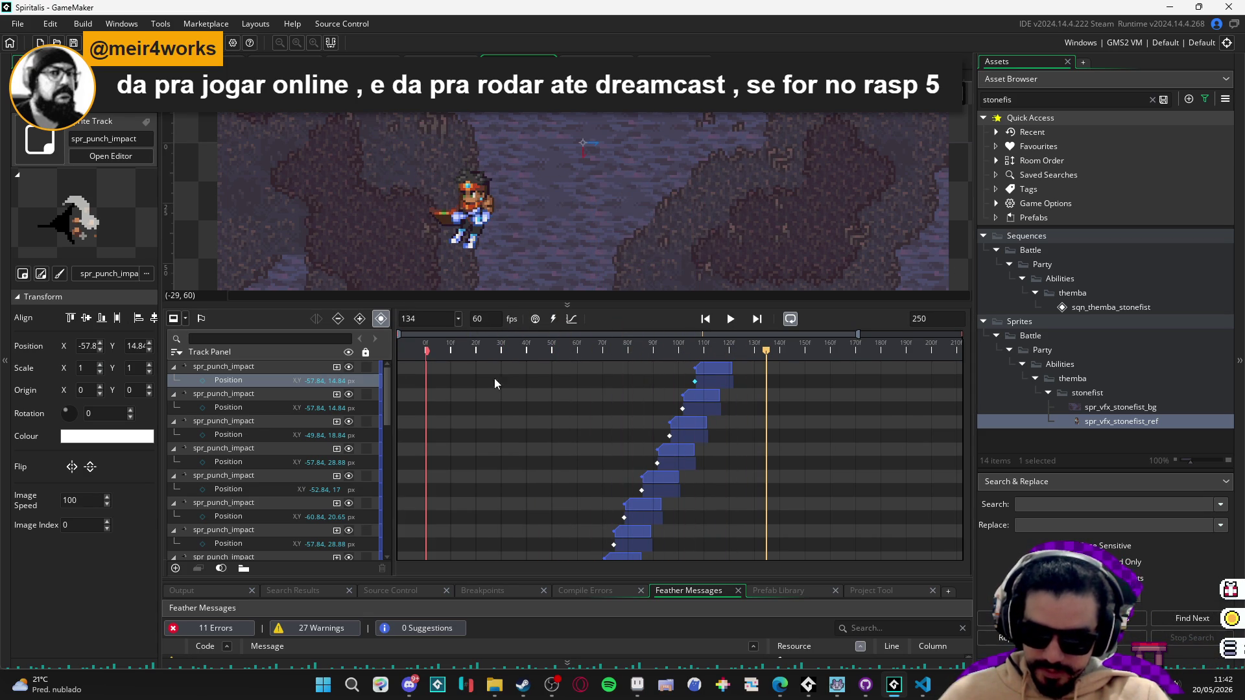
{"action": "left_click", "coordinate": [213, 367]}
Collapse all nine spr_punch_impact tracks in the Track Panel.
{"action": "left_click", "coordinate": [174, 367]}
{"action": "left_click", "coordinate": [173, 381]}
{"action": "left_click", "coordinate": [174, 394]}
{"action": "left_click", "coordinate": [174, 408]}
{"action": "left_click", "coordinate": [174, 421]}
{"action": "left_click", "coordinate": [174, 435]}
{"action": "left_click", "coordinate": [174, 448]}
{"action": "left_click", "coordinate": [174, 461]}
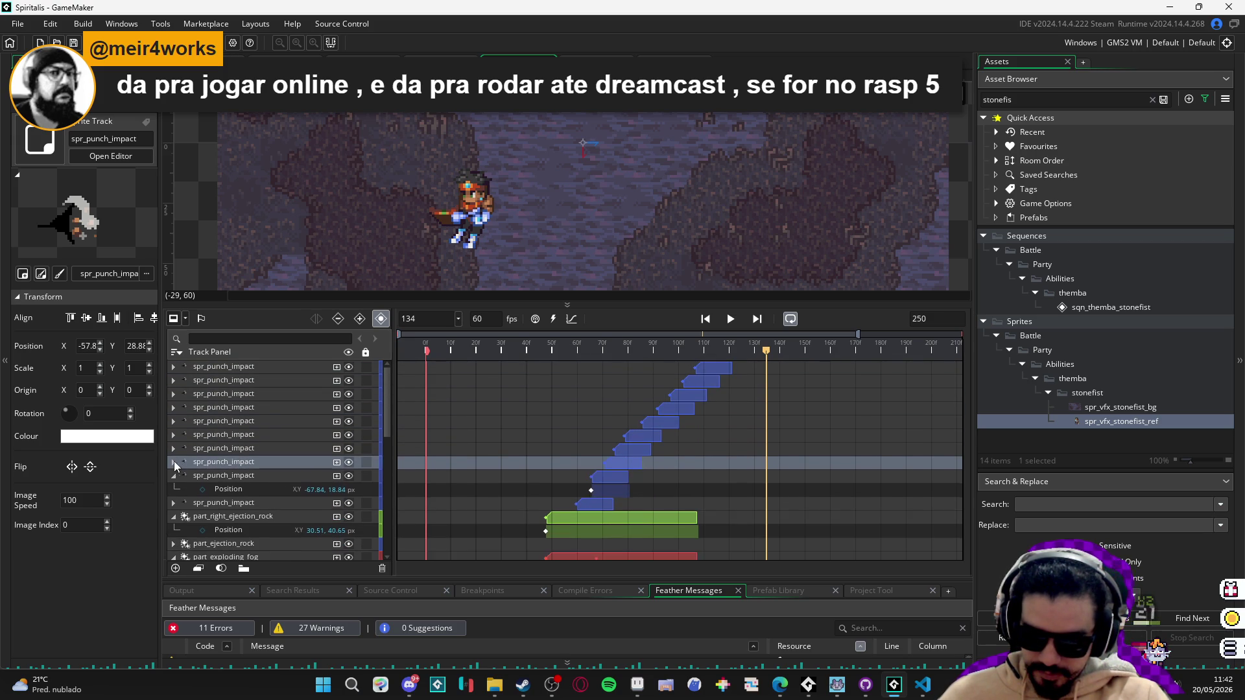
{"action": "left_click", "coordinate": [174, 475]}
Play the sequence, scrub frames 103 to 128, rewind to frame 0, and switch to the browser.
{"action": "key", "text": "space"}
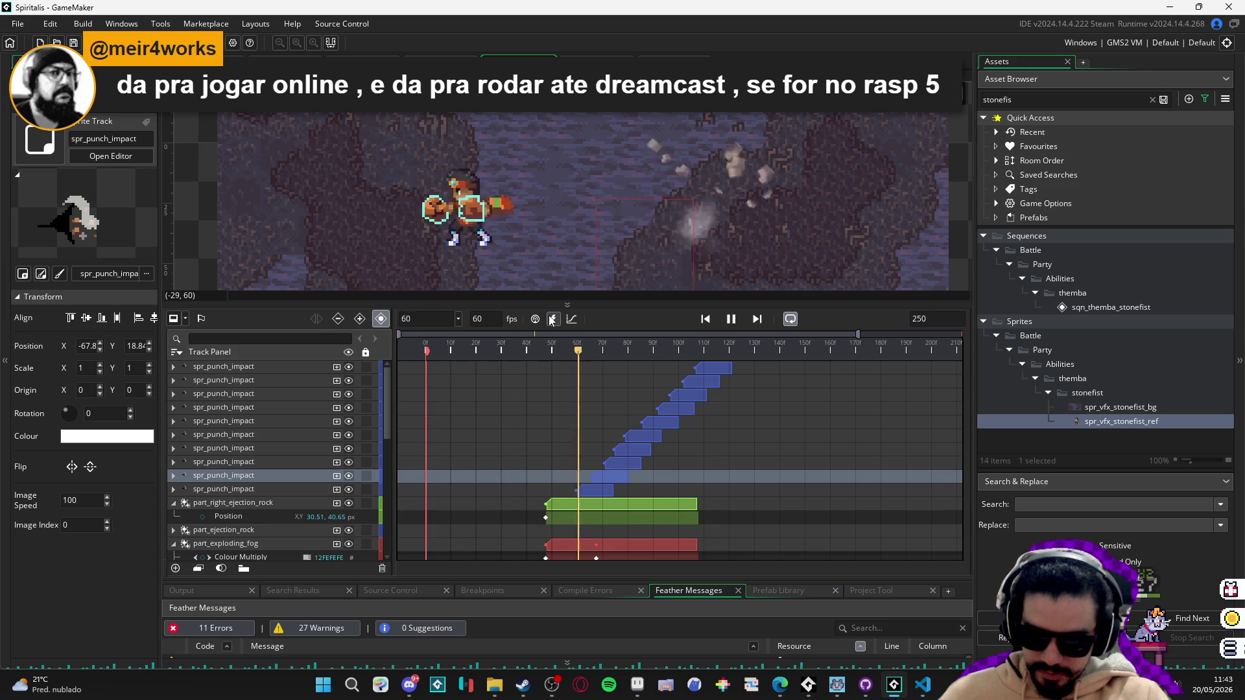
{"action": "key", "text": "space"}
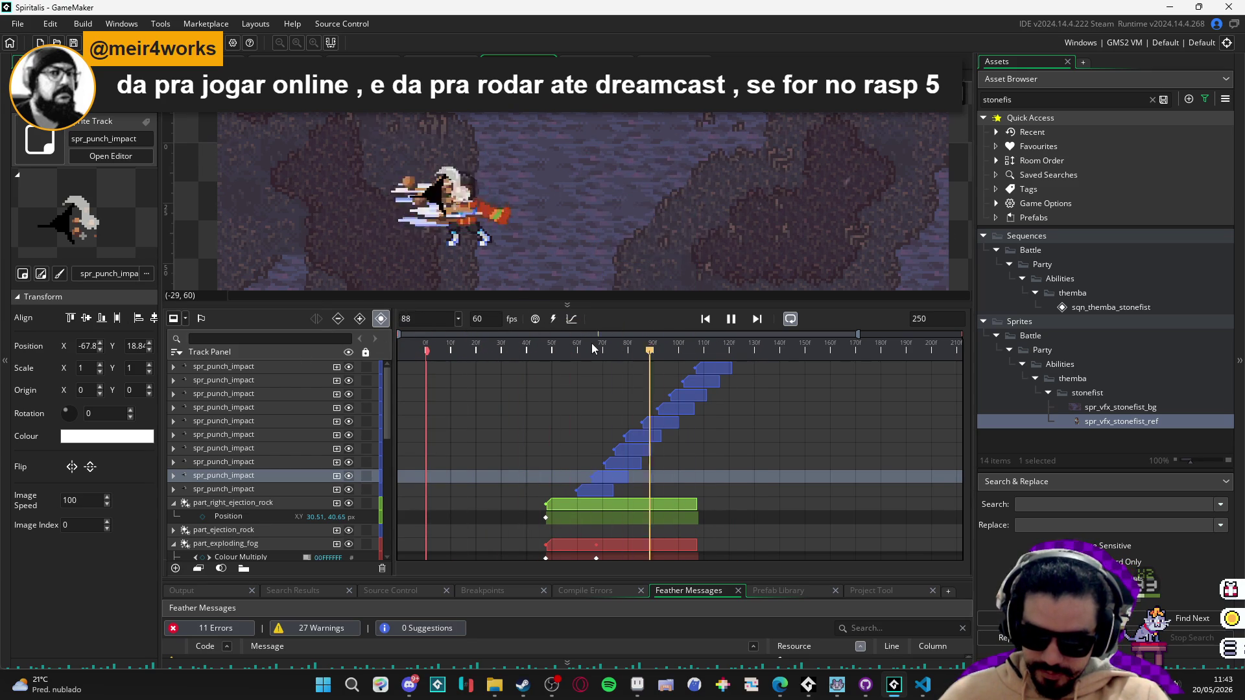
{"action": "key", "text": "space"}
{"action": "key", "text": "space"}
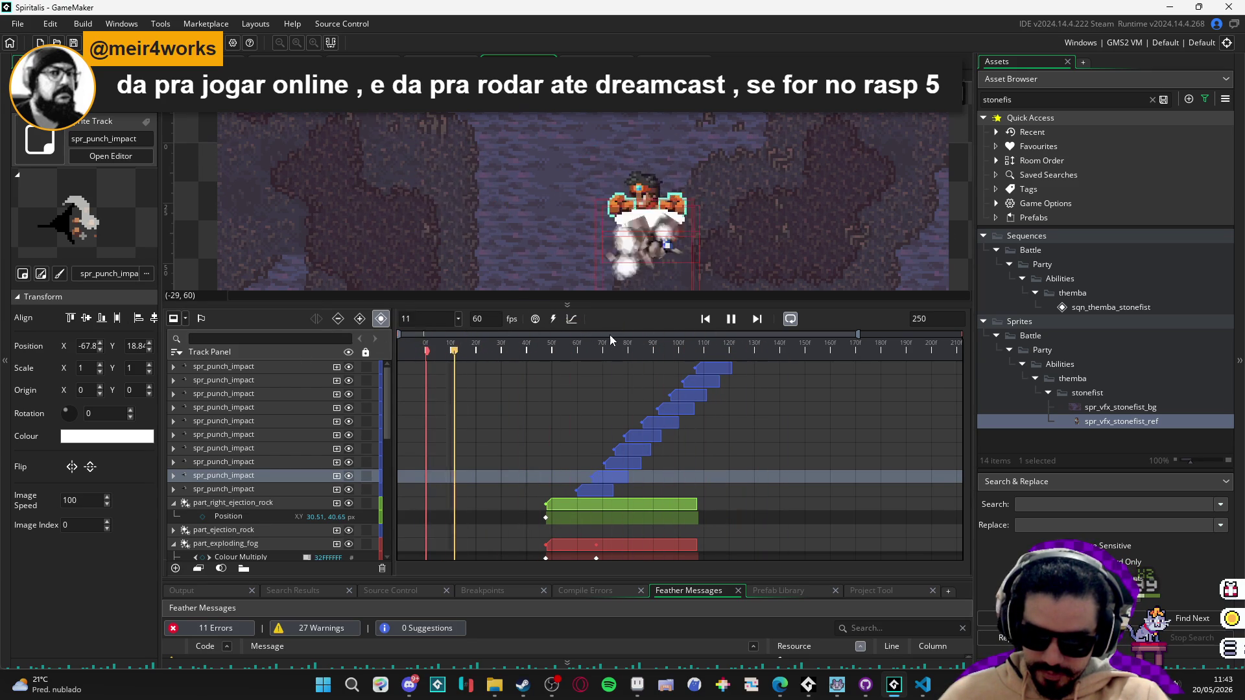
{"action": "key", "text": "space"}
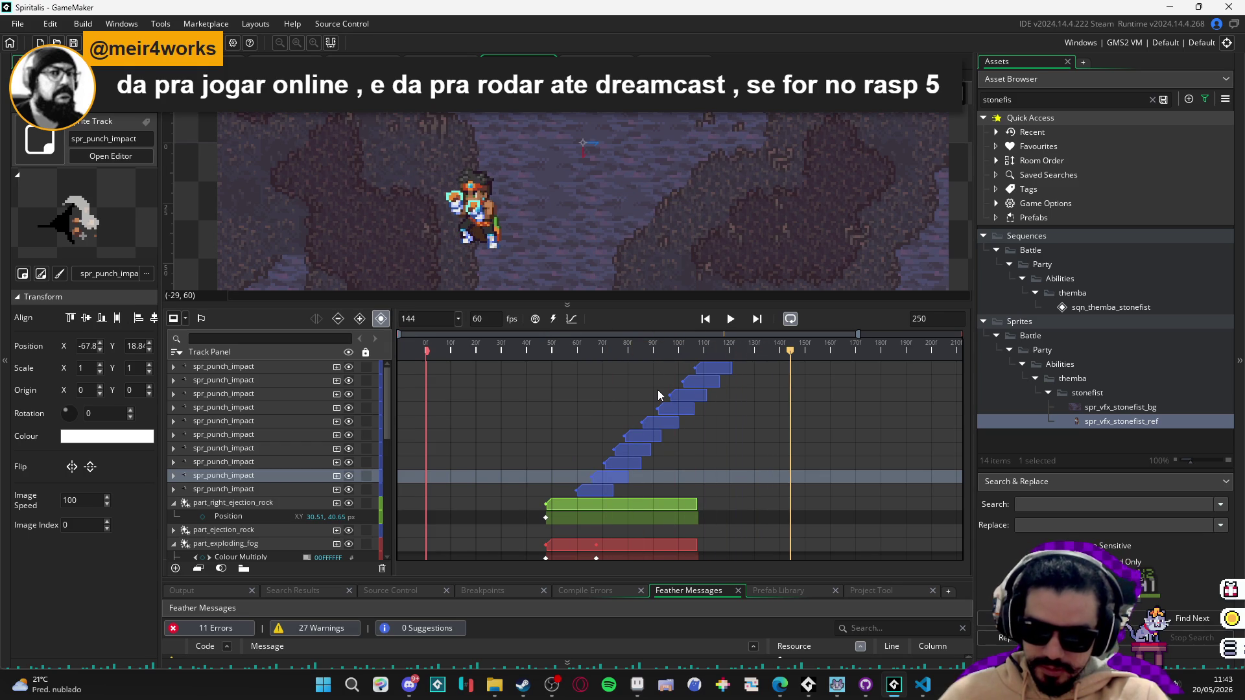
{"action": "key", "text": "space"}
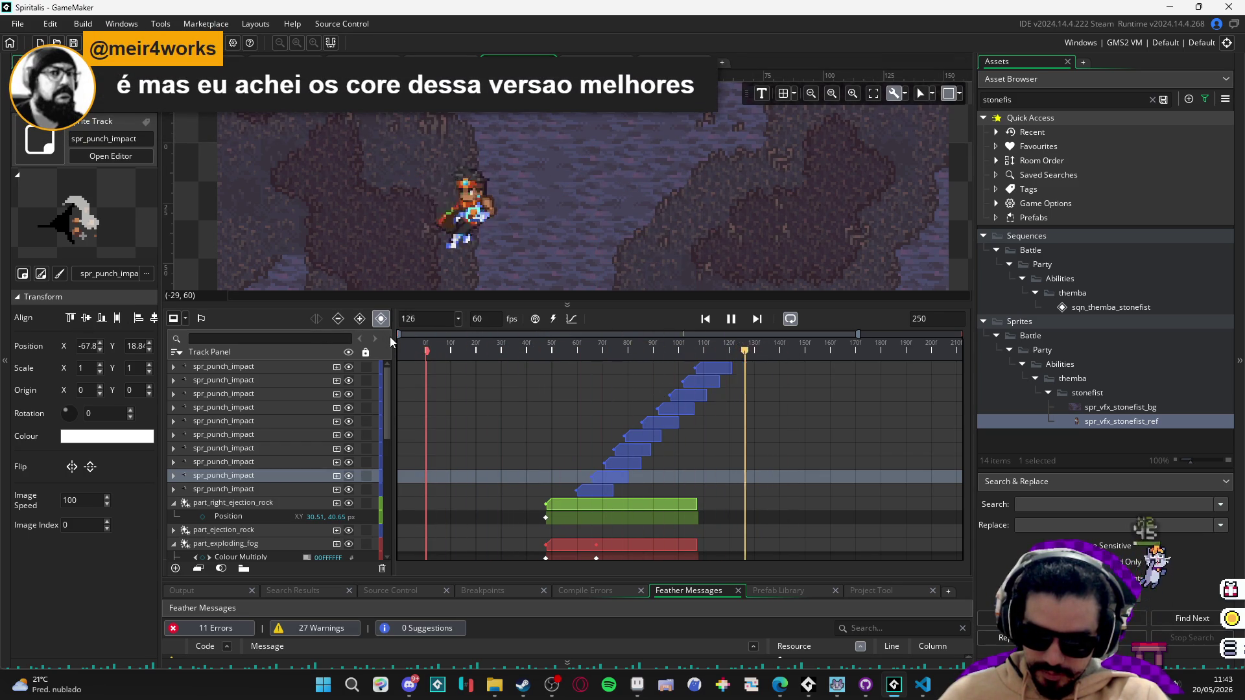
{"action": "key", "text": "space"}
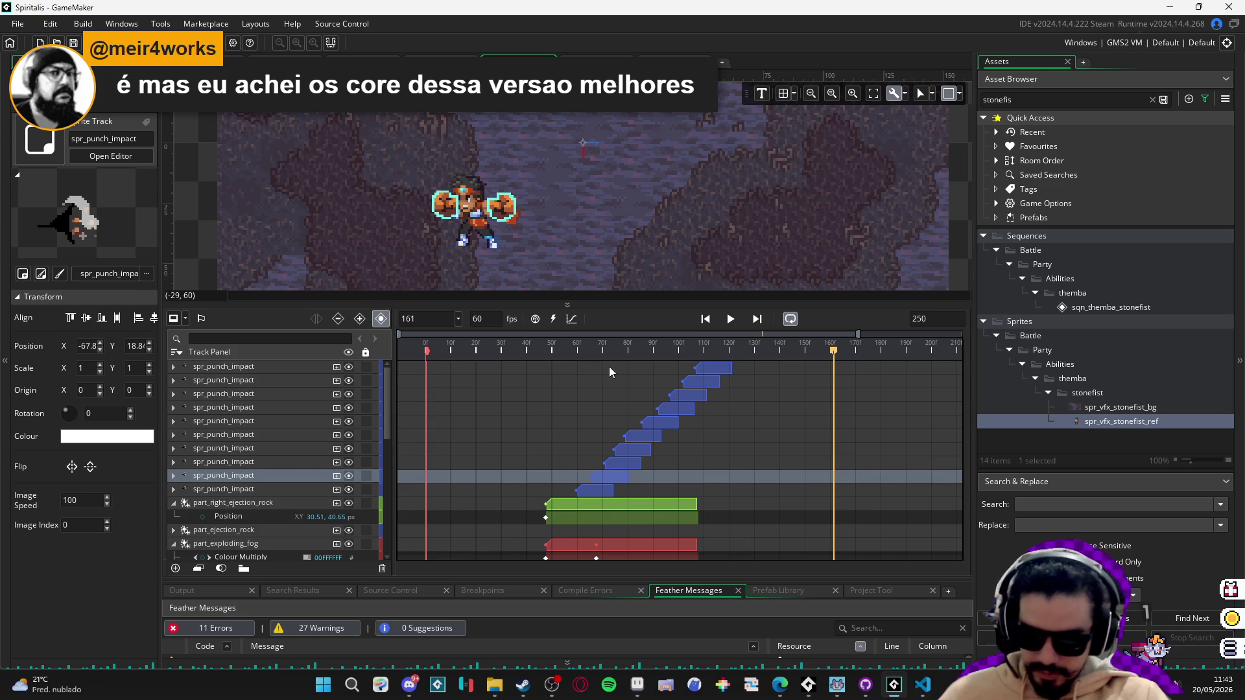
{"action": "left_click", "coordinate": [690, 348]}
{"action": "mouse_move", "coordinate": [689, 348]}
{"action": "left_mouse_down"}
{"action": "mouse_move", "coordinate": [750, 349]}
{"action": "mouse_move", "coordinate": [716, 348]}
{"action": "mouse_move", "coordinate": [740, 344]}
{"action": "left_mouse_up"}
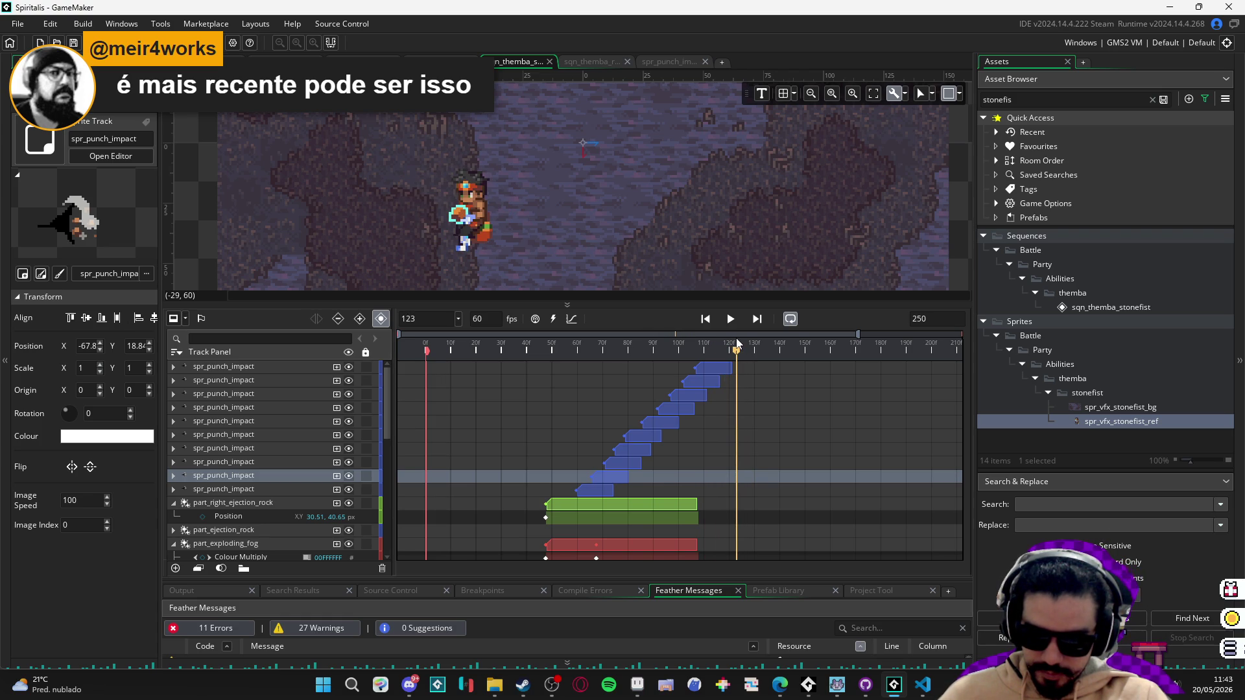
{"action": "key", "text": "space"}
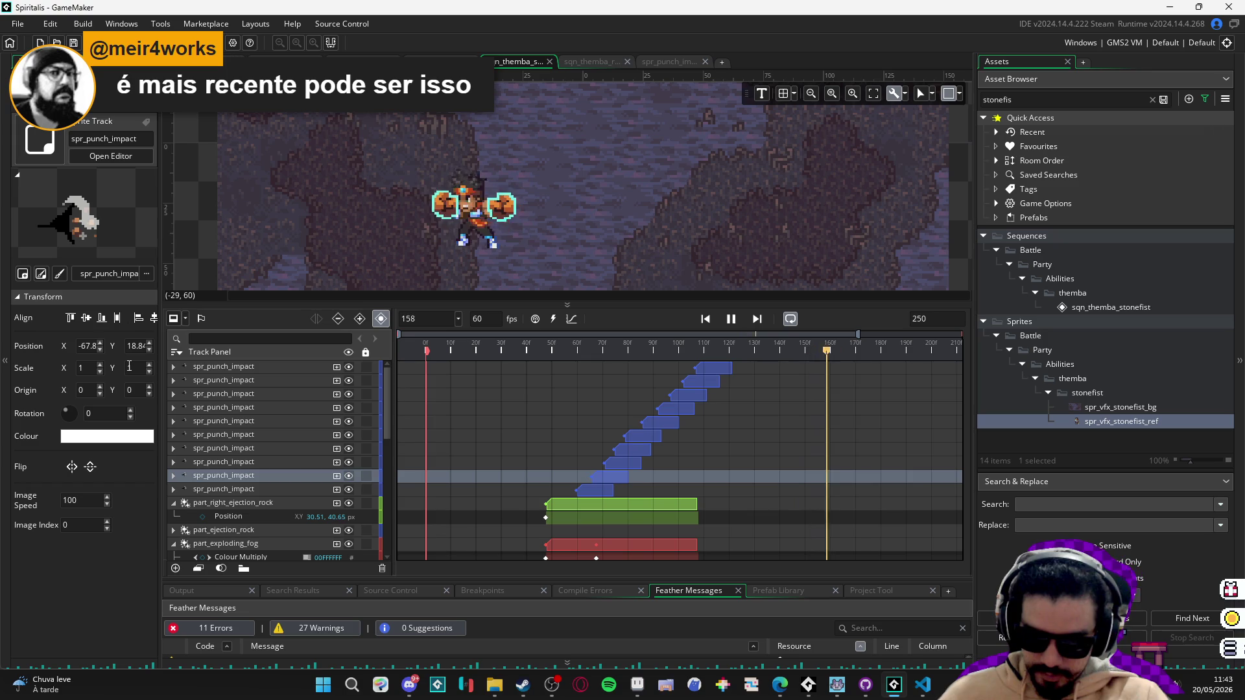
{"action": "key", "text": "space"}
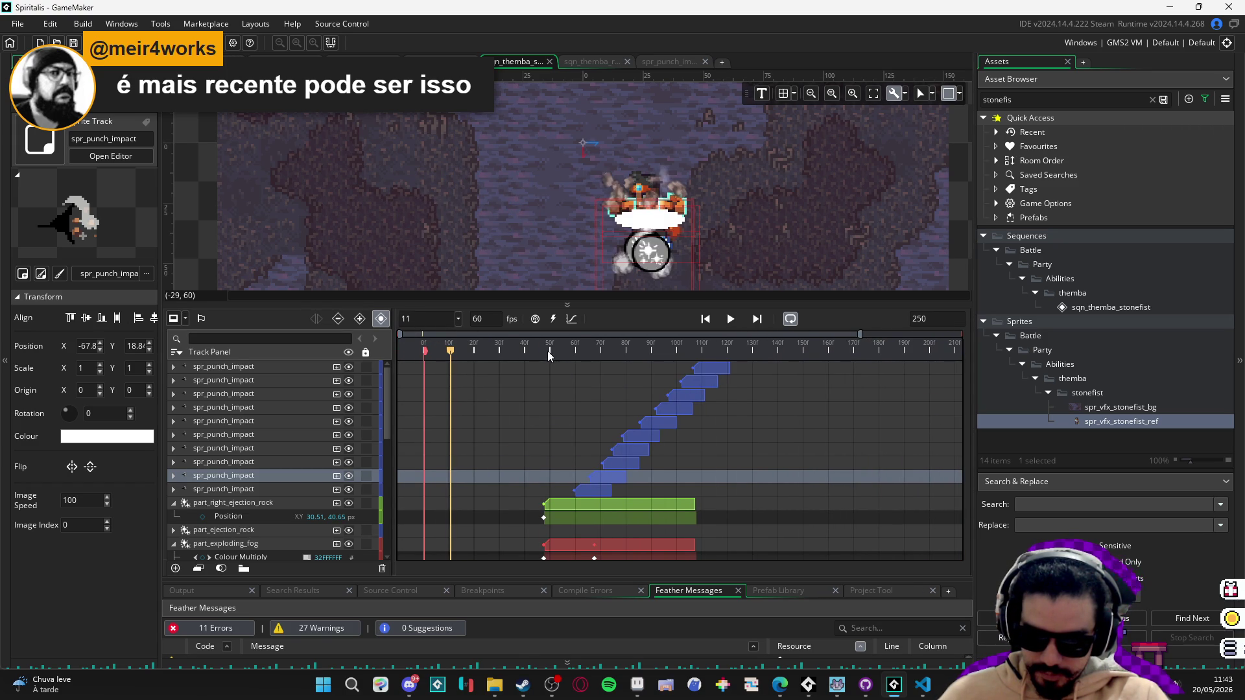
{"action": "key", "text": "Home"}
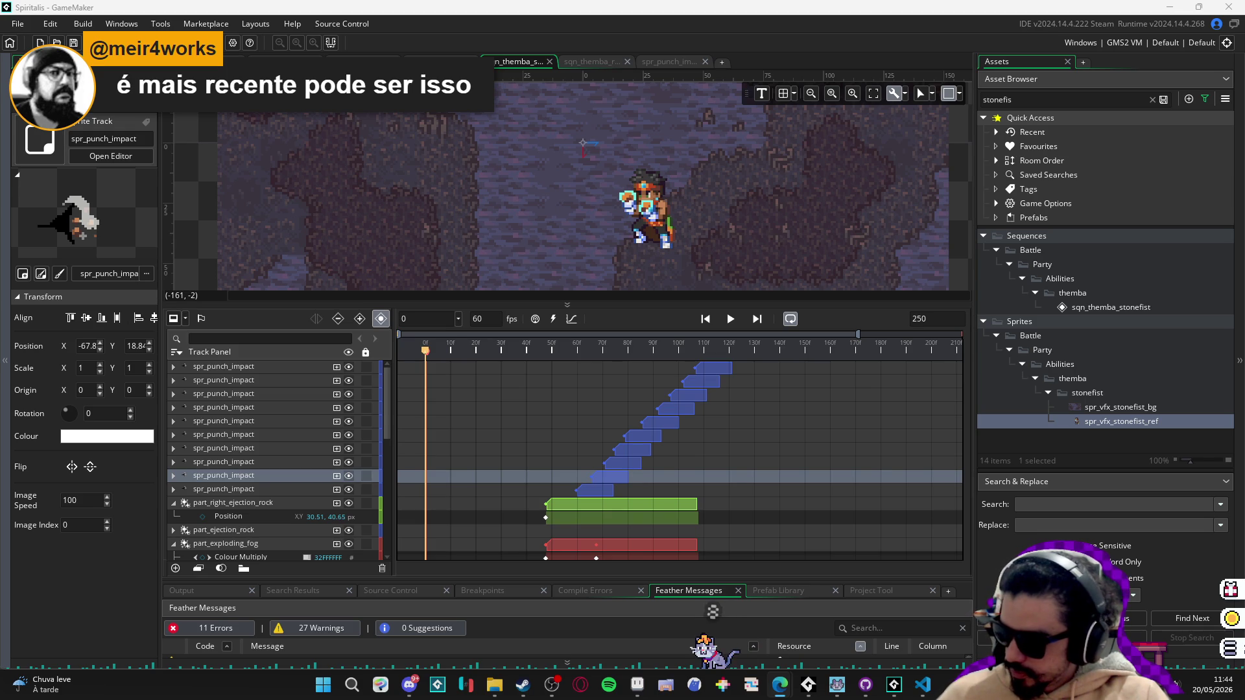
{"action": "key", "text": "alt+Tab"}
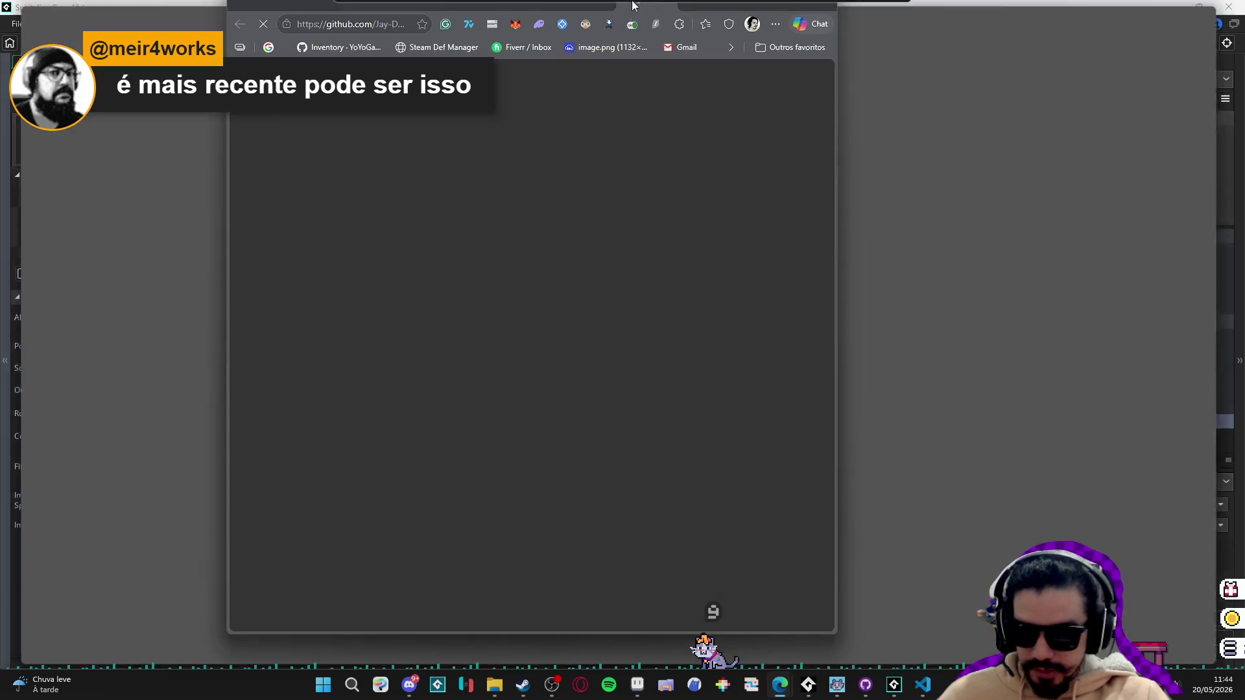
Scroll through the RMG-K v0.9.5 and v0.9.4 release notes, selecting the first v0.9.4 bullet.
{"action": "scroll", "coordinate": [472, 312], "scroll_direction": "down", "scroll_amount": 4}
{"action": "scroll", "coordinate": [406, 320], "scroll_direction": "up", "scroll_amount": 4}
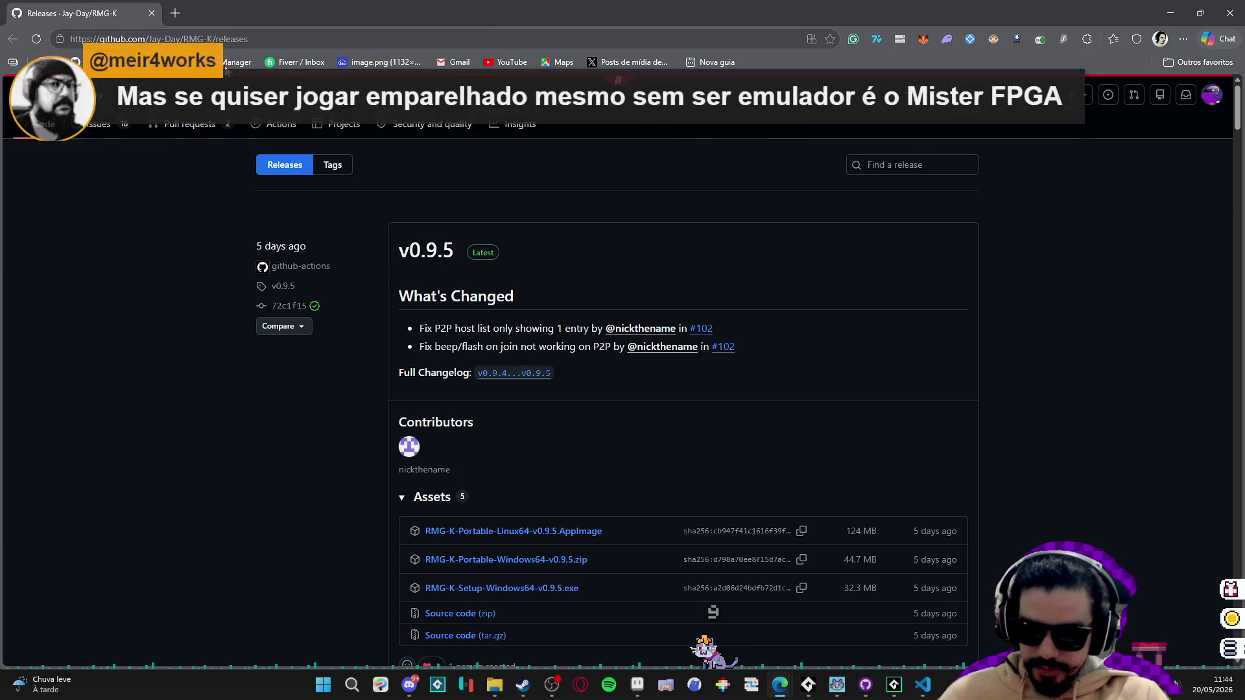
{"action": "scroll", "coordinate": [207, 363], "scroll_direction": "down", "scroll_amount": 2}
{"action": "scroll", "coordinate": [227, 318], "scroll_direction": "down", "scroll_amount": 4}
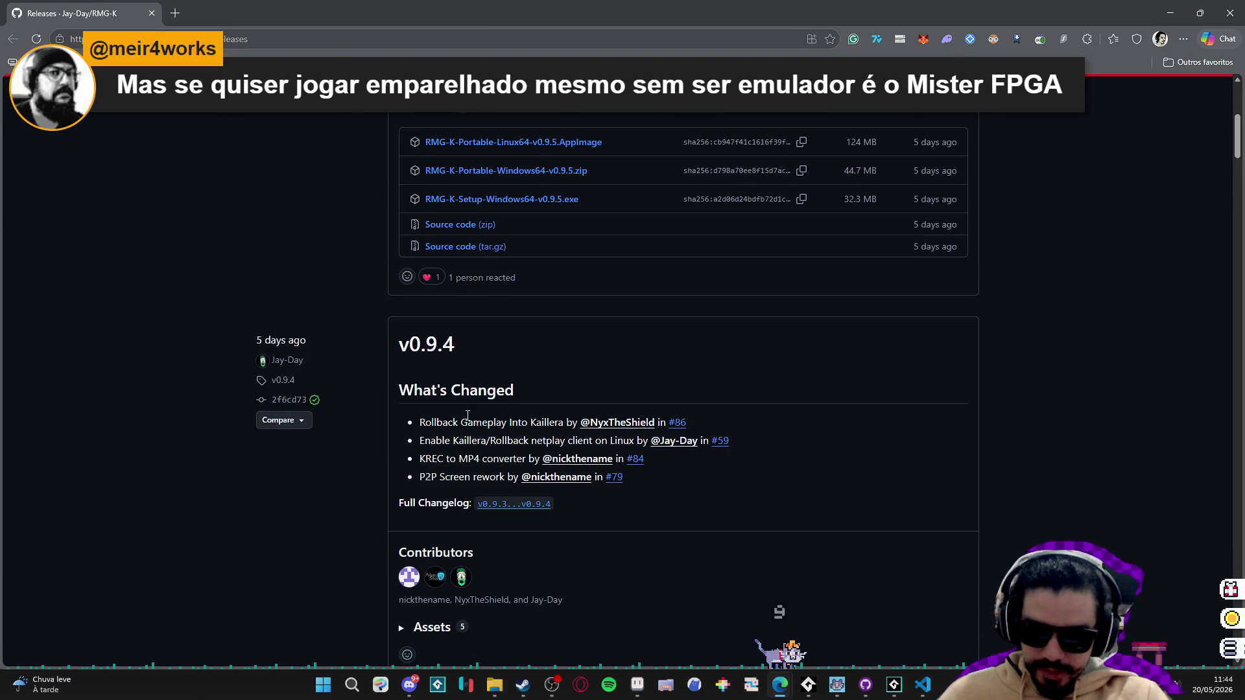
{"action": "double_click", "coordinate": [493, 422]}
{"action": "left_click", "coordinate": [471, 417]}
{"action": "triple_click", "coordinate": [468, 421]}
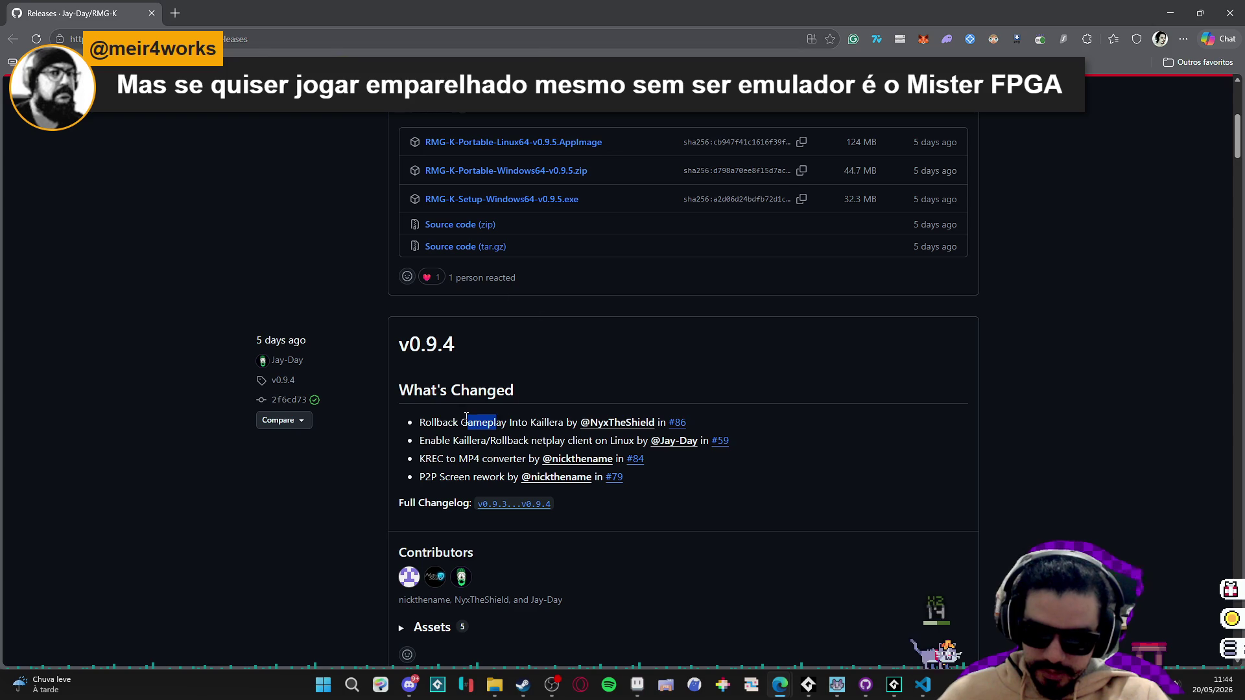
{"action": "left_click", "coordinate": [435, 424]}
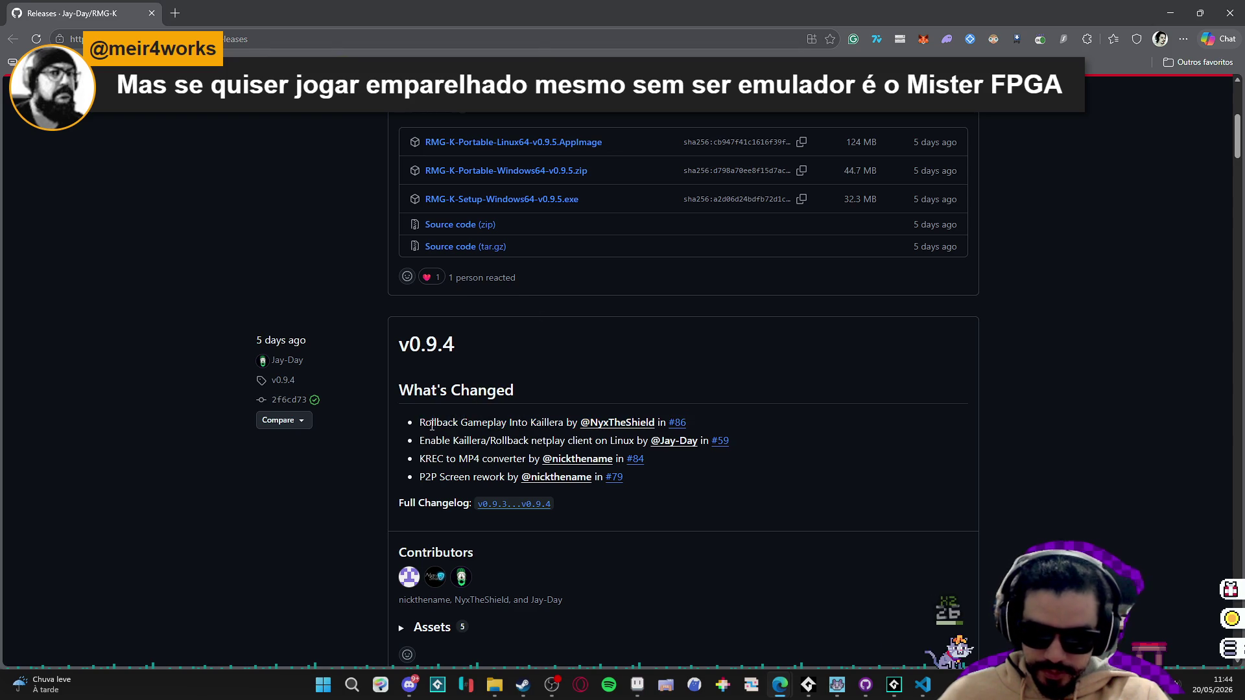
Highlight the Rollback Gameplay text, scroll back to the top, and return to GameMaker.
{"action": "scroll", "coordinate": [157, 438], "scroll_direction": "down", "scroll_amount": 1}
{"action": "scroll", "coordinate": [157, 439], "scroll_direction": "up", "scroll_amount": 1}
{"action": "left_click_drag", "start_coordinate": [420, 428], "coordinate": [511, 424]}
{"action": "left_click", "coordinate": [100, 456]}
{"action": "scroll", "coordinate": [103, 453], "scroll_direction": "up", "scroll_amount": 3}
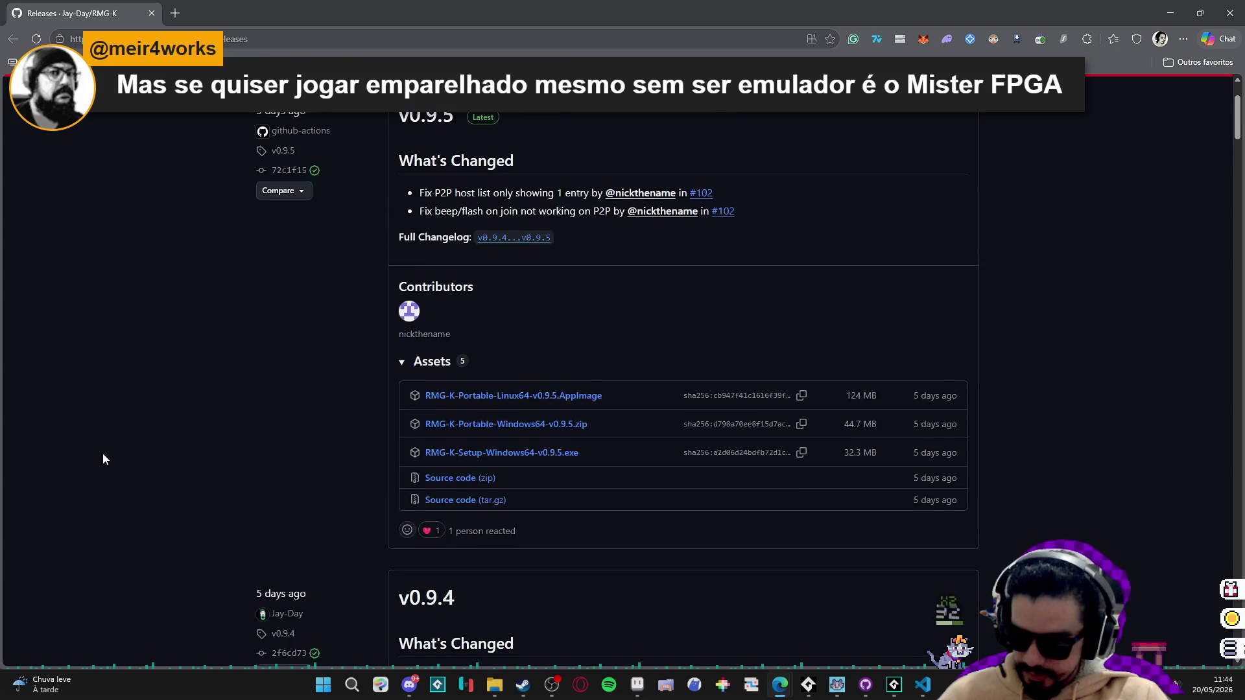
{"action": "scroll", "coordinate": [103, 458], "scroll_direction": "up", "scroll_amount": 2}
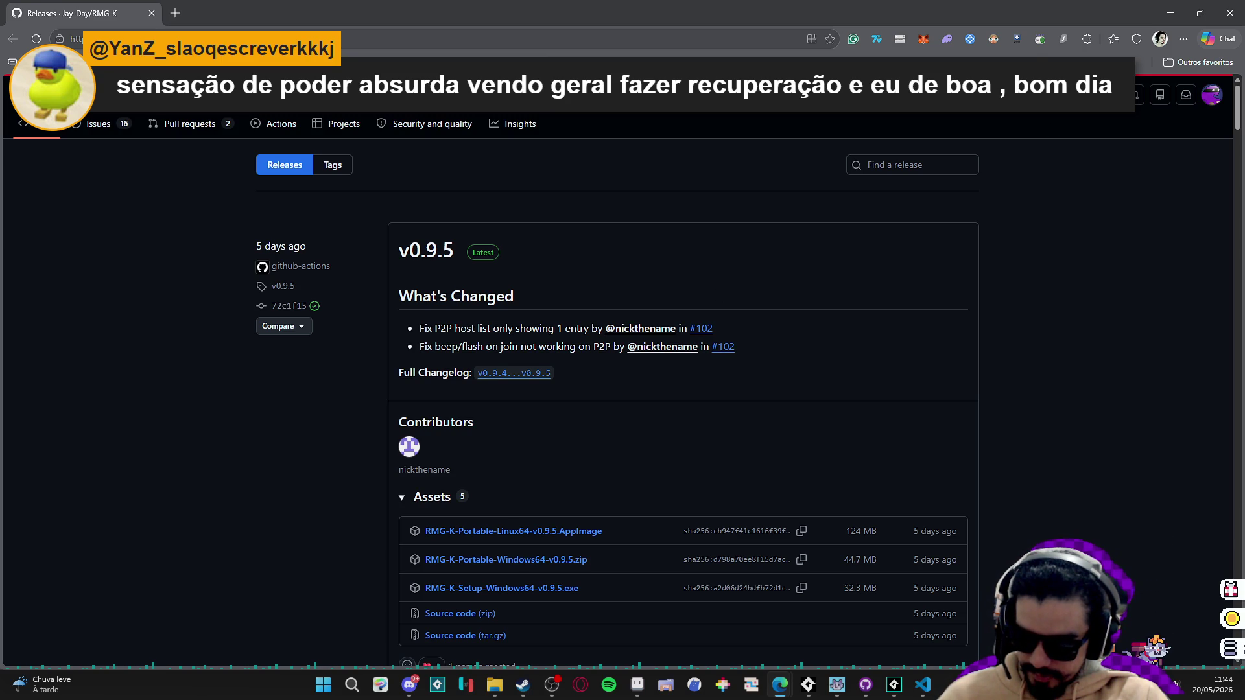
{"action": "left_click", "coordinate": [1170, 13]}
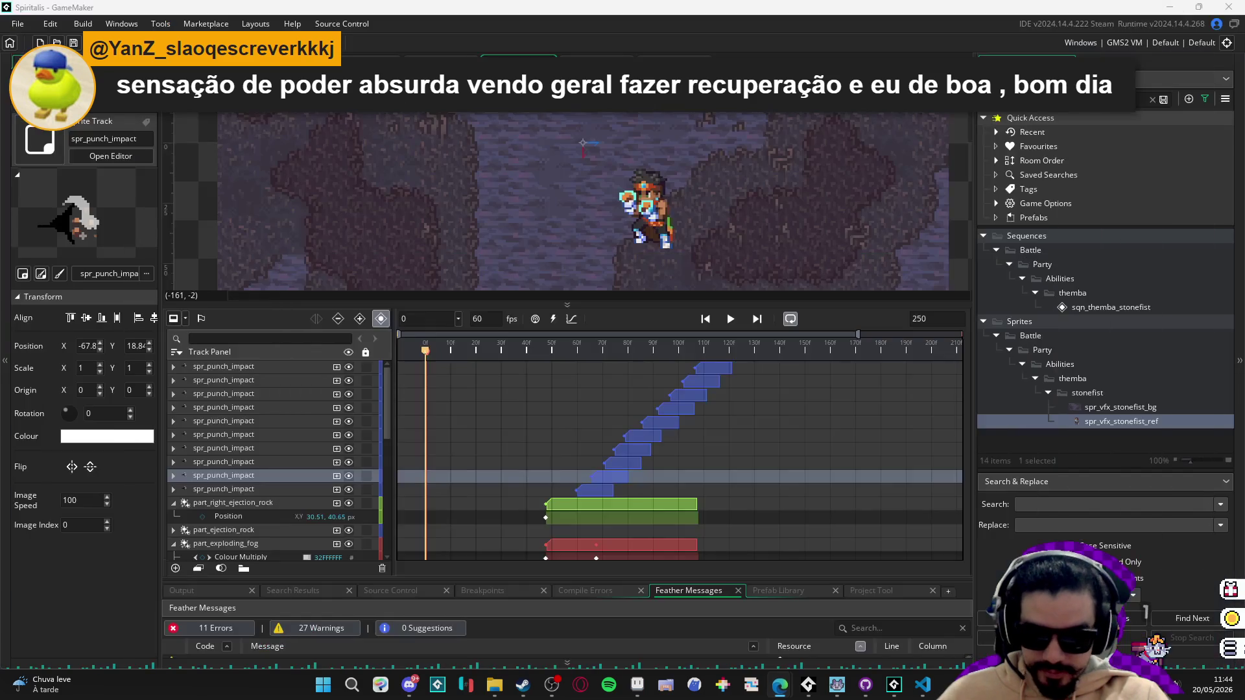
Play and stop the punch sequence, then scrub the playhead to frame 122.
{"action": "left_click", "coordinate": [731, 319]}
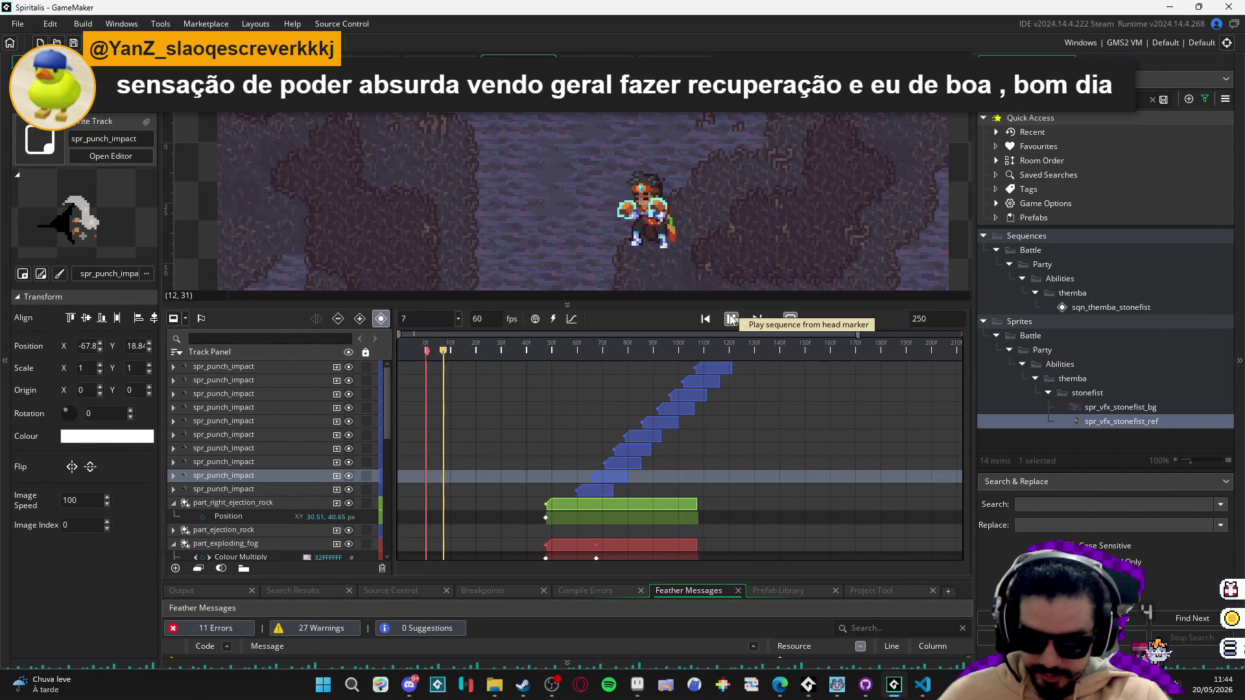
{"action": "left_click", "coordinate": [730, 319]}
{"action": "mouse_move", "coordinate": [709, 354]}
{"action": "left_mouse_down"}
{"action": "mouse_move", "coordinate": [752, 351]}
{"action": "mouse_move", "coordinate": [735, 351]}
{"action": "left_mouse_up"}
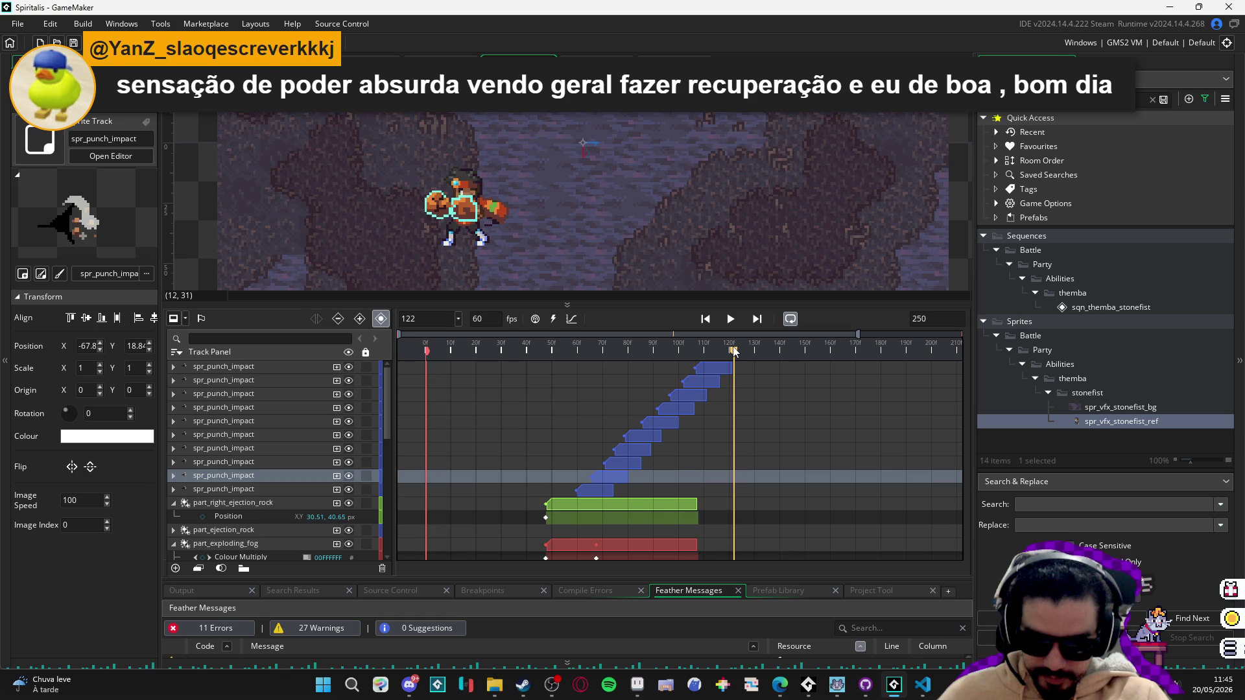
{"action": "double_click", "coordinate": [940, 319]}
Set the sequence length to 122 frames, replay it, and rewind to frame 0.
{"action": "type", "text": "122"}
{"action": "key", "text": "Return"}
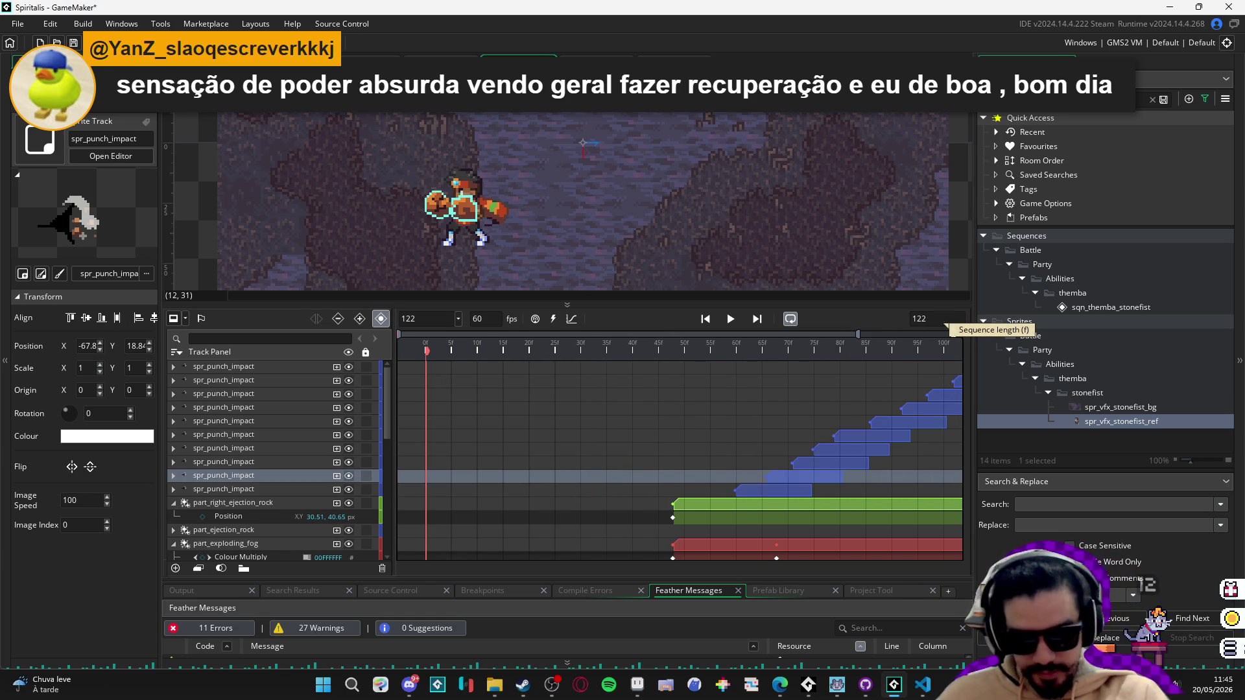
{"action": "scroll", "coordinate": [795, 519], "scroll_direction": "down", "scroll_amount": 2}
{"action": "scroll", "coordinate": [746, 468], "scroll_direction": "down", "scroll_amount": 2, "text": "ctrl"}
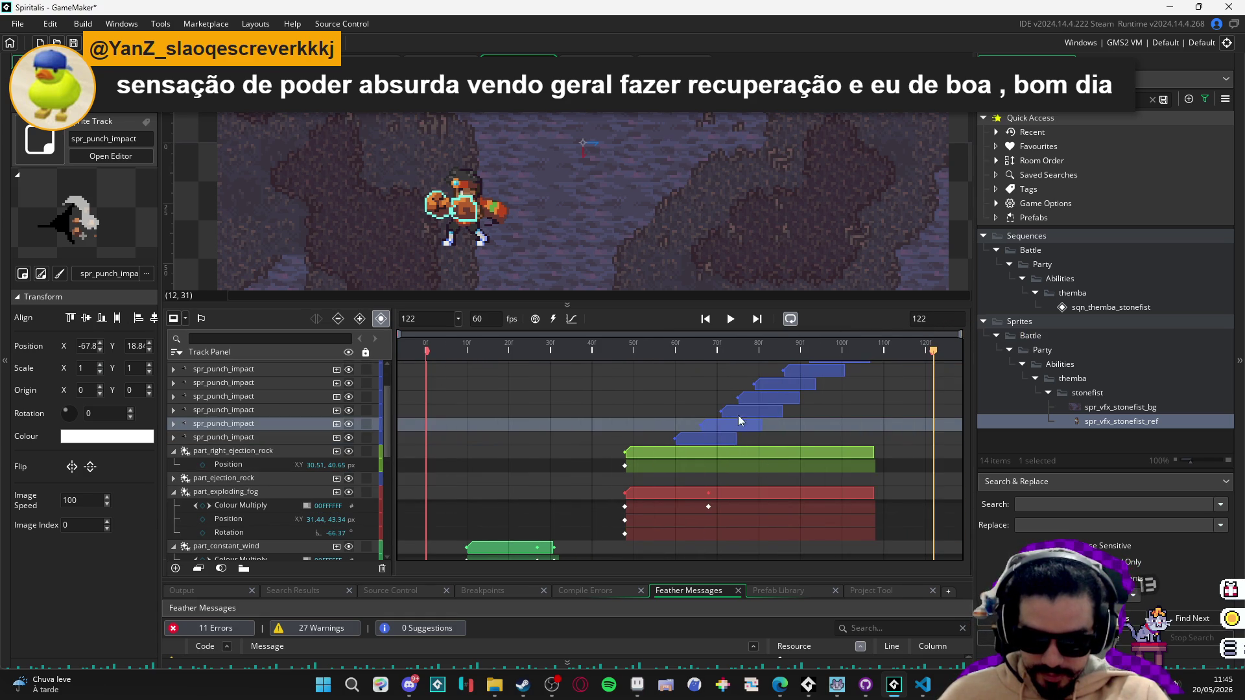
{"action": "left_click", "coordinate": [730, 319]}
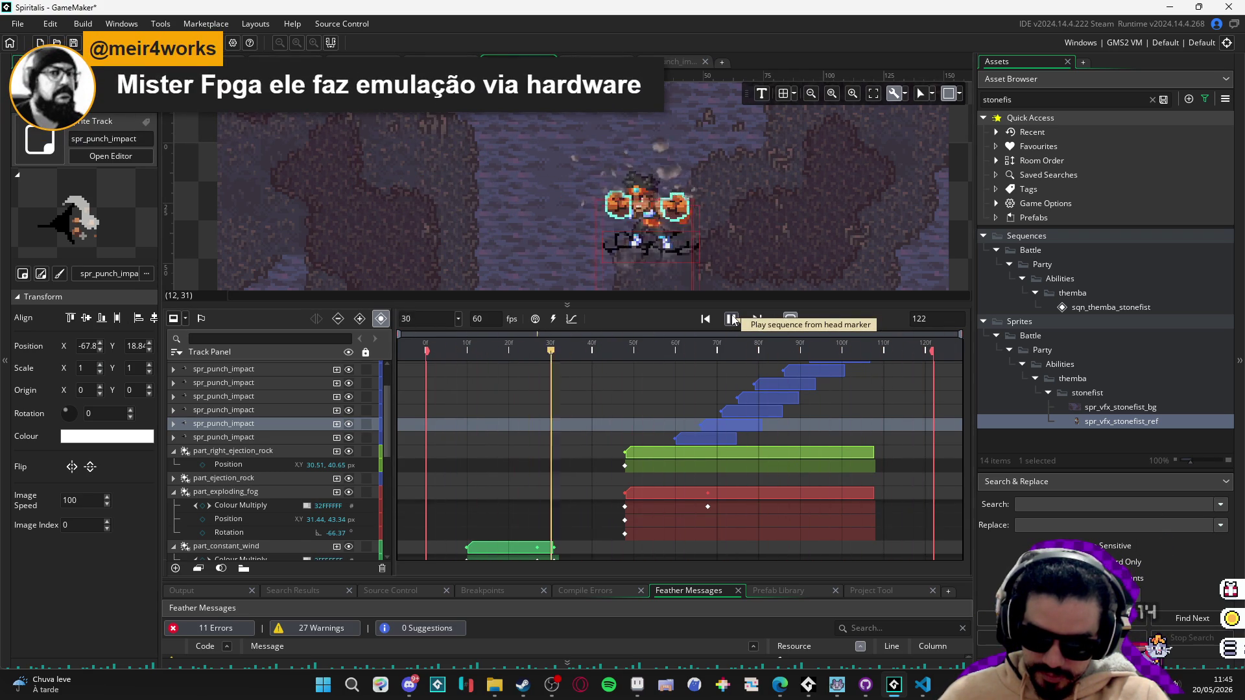
{"action": "left_click", "coordinate": [732, 319]}
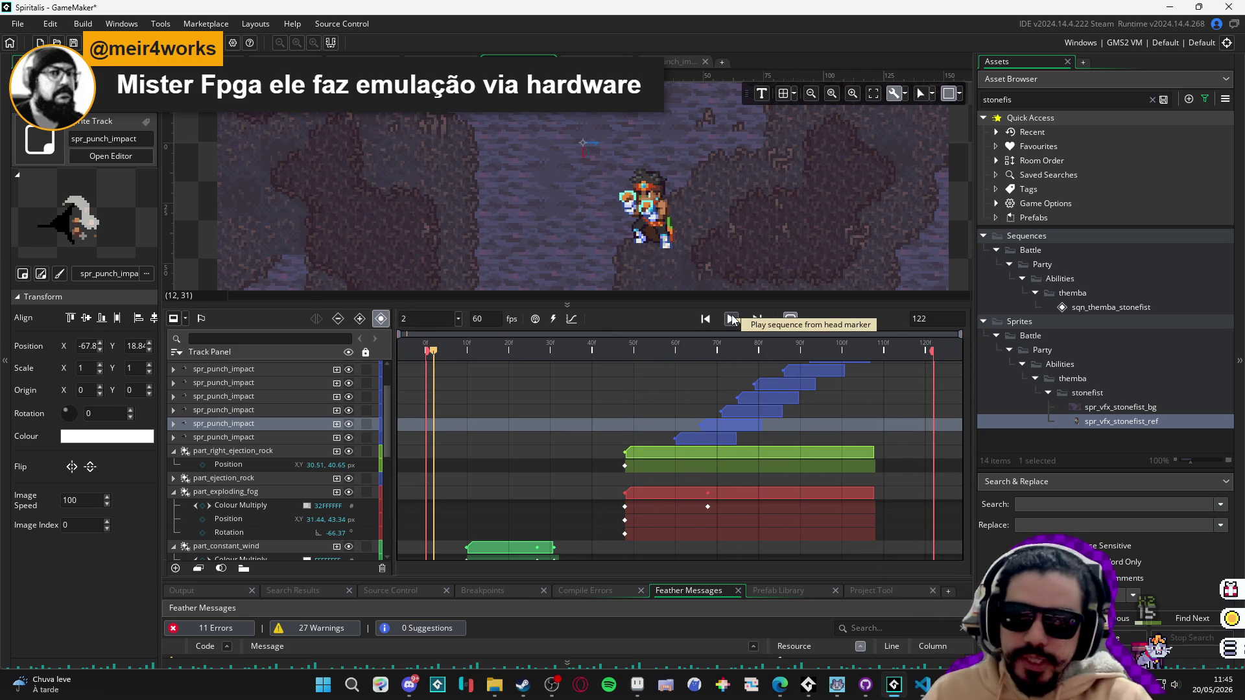
{"action": "left_click", "coordinate": [705, 319]}
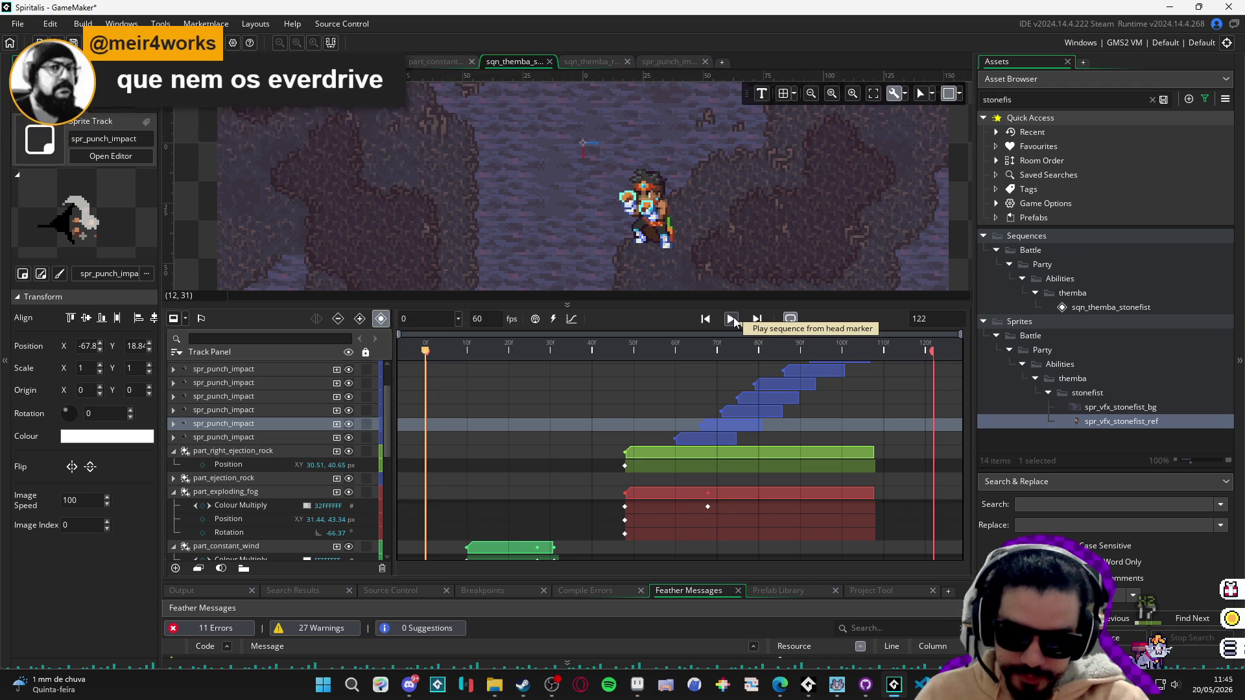
{"action": "scroll", "coordinate": [779, 403], "scroll_direction": "up", "scroll_amount": 2}
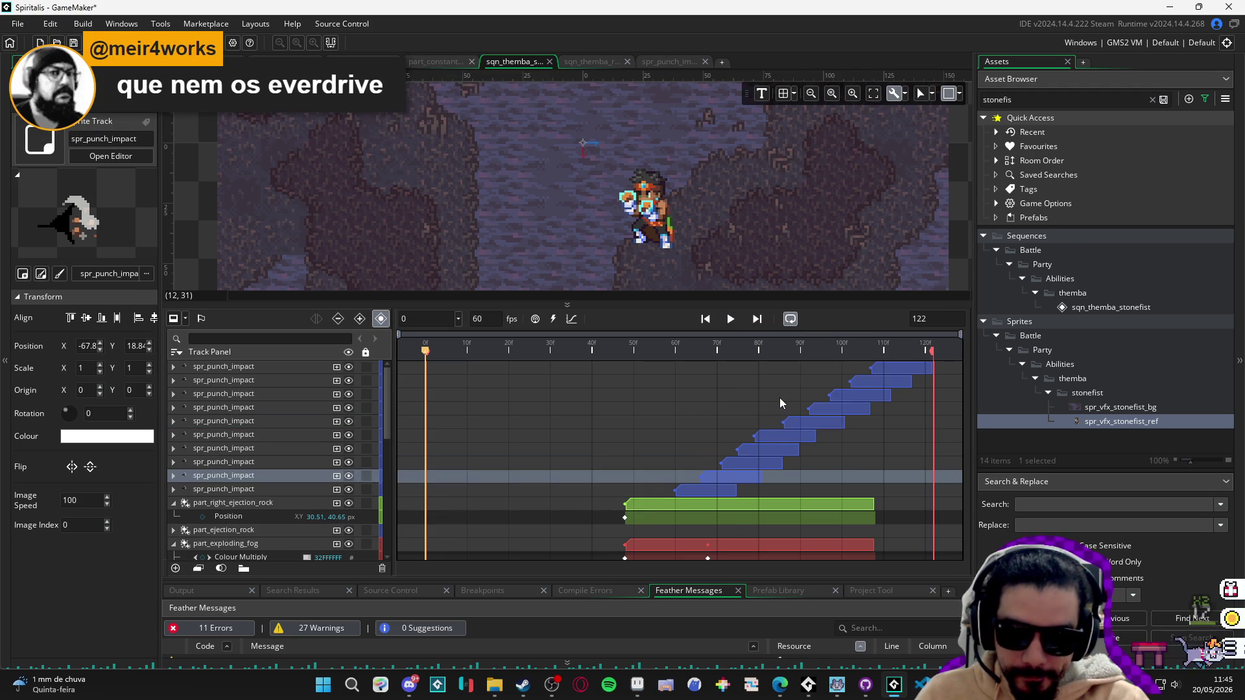
{"action": "scroll", "coordinate": [779, 398], "scroll_direction": "down", "scroll_amount": 5}
{"action": "scroll", "coordinate": [692, 401], "scroll_direction": "down", "scroll_amount": 2}
{"action": "scroll", "coordinate": [693, 401], "scroll_direction": "down", "scroll_amount": 2}
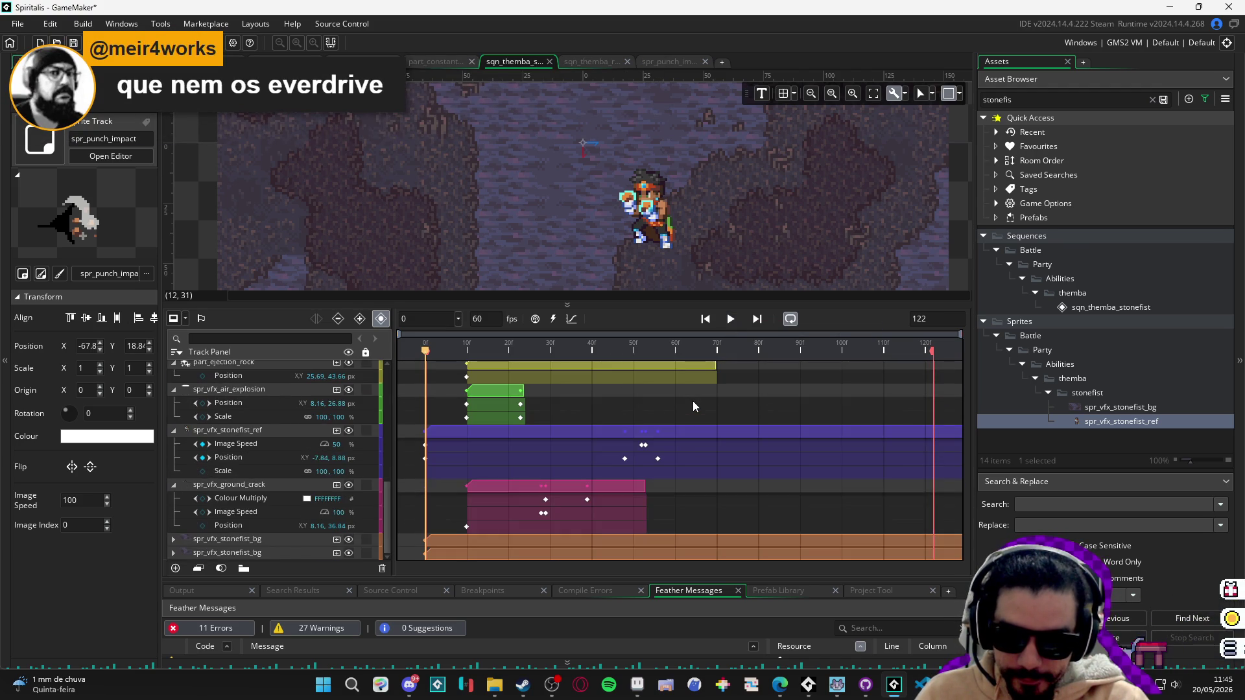
{"action": "scroll", "coordinate": [692, 401], "scroll_direction": "up", "scroll_amount": 6}
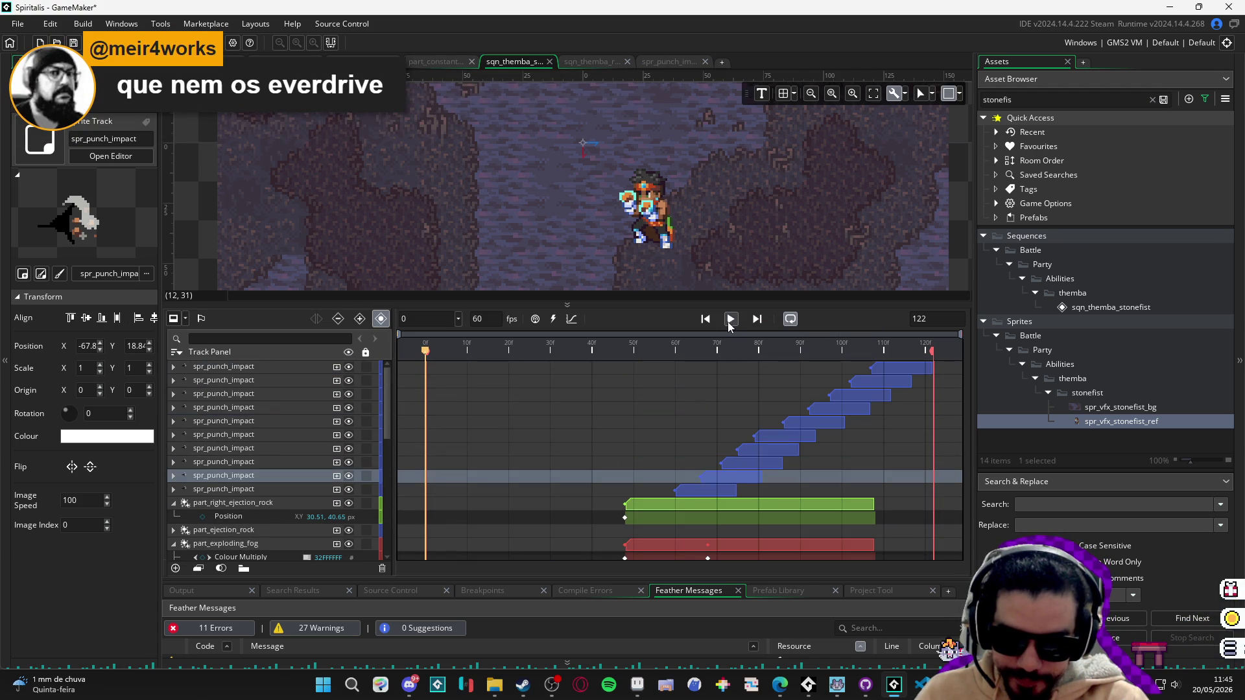
{"action": "left_click", "coordinate": [730, 324]}
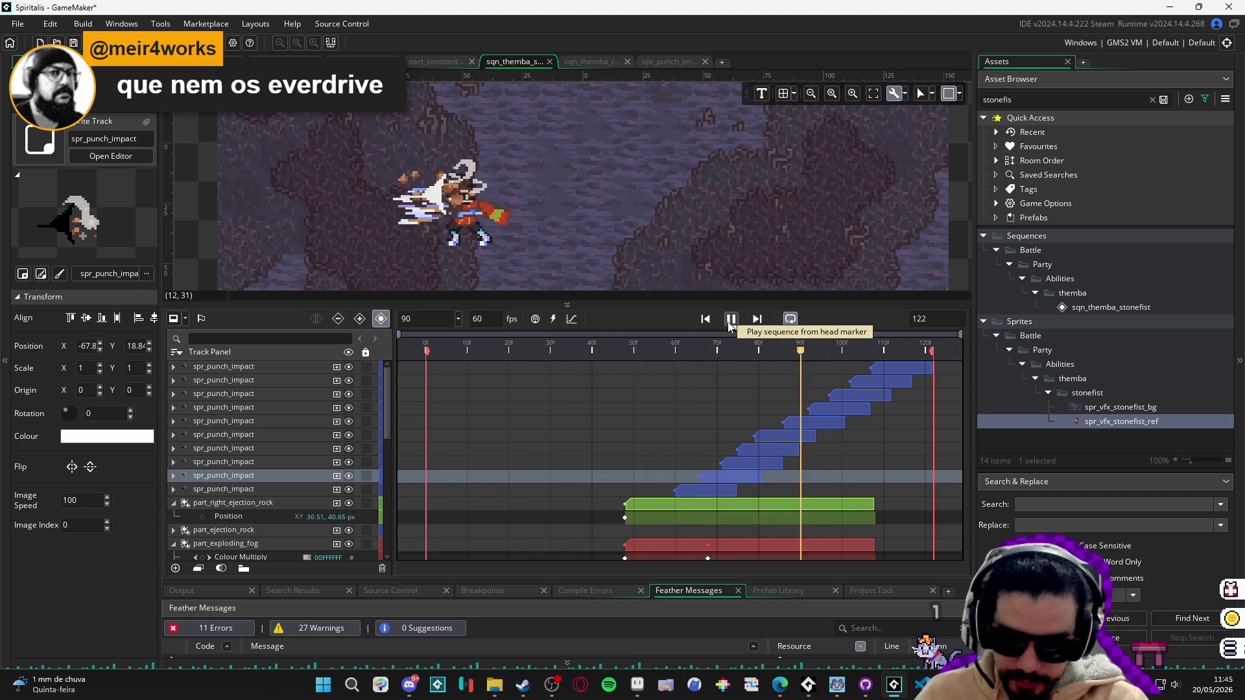
{"action": "left_click", "coordinate": [730, 324]}
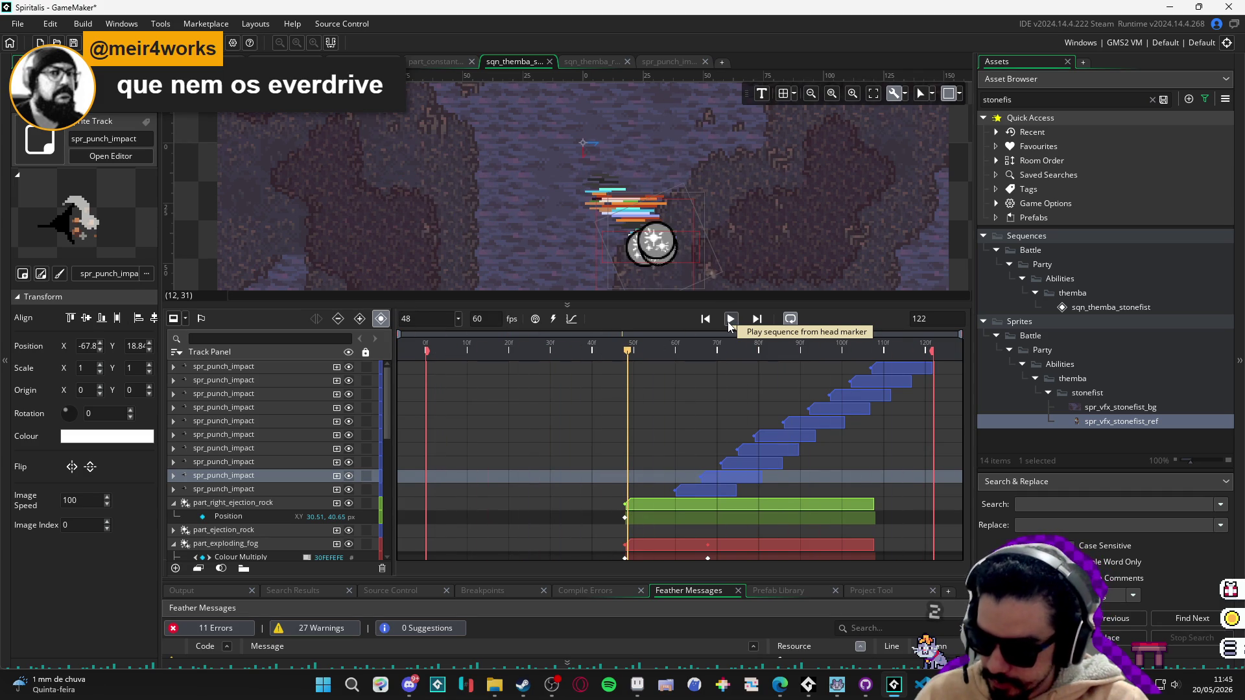
{"action": "mouse_move", "coordinate": [661, 212]}
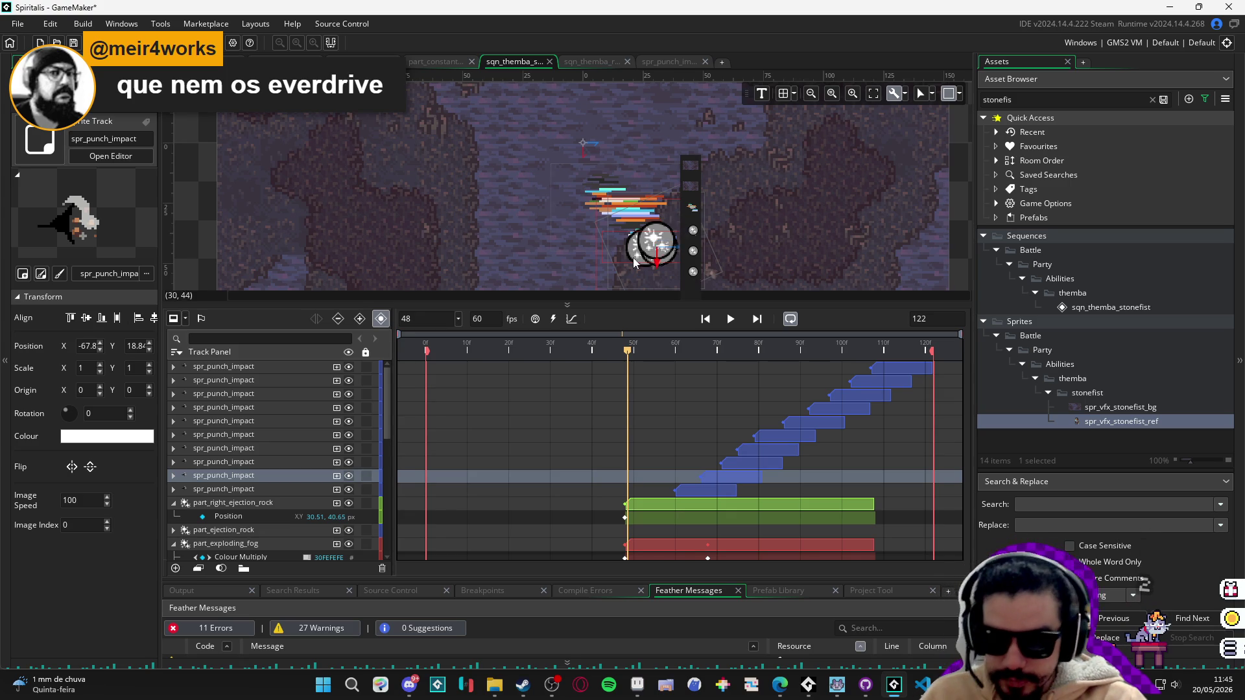
{"action": "left_click", "coordinate": [208, 273]}
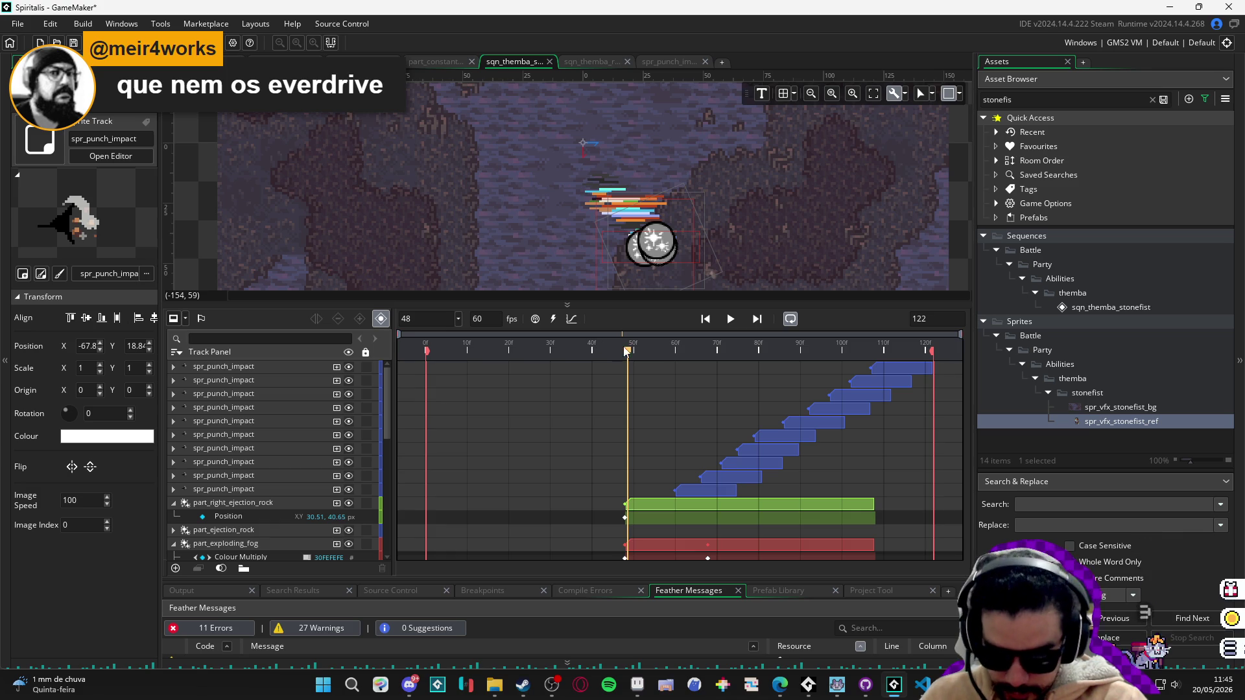
{"action": "mouse_move", "coordinate": [635, 353]}
{"action": "left_mouse_down"}
{"action": "mouse_move", "coordinate": [911, 378]}
{"action": "mouse_move", "coordinate": [658, 242]}
{"action": "mouse_move", "coordinate": [360, 382]}
{"action": "left_mouse_up"}
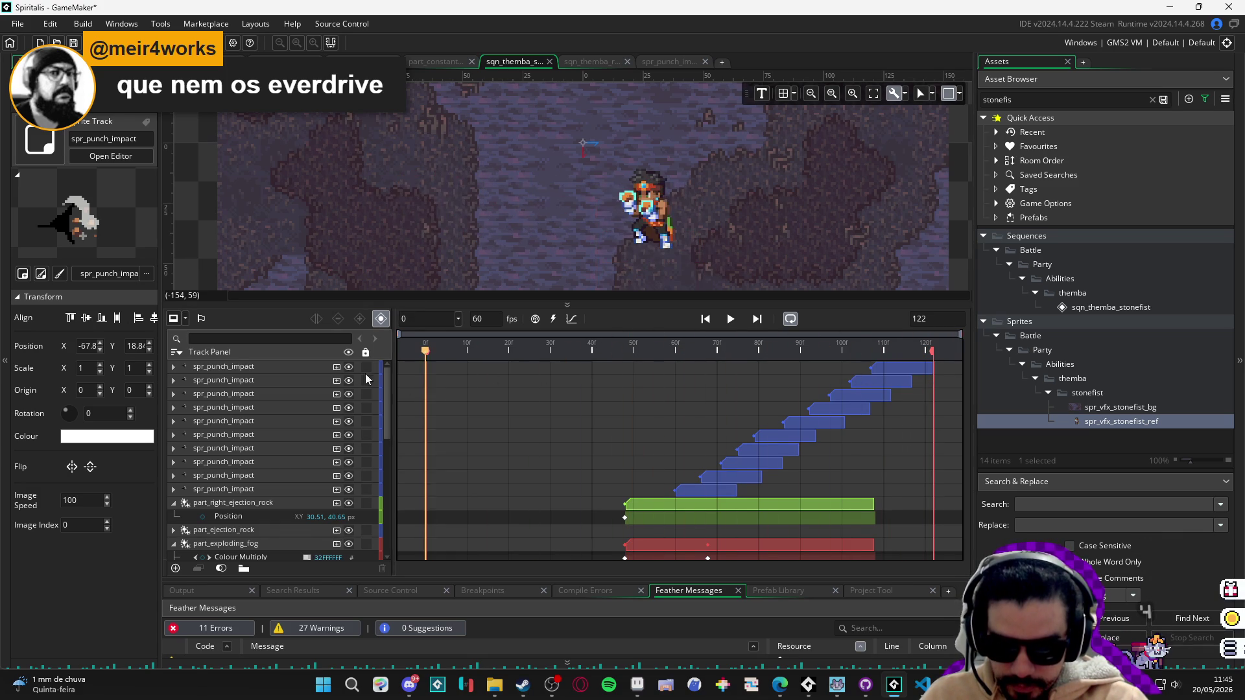
Replay the 122-frame punch sequence, zoom the canvas out, and enlarge the preview over the timeline.
{"action": "left_click", "coordinate": [730, 319]}
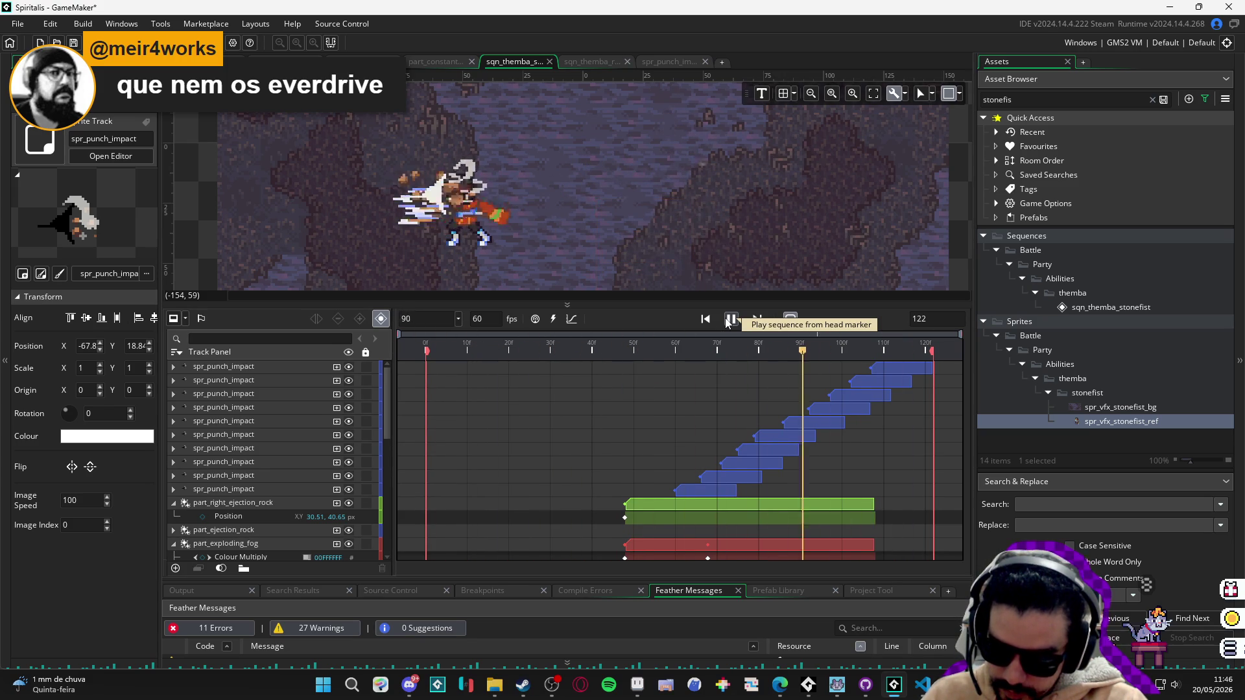
{"action": "left_click", "coordinate": [729, 320]}
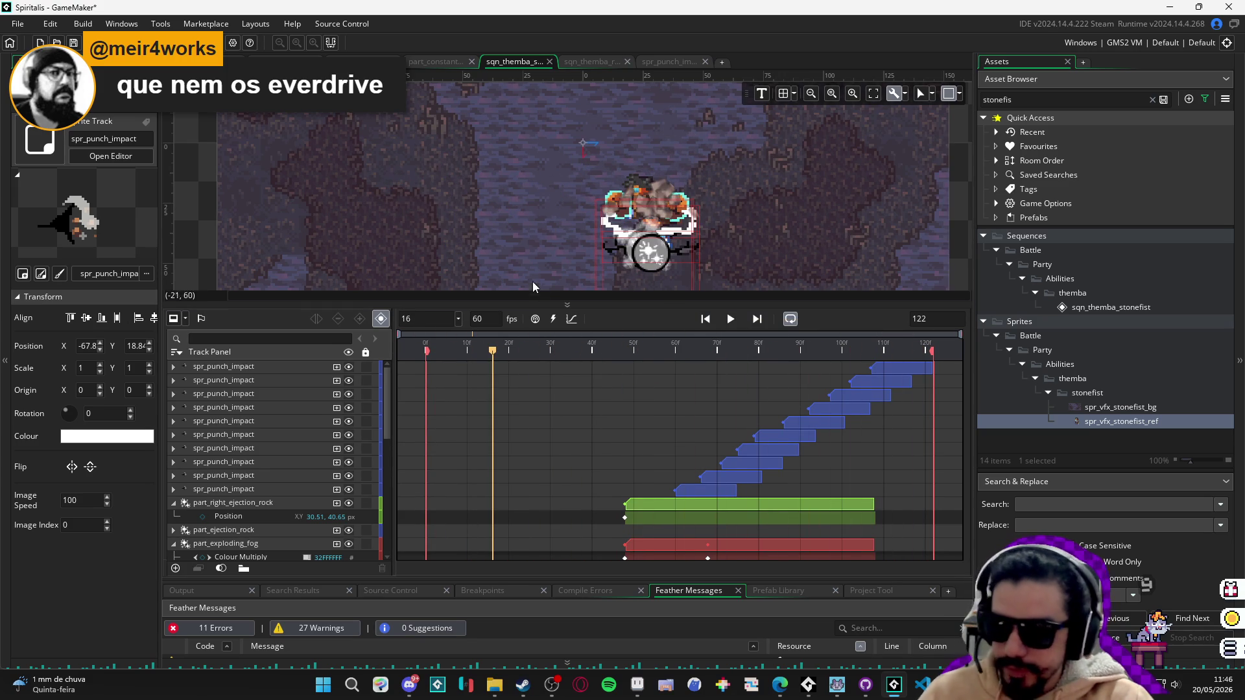
{"action": "scroll", "coordinate": [540, 254], "scroll_direction": "down", "scroll_amount": 2}
{"action": "left_click_drag", "start_coordinate": [555, 295], "coordinate": [515, 467]}
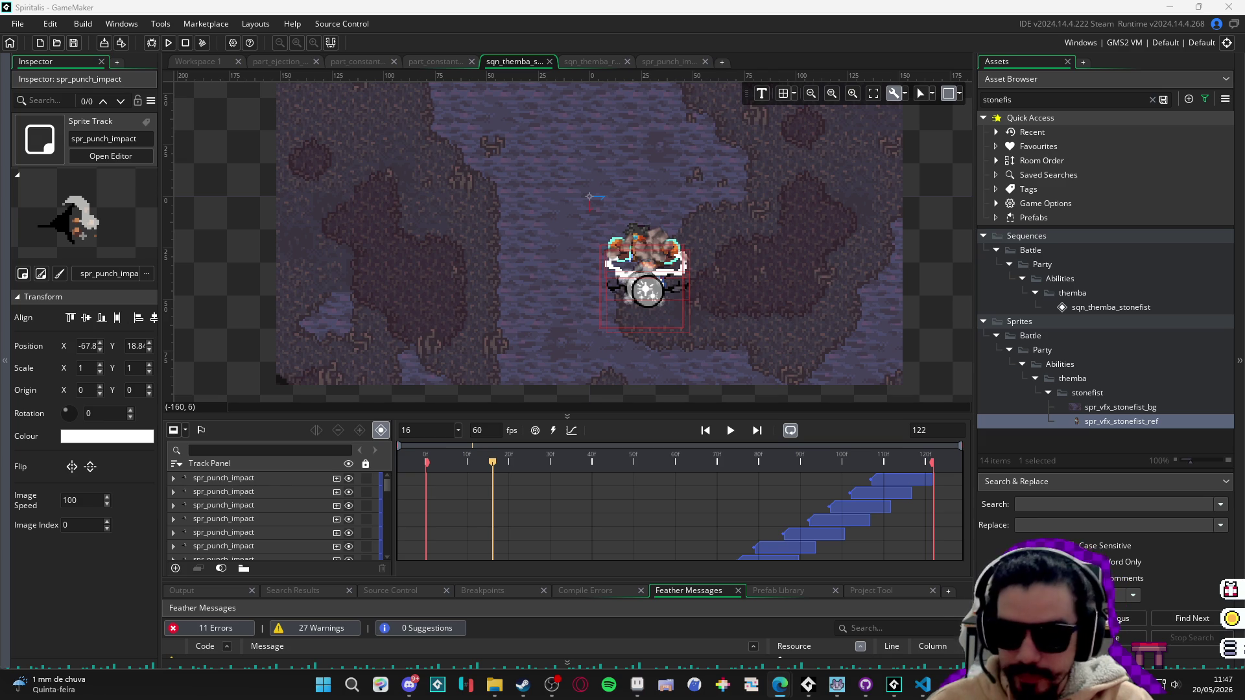
{"action": "left_click", "coordinate": [593, 64]}
{"action": "left_click", "coordinate": [652, 62]}
{"action": "left_click", "coordinate": [593, 62]}
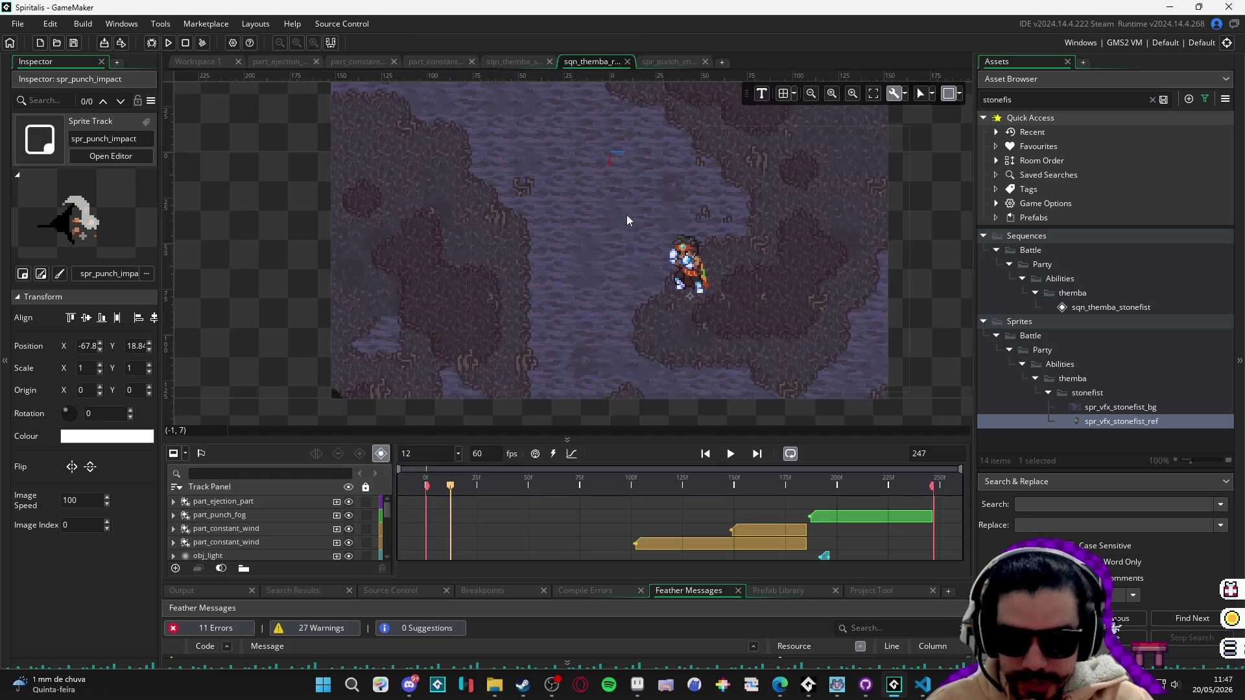
{"action": "left_click", "coordinate": [731, 455]}
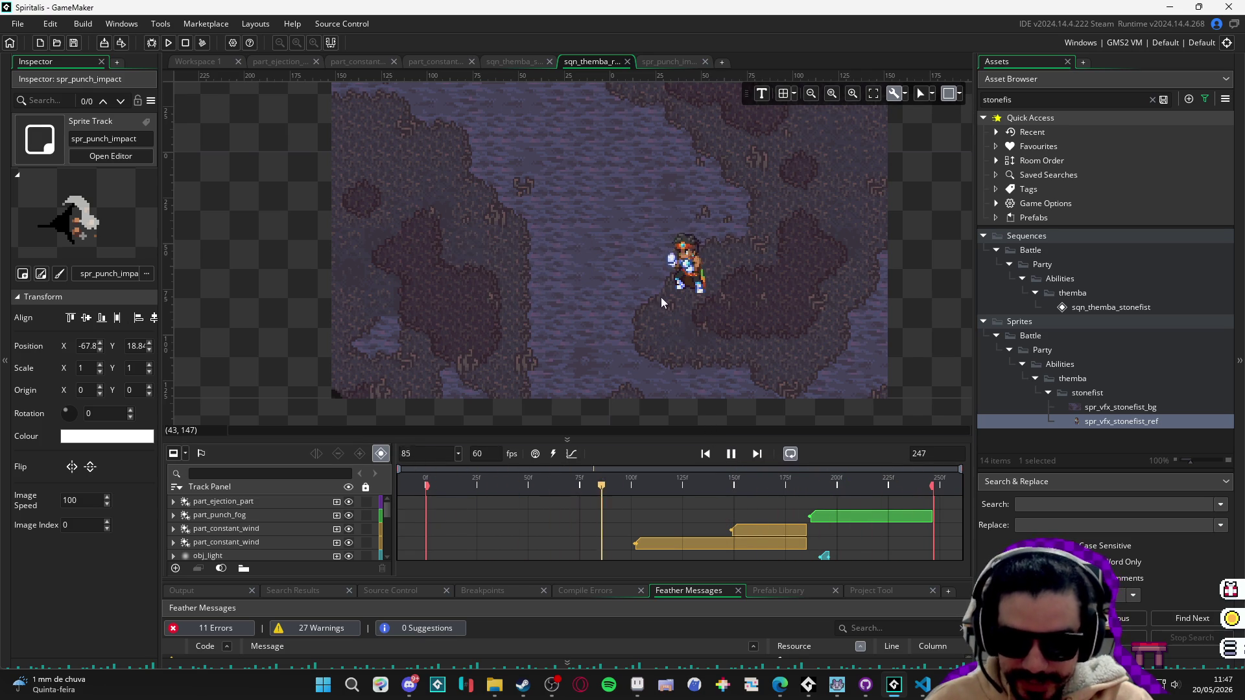
{"action": "scroll", "coordinate": [660, 301], "scroll_direction": "up", "scroll_amount": 2}
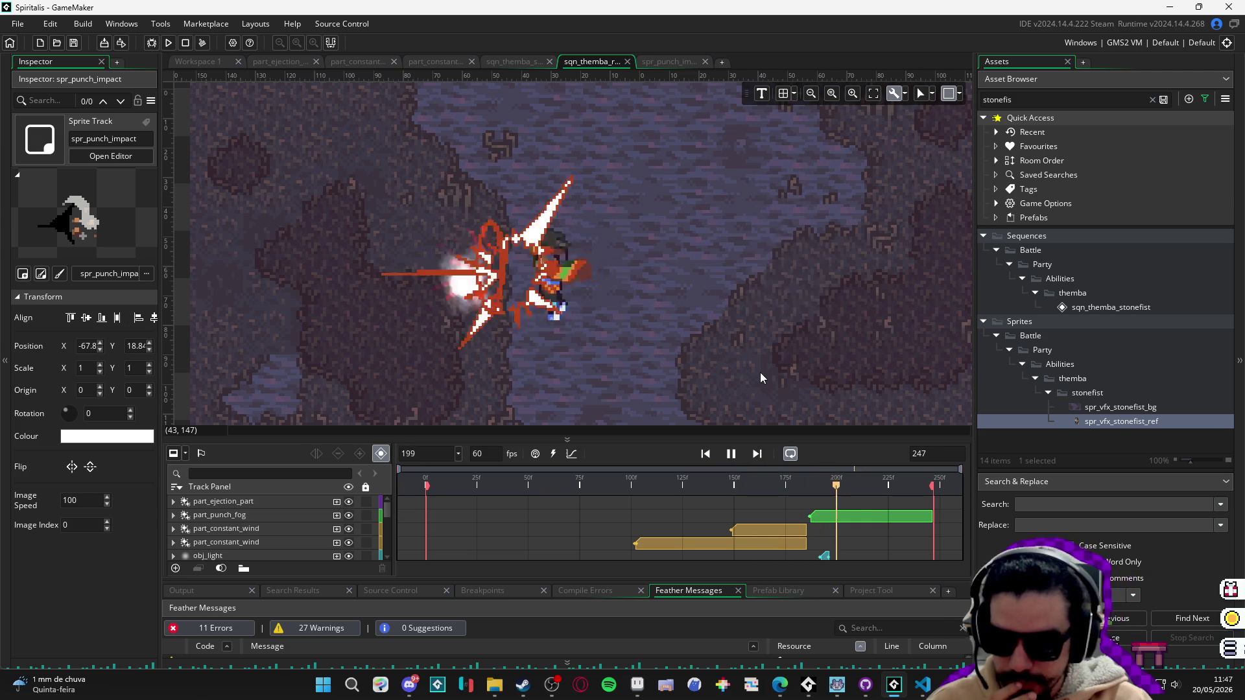
{"action": "key", "text": "space"}
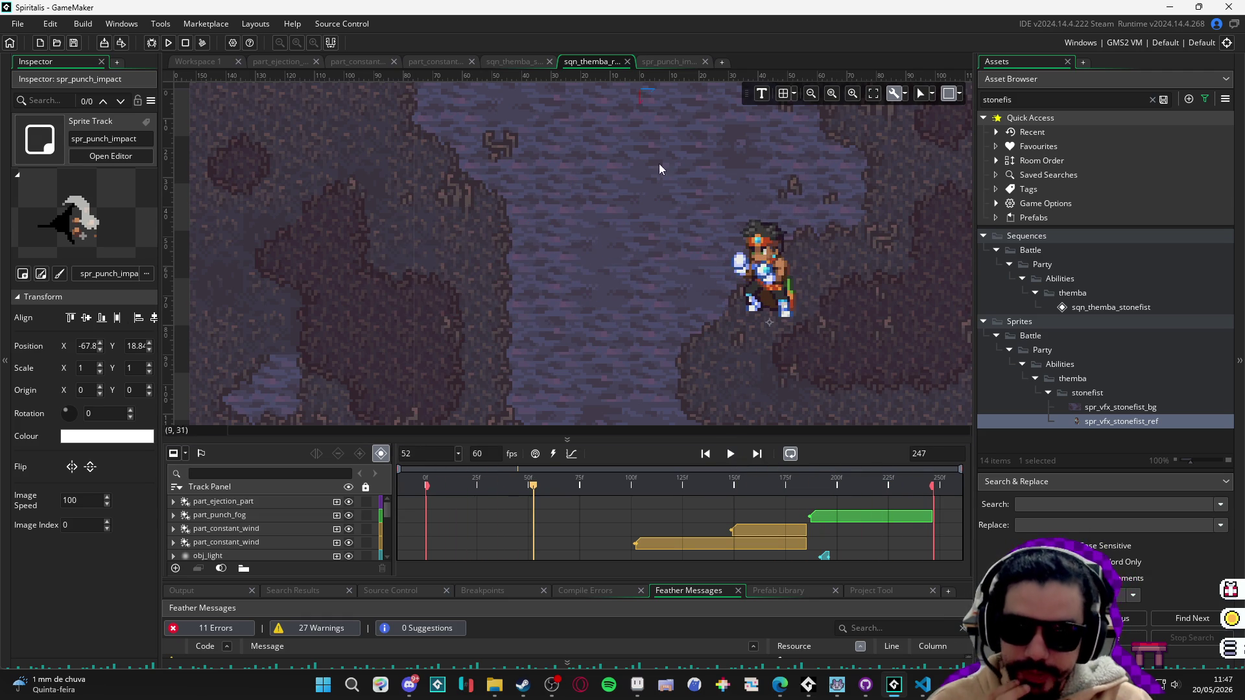
{"action": "scroll", "coordinate": [677, 243], "scroll_direction": "down", "scroll_amount": 3}
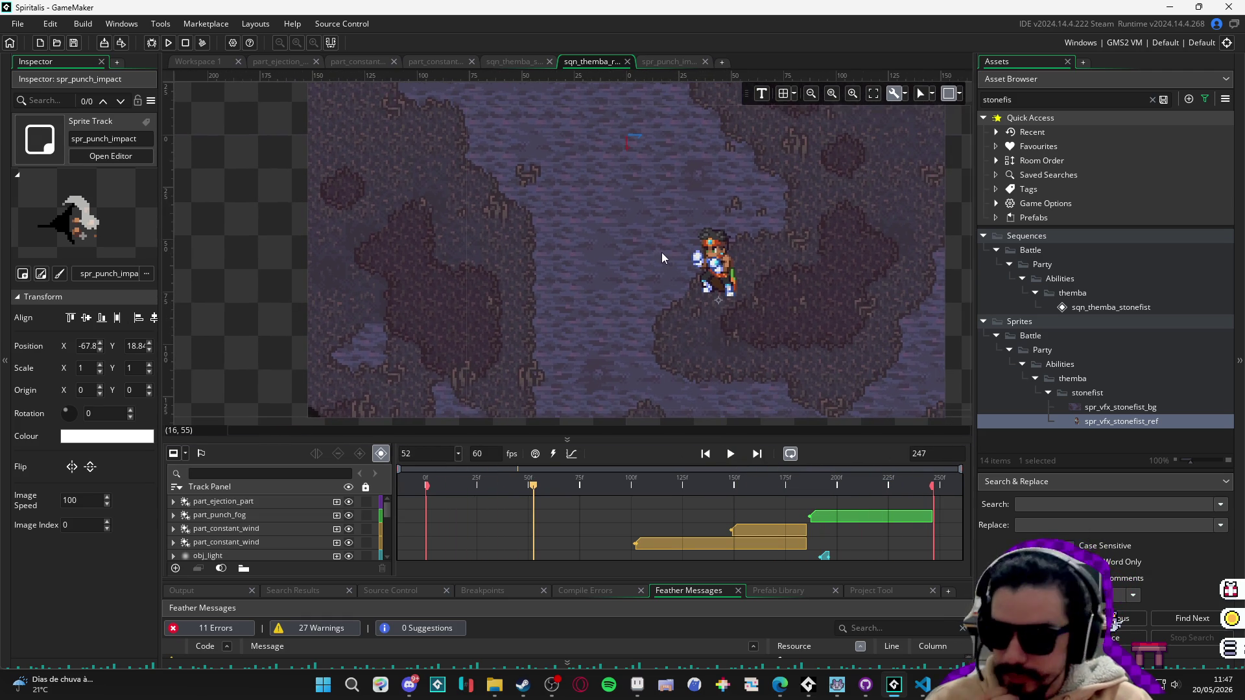
{"action": "left_click", "coordinate": [665, 61]}
{"action": "left_click", "coordinate": [517, 59]}
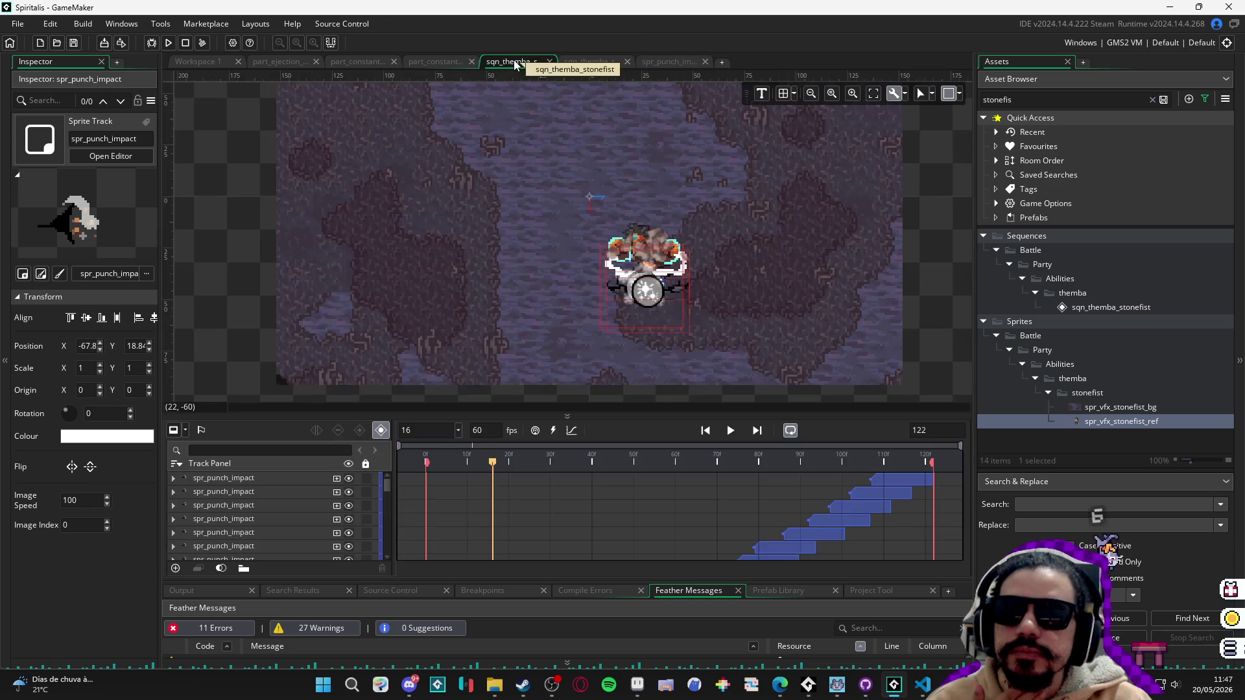